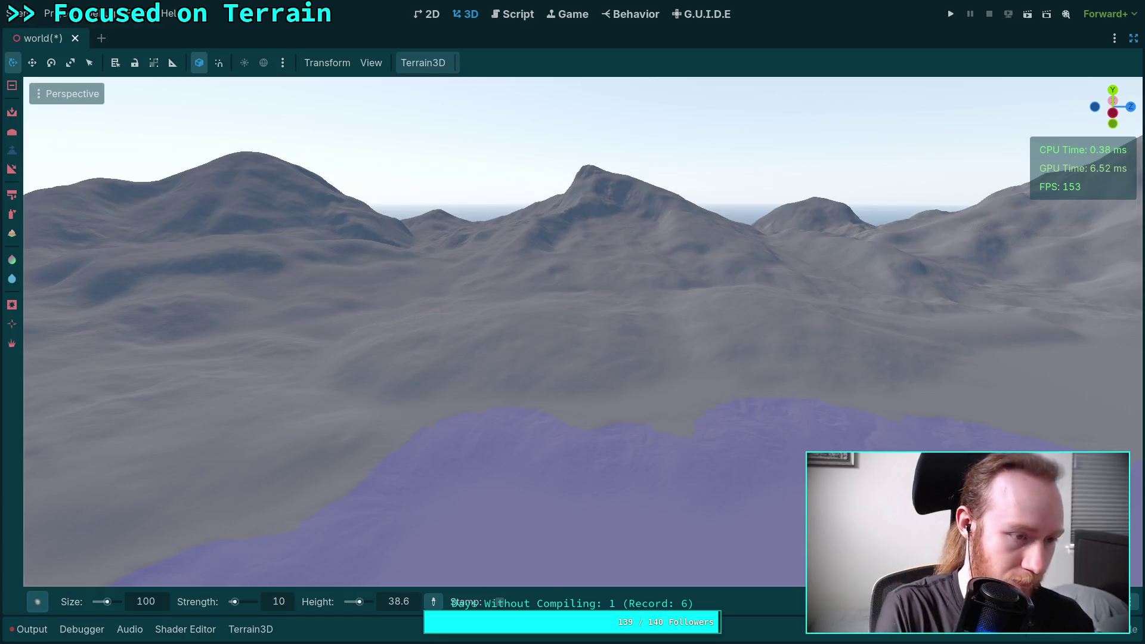
Step: Save the world scene, look over the mountain terrain, then switch to workspace 2
{"action": "key", "text": "ctrl+s"}
{"action": "mouse_move", "coordinate": [452, 296]}
{"action": "left_mouse_down"}
{"action": "mouse_move", "coordinate": [561, 298]}
{"action": "mouse_move", "coordinate": [463, 288]}
{"action": "left_mouse_up"}
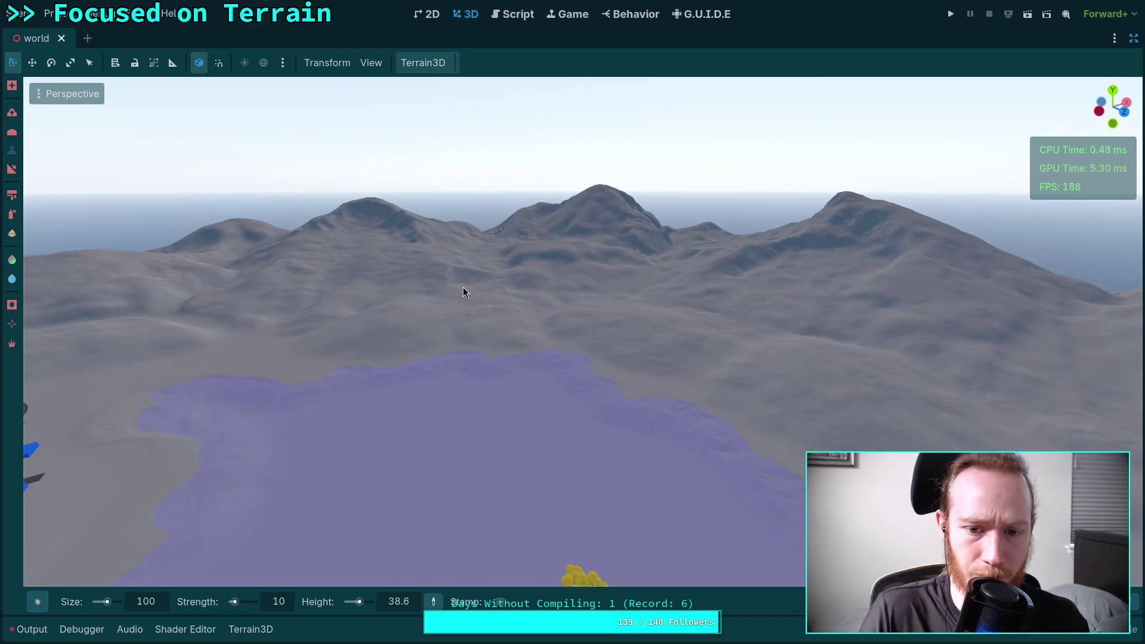
{"action": "key", "text": "super+2"}
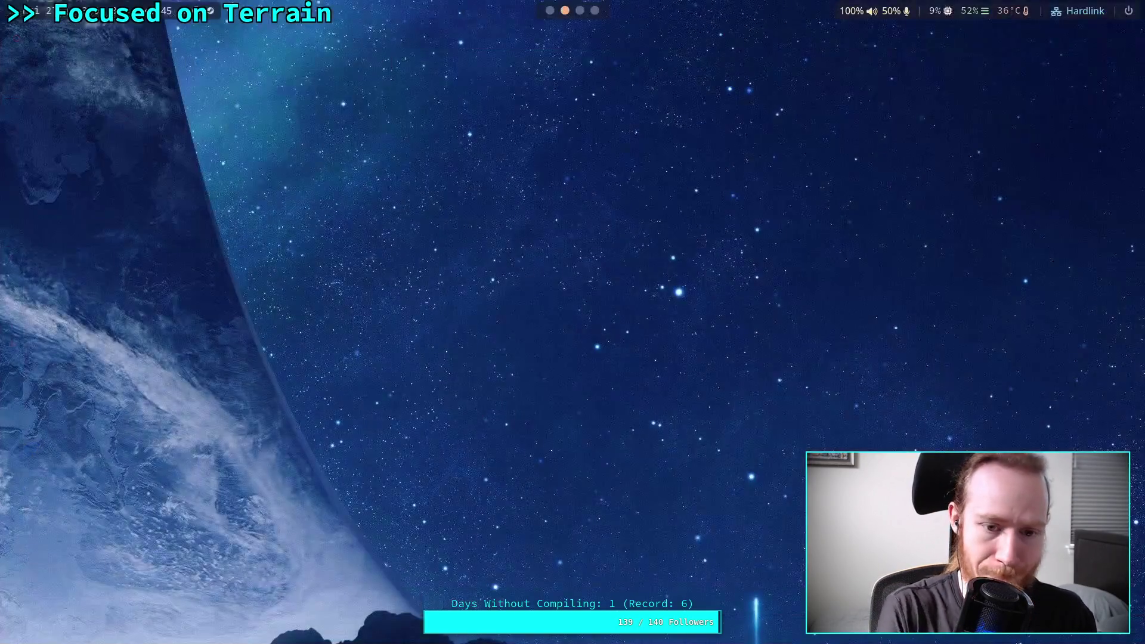
Step: Open the zombie-game session in a new terminal and run git status
{"action": "key", "text": "super+Return"}
{"action": "type", "text": "c"}
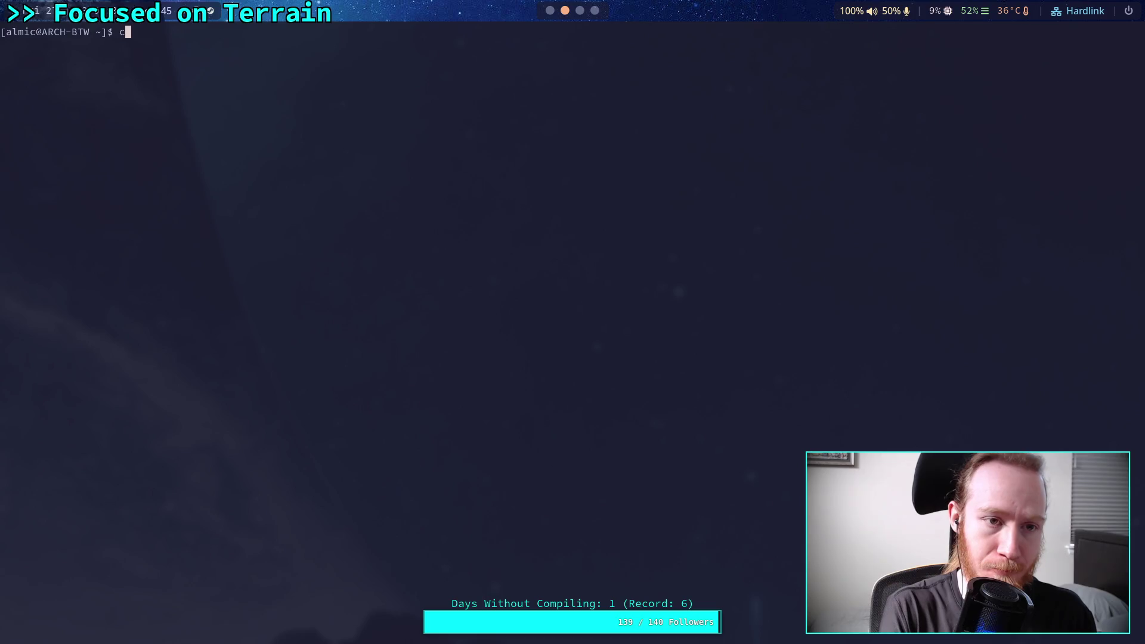
{"action": "type", "text": "ode zombie-game"}
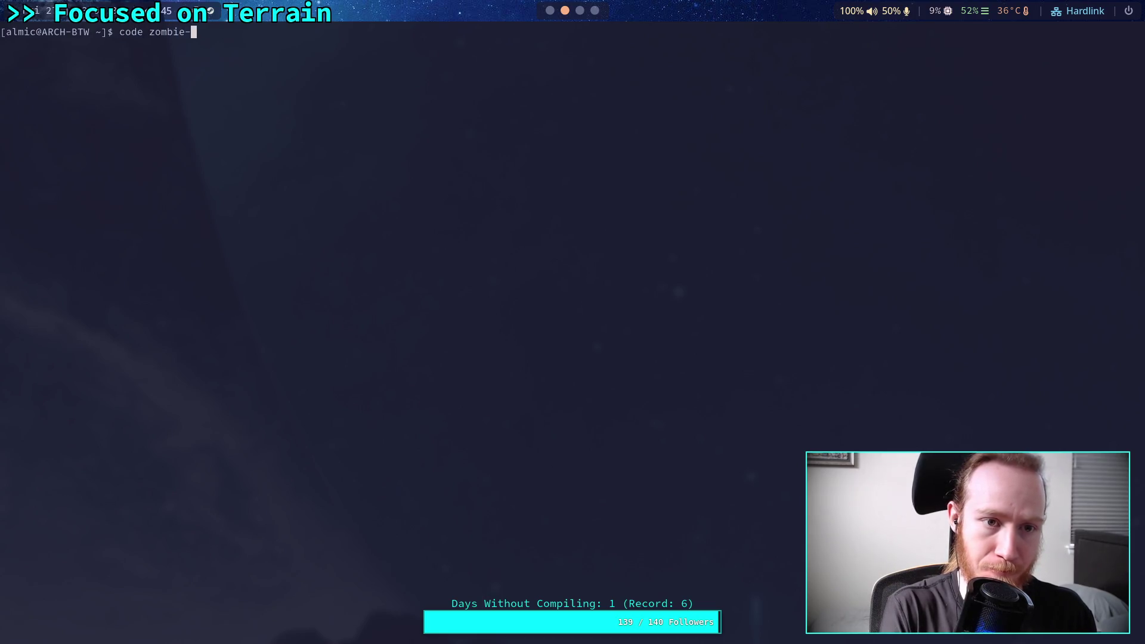
{"action": "key", "text": "Return"}
{"action": "type", "text": "git status"}
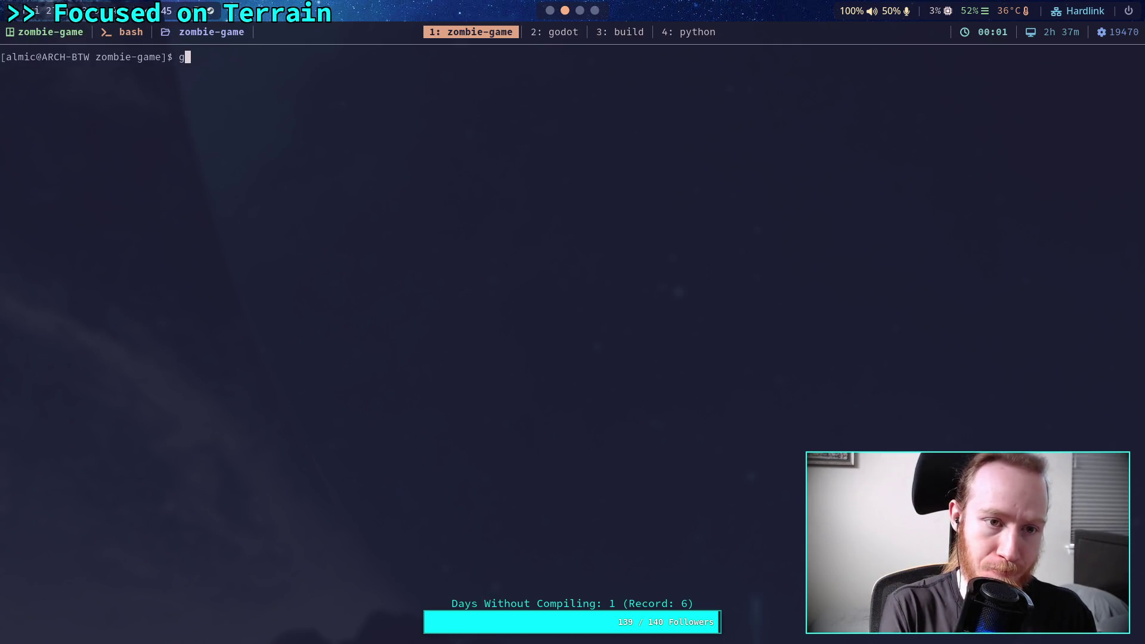
{"action": "key", "text": "Return"}
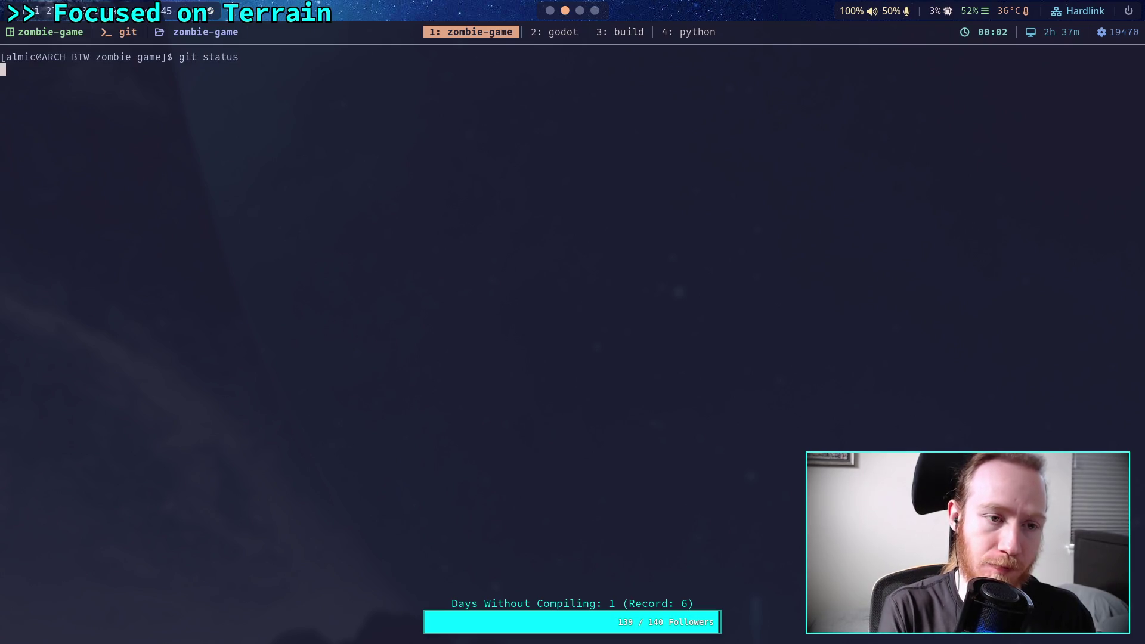
Step: Stage terrain_data/new_world/ with git add and recheck git status
{"action": "type", "text": "git add te"}
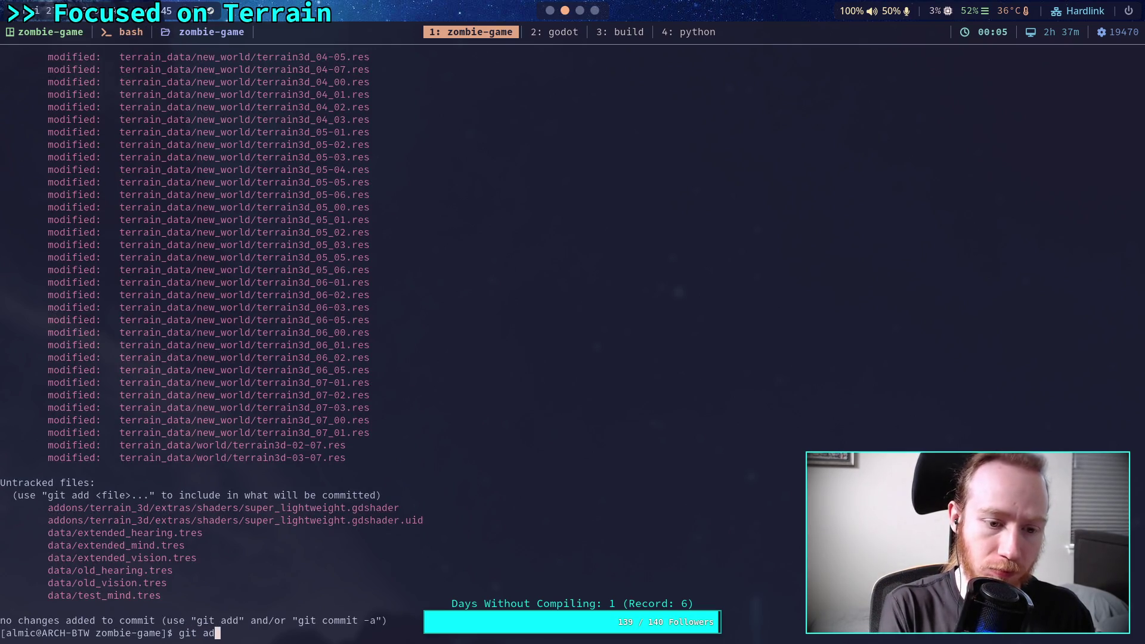
{"action": "key", "text": "Tab"}
{"action": "type", "text": "n"}
{"action": "key", "text": "Tab"}
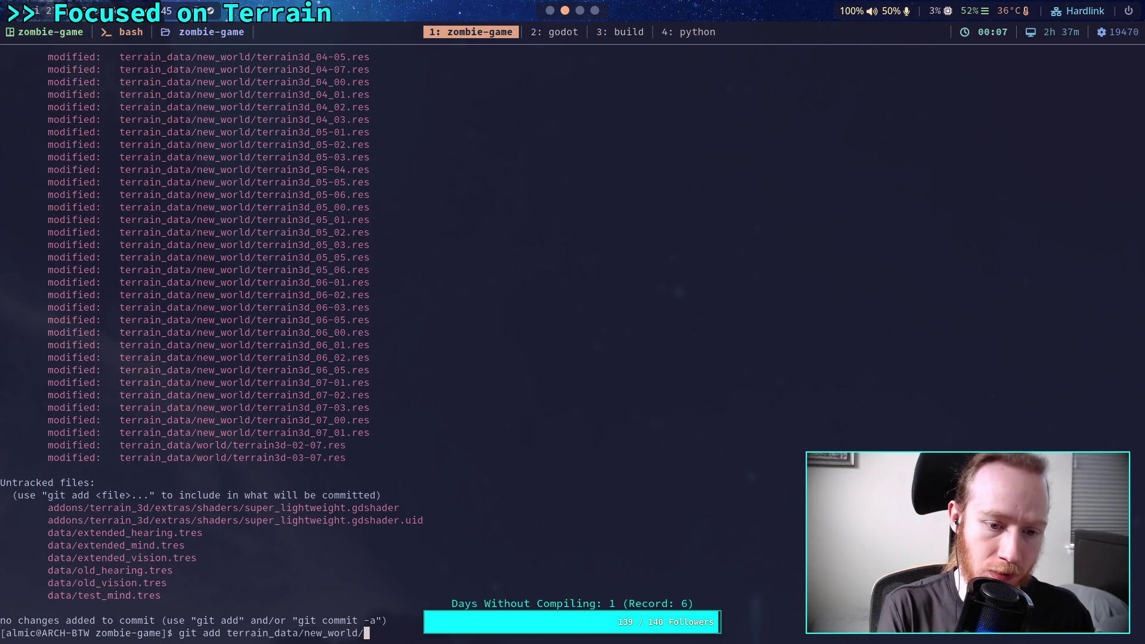
{"action": "key", "text": "Return"}
{"action": "type", "text": "git status"}
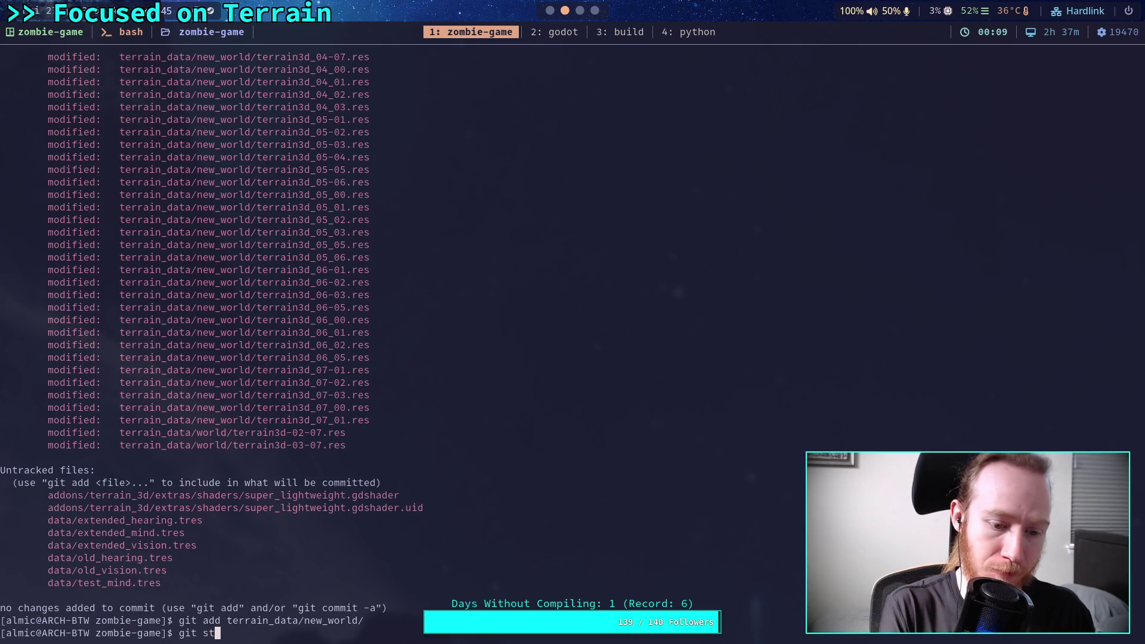
{"action": "key", "text": "Return"}
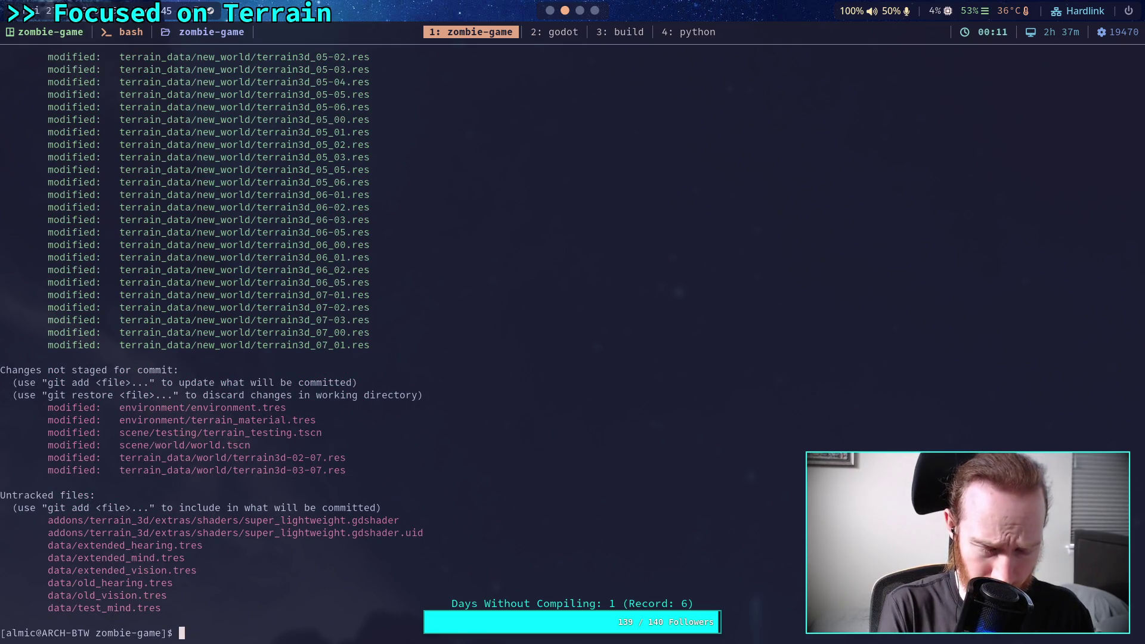
{"action": "type", "text": "git"}
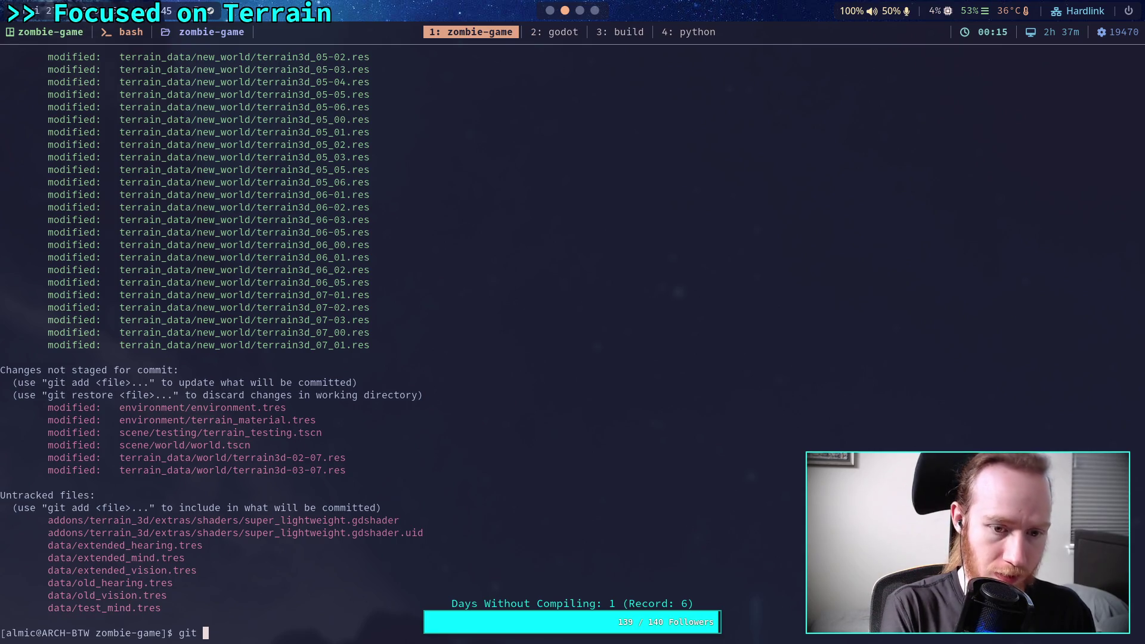
Step: Return to the Godot editor and save the world scene
{"action": "key", "text": "super+3"}
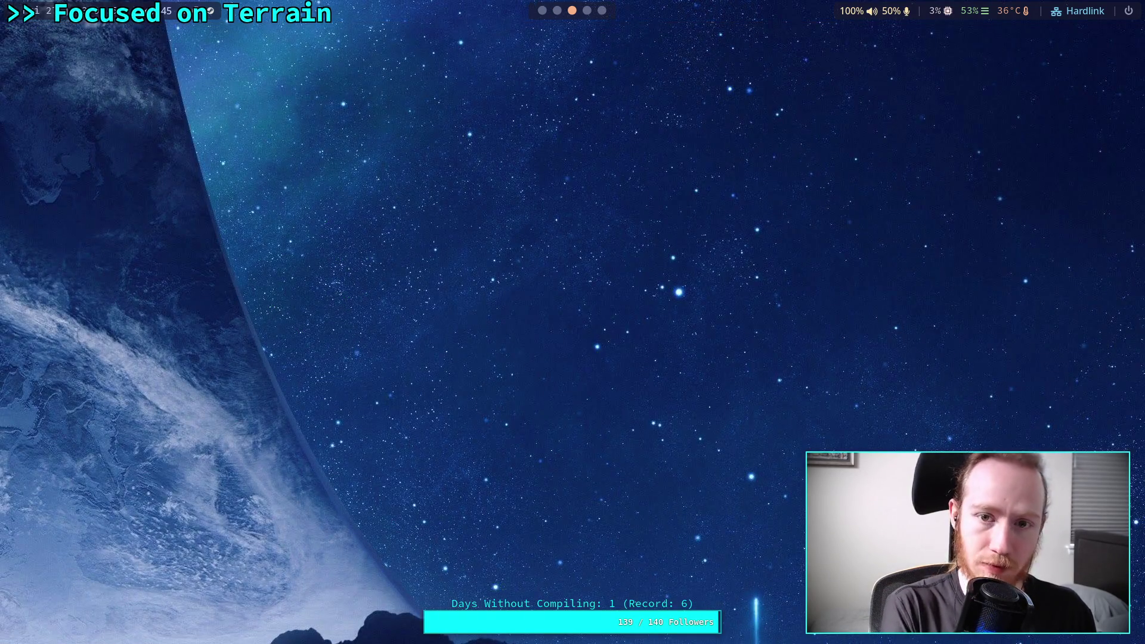
{"action": "key", "text": "super+4"}
{"action": "key", "text": "ctrl+s"}
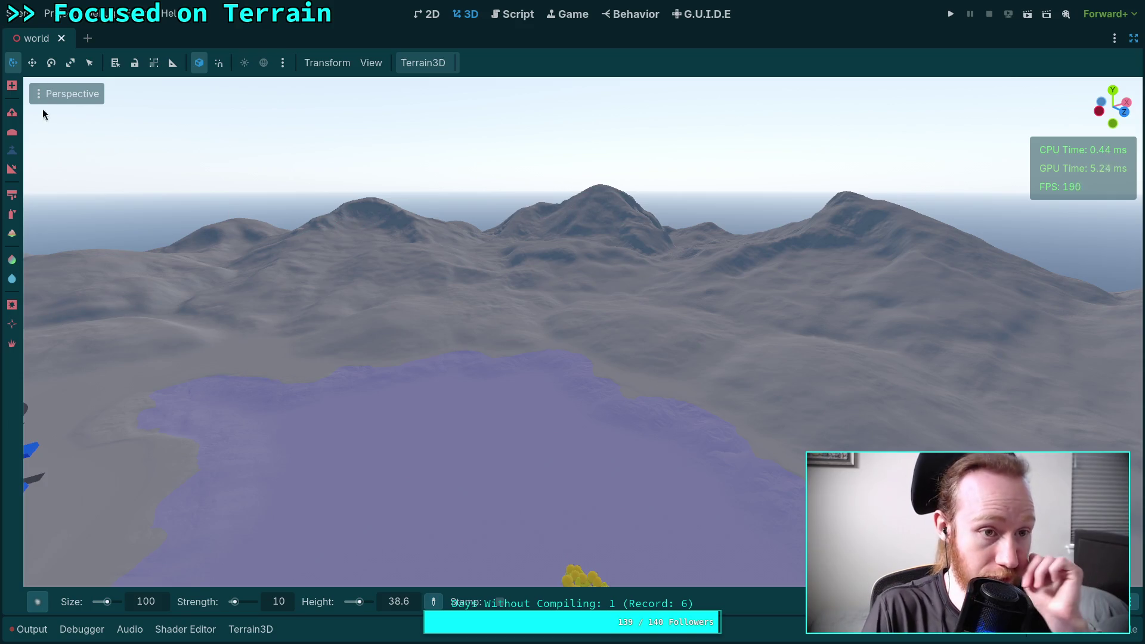
Step: Save the world scene, quit to the Project Manager, and reopen the Zombie Game project
{"action": "left_click", "coordinate": [19, 14]}
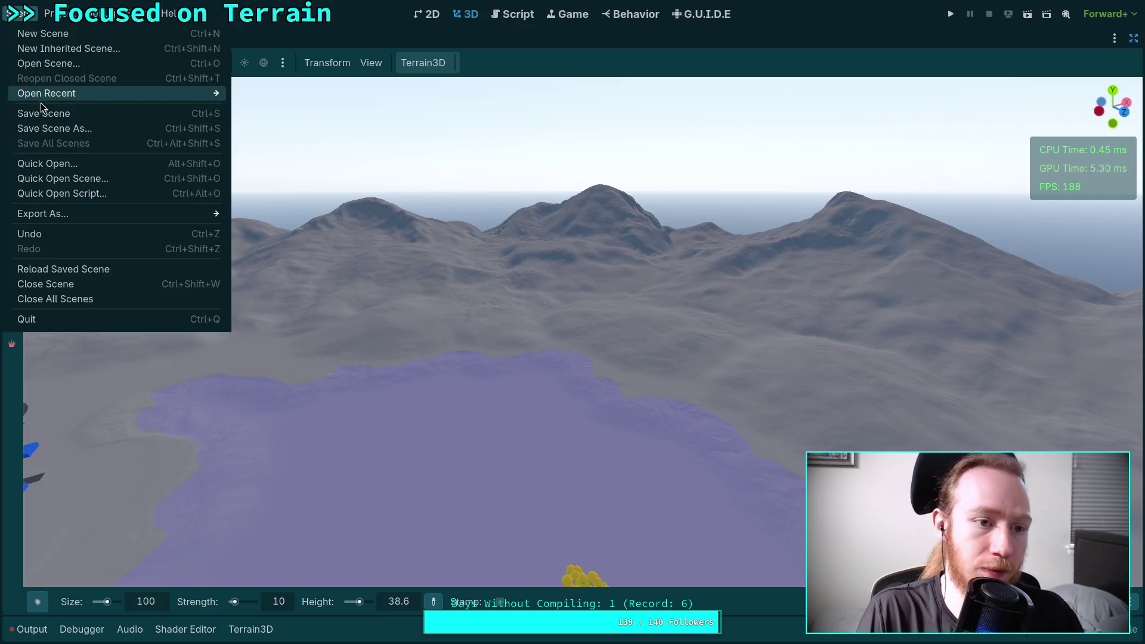
{"action": "left_click", "coordinate": [44, 113]}
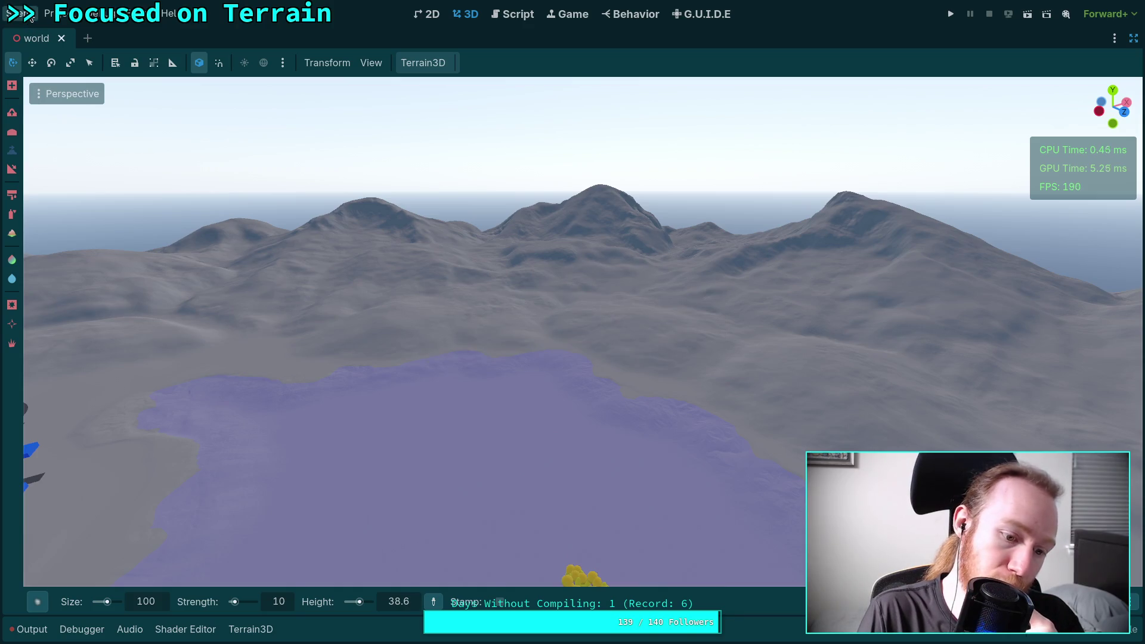
{"action": "left_click", "coordinate": [29, 15]}
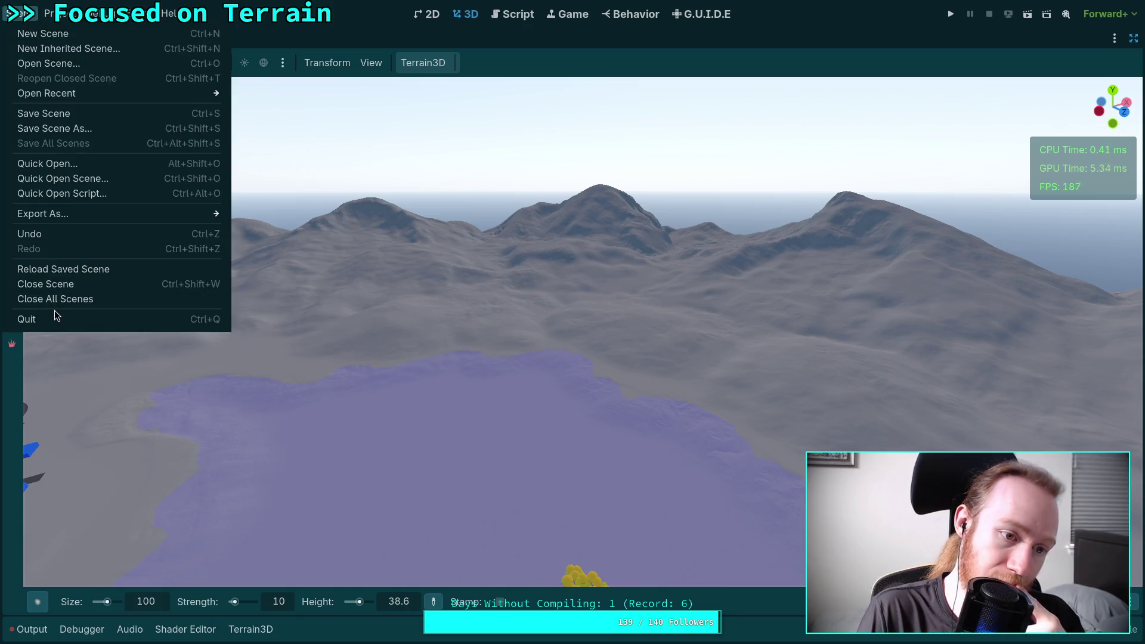
{"action": "left_click", "coordinate": [55, 313]}
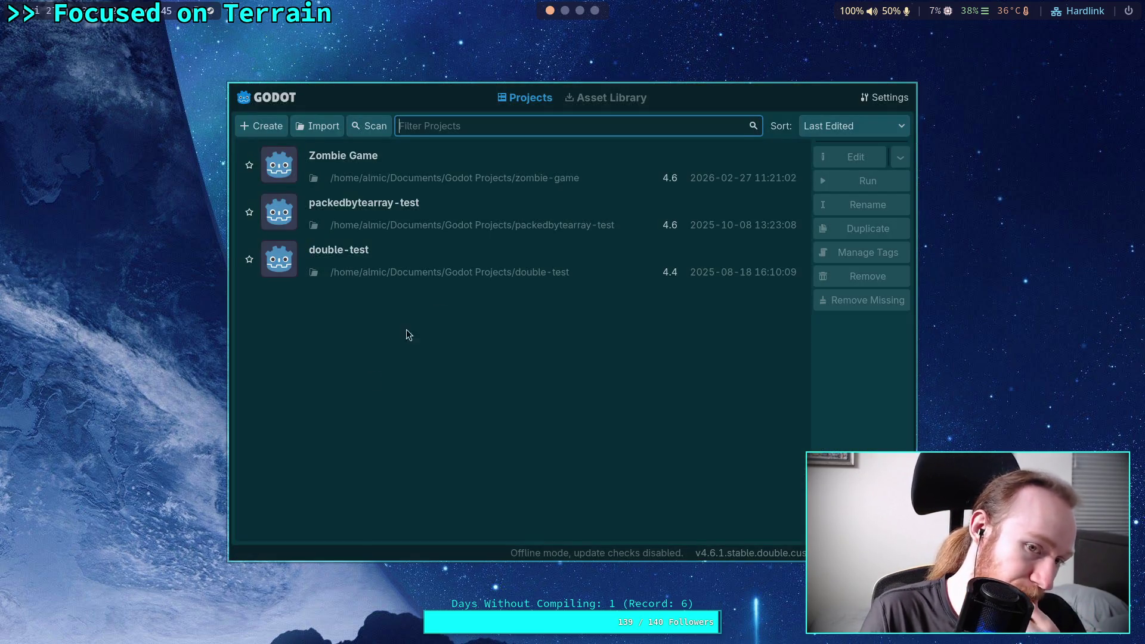
{"action": "left_click", "coordinate": [846, 159]}
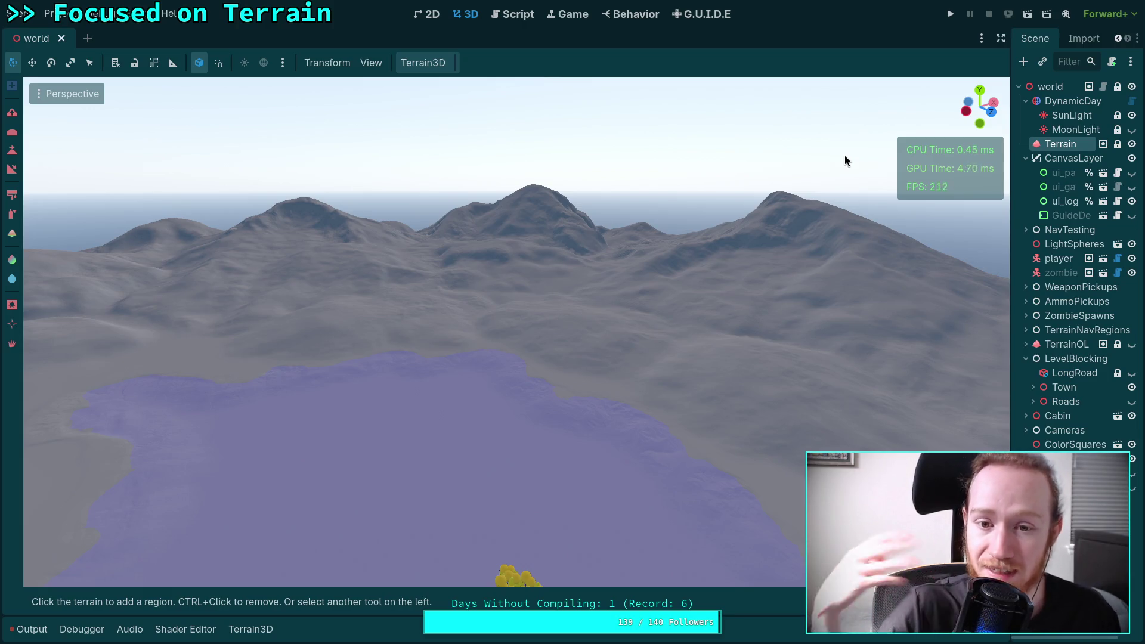
Step: Save the reloaded world scene and switch to the terminal workspace
{"action": "key", "text": "ctrl+s"}
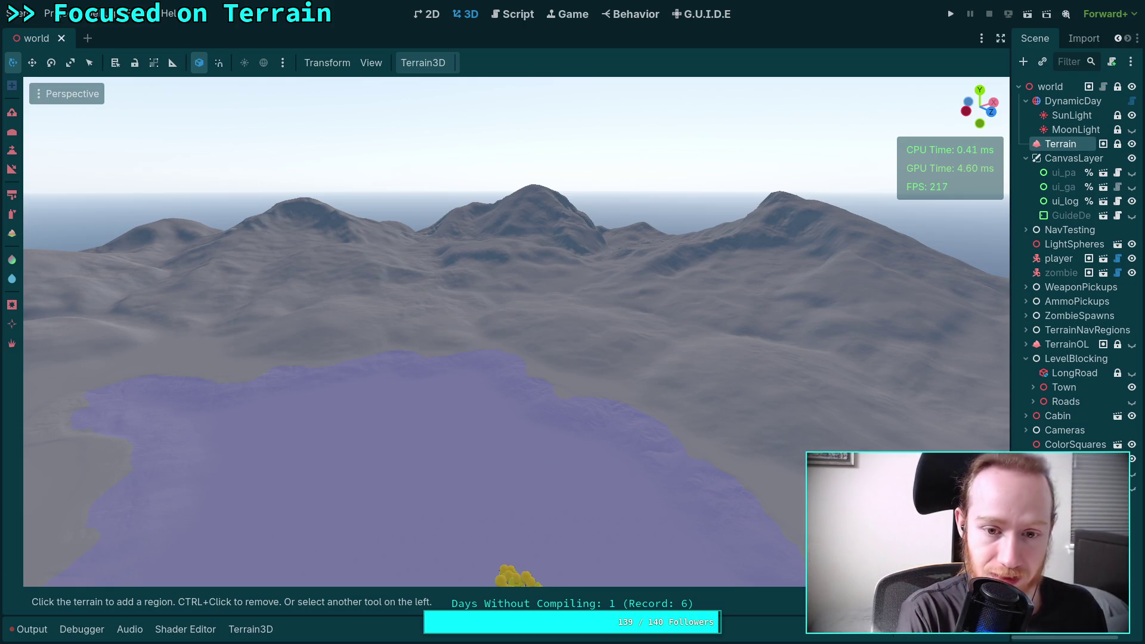
{"action": "key", "text": "super+1"}
Step: Check git status, stage terrain_data/new_world/, and confirm the updated status
{"action": "type", "text": "git status"}
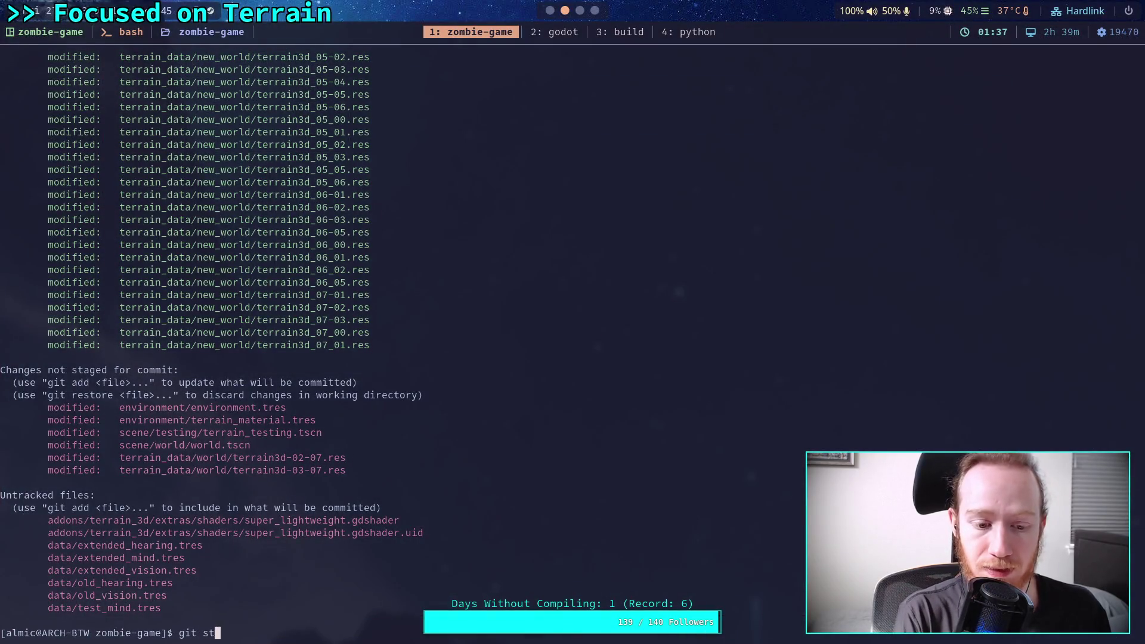
{"action": "key", "text": "Return"}
{"action": "type", "text": "git add"}
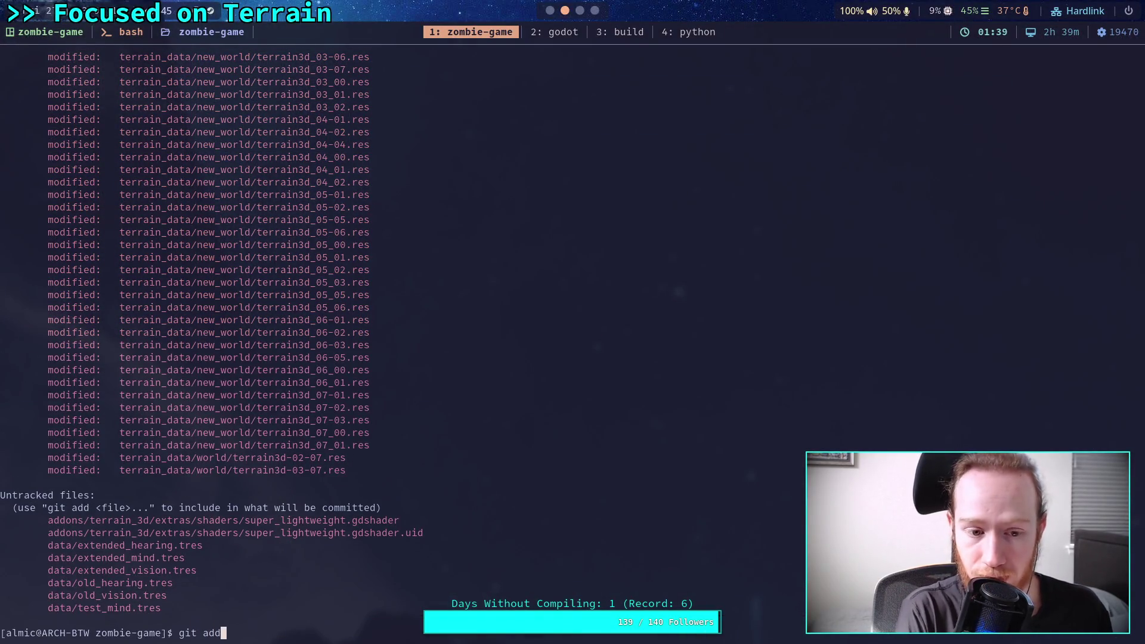
{"action": "type", "text": " ter"}
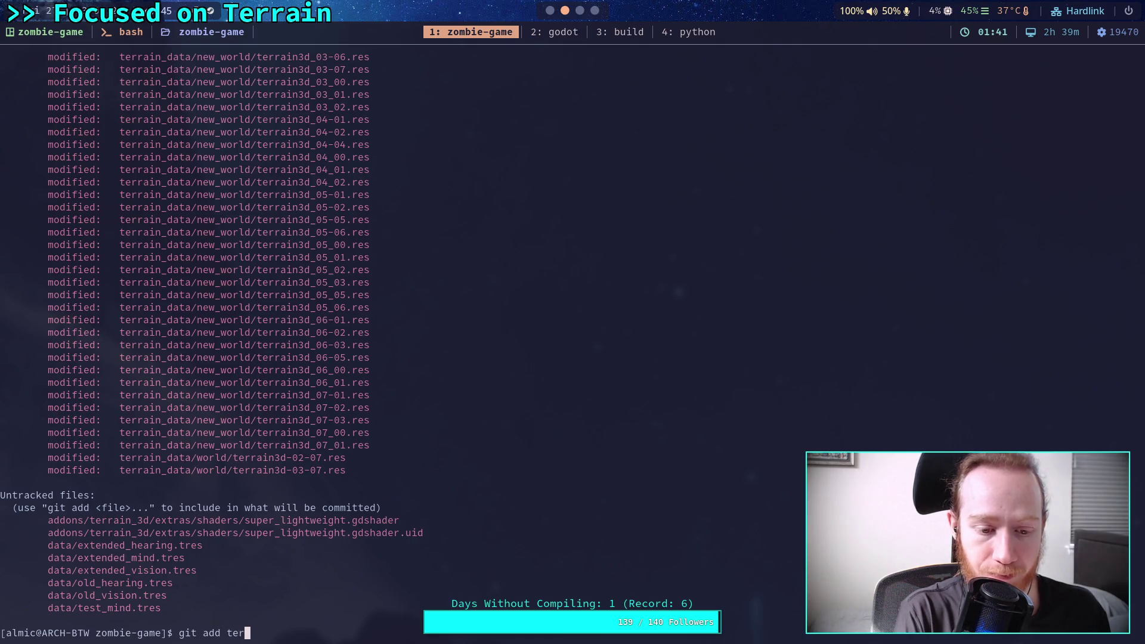
{"action": "key", "text": "Tab"}
{"action": "type", "text": "ne"}
{"action": "key", "text": "Tab"}
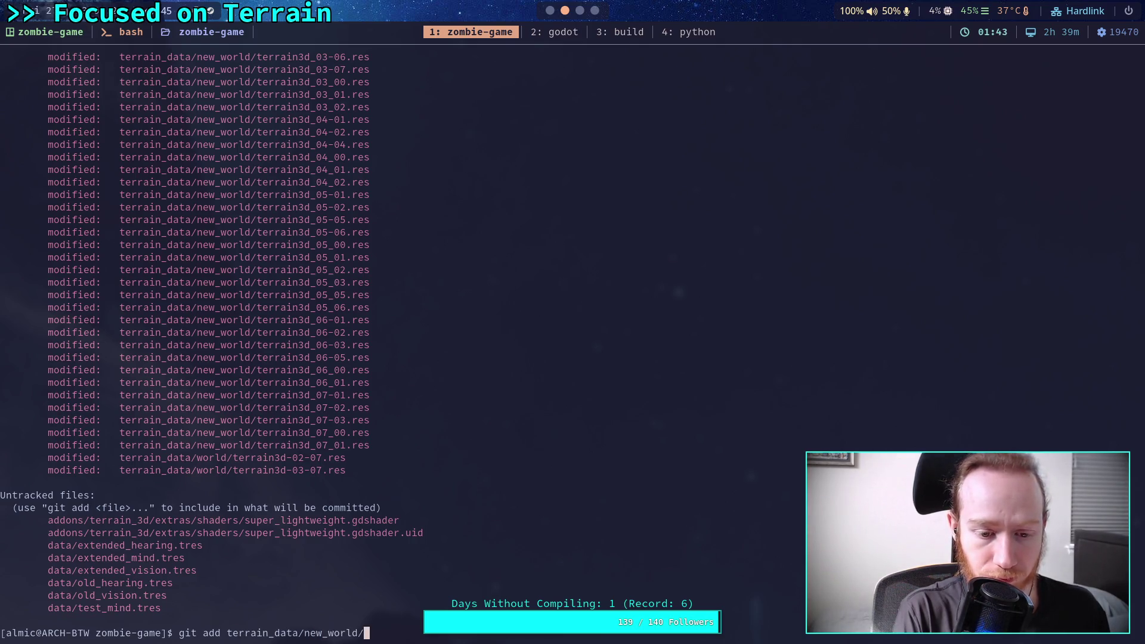
{"action": "key", "text": "Return"}
{"action": "type", "text": "git status"}
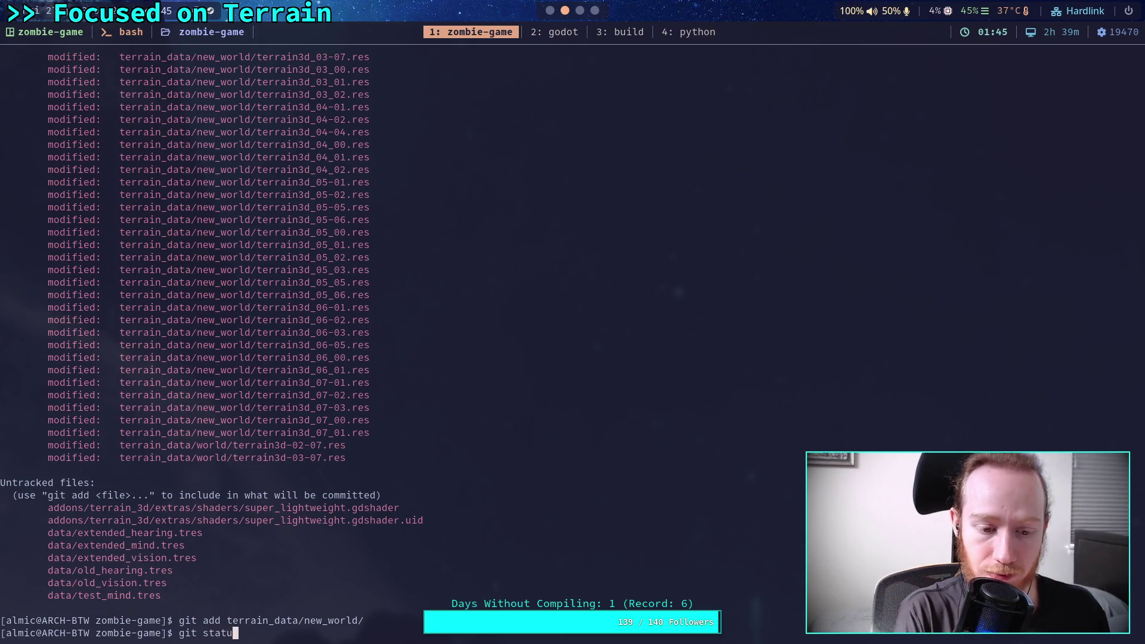
{"action": "key", "text": "Return"}
Step: Commit the staged terrain files with the message 'Work on terrain' in Vim
{"action": "type", "text": "git commit"}
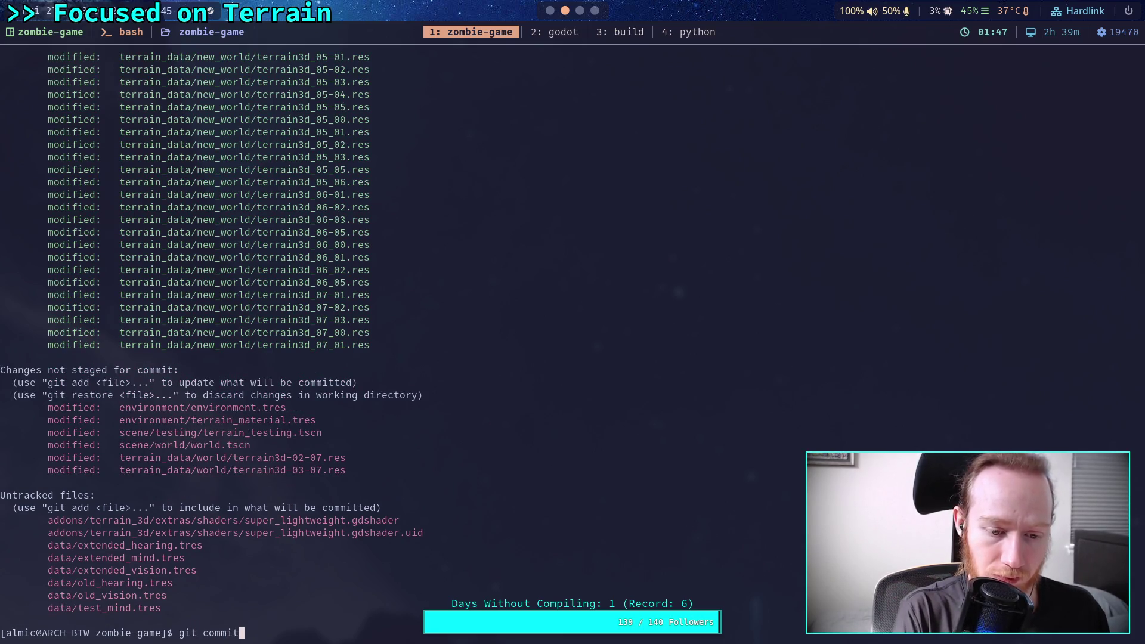
{"action": "key", "text": "Return"}
{"action": "type", "text": "OWork on te"}
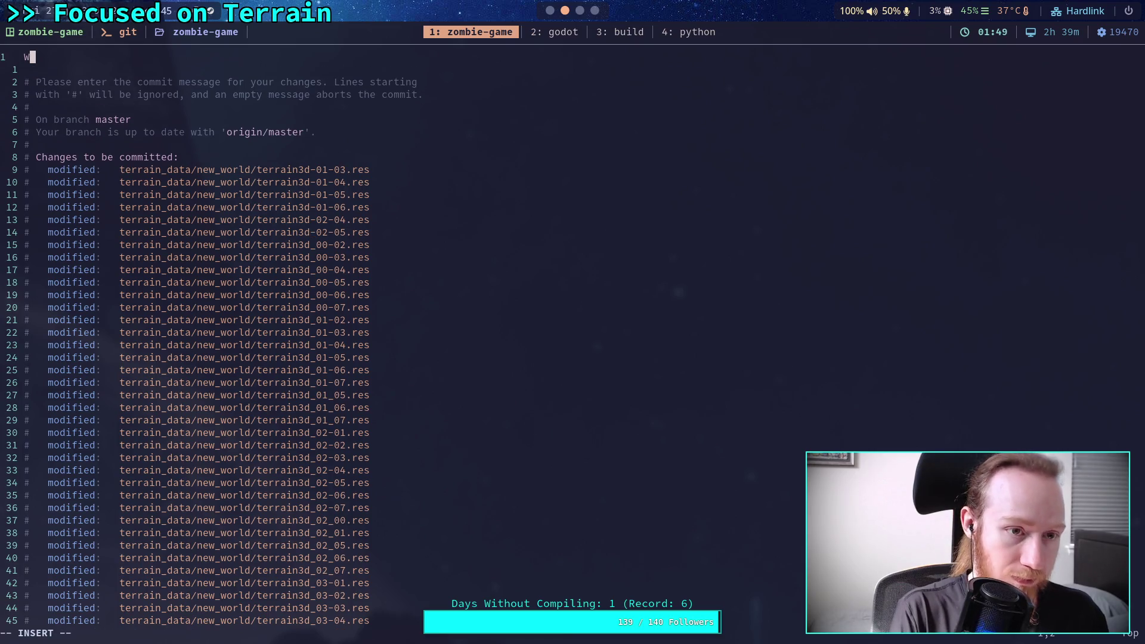
{"action": "type", "text": "rrain"}
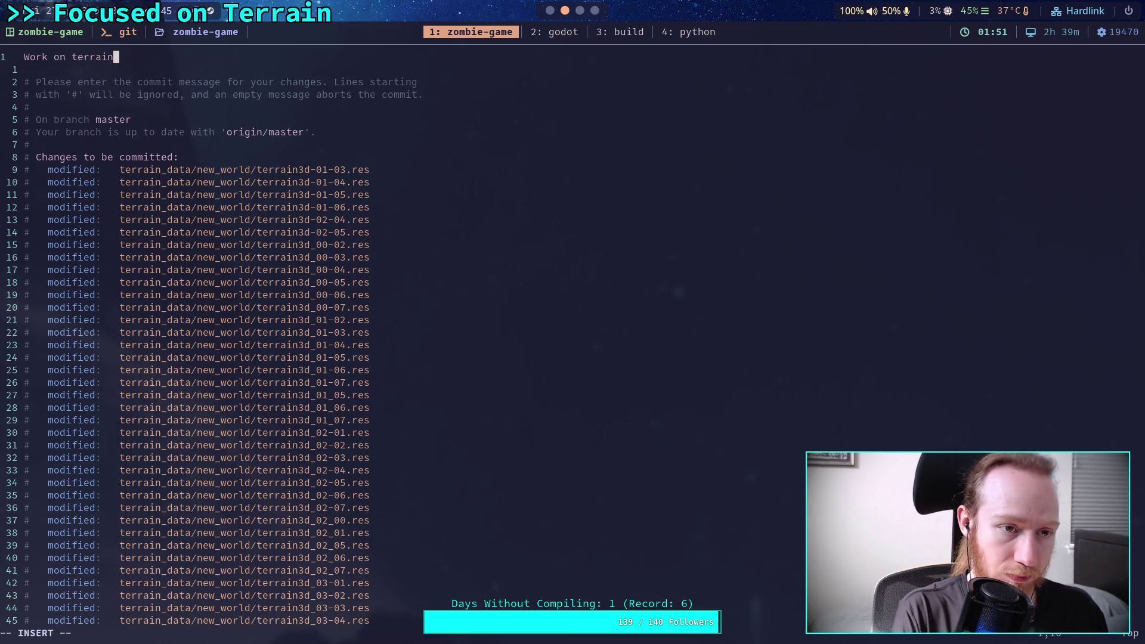
{"action": "key", "text": "Escape"}
{"action": "type", "text": ":w"}
{"action": "key", "text": "Return"}
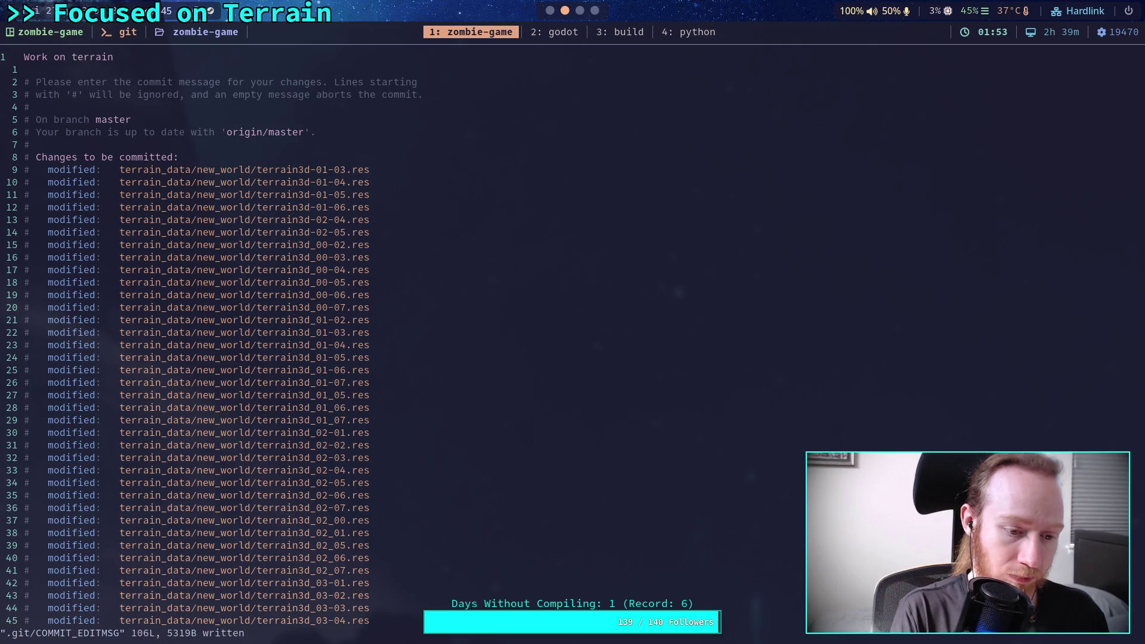
{"action": "type", "text": ":q"}
{"action": "key", "text": "Return"}
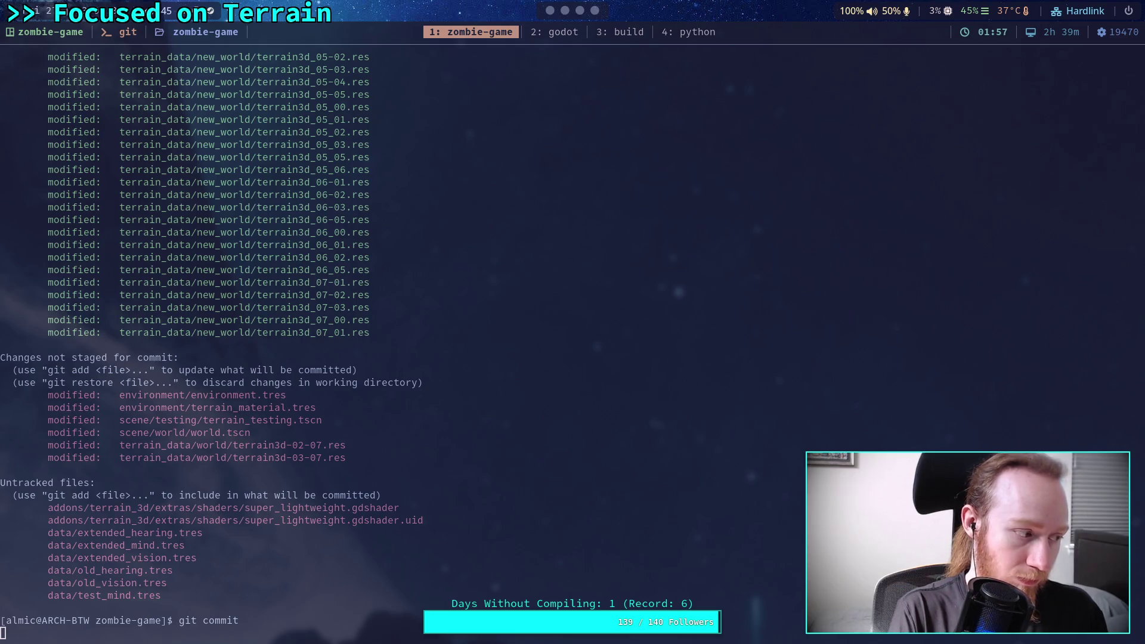
Step: Push the commit to the remote master branch and return to Godot
{"action": "type", "text": "git "}
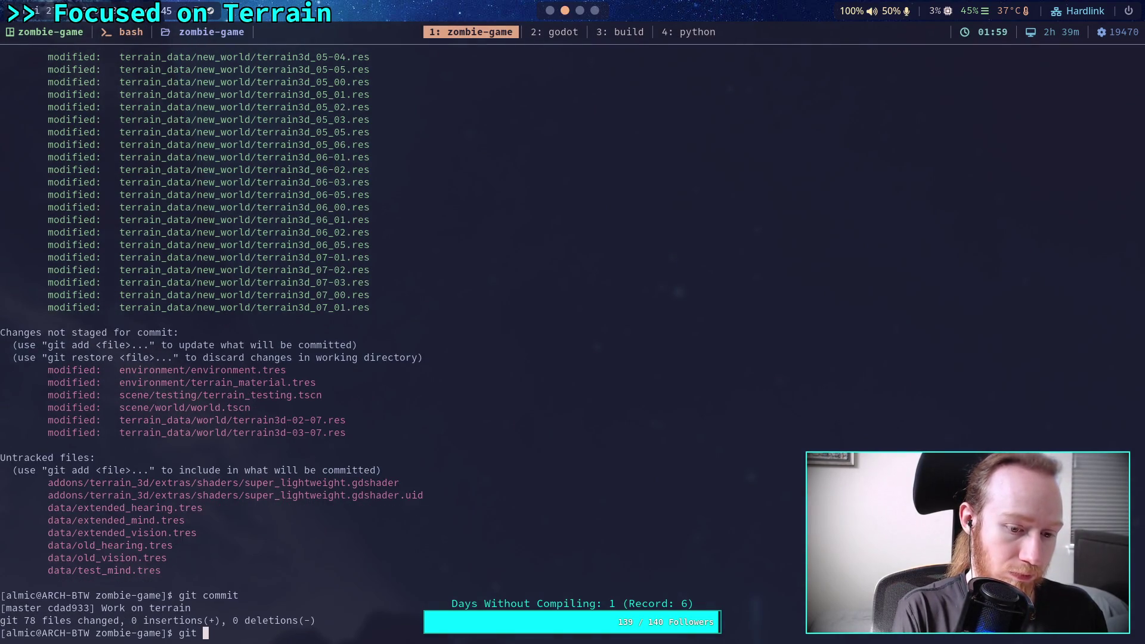
{"action": "type", "text": "push"}
{"action": "key", "text": "Return"}
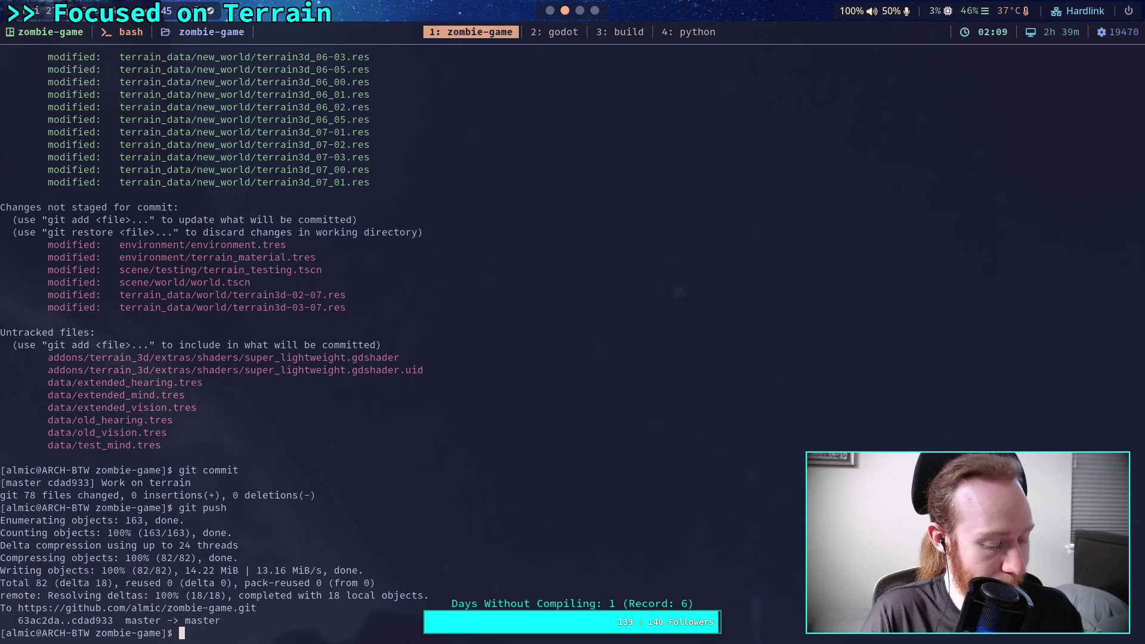
{"action": "key", "text": "super+2"}
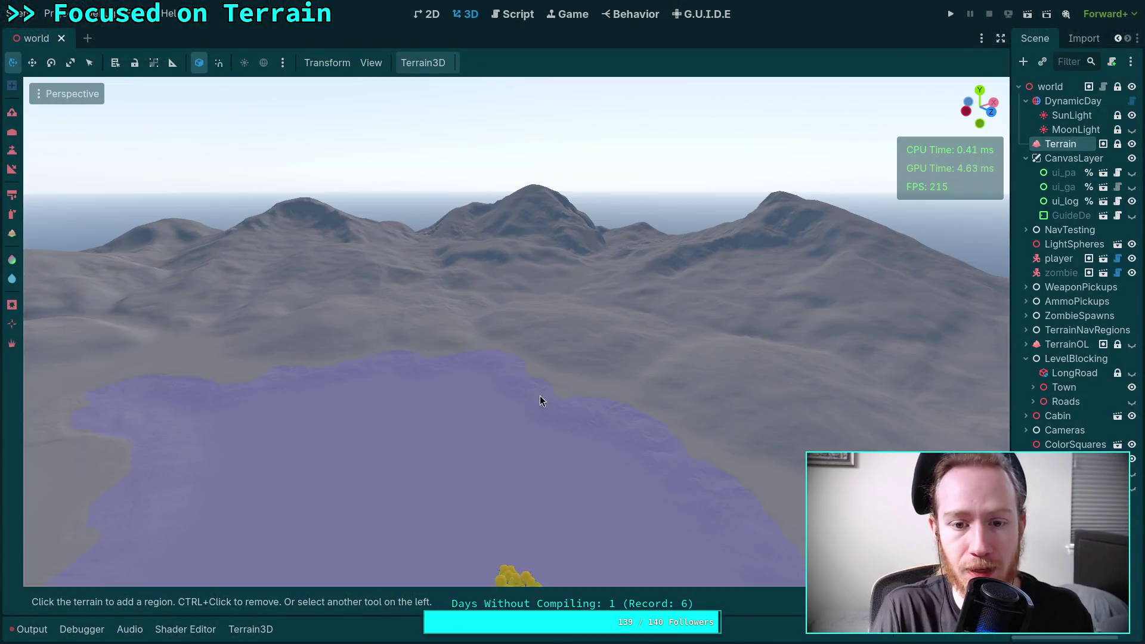
{"action": "mouse_move", "coordinate": [540, 396]}
{"action": "left_mouse_down"}
{"action": "mouse_move", "coordinate": [465, 399]}
{"action": "mouse_move", "coordinate": [615, 394]}
{"action": "left_mouse_up"}
{"action": "scroll", "coordinate": [465, 398], "scroll_direction": "up", "scroll_amount": 2}
{"action": "scroll", "coordinate": [615, 393], "scroll_direction": "up", "scroll_amount": 10}
{"action": "key", "text": "w"}
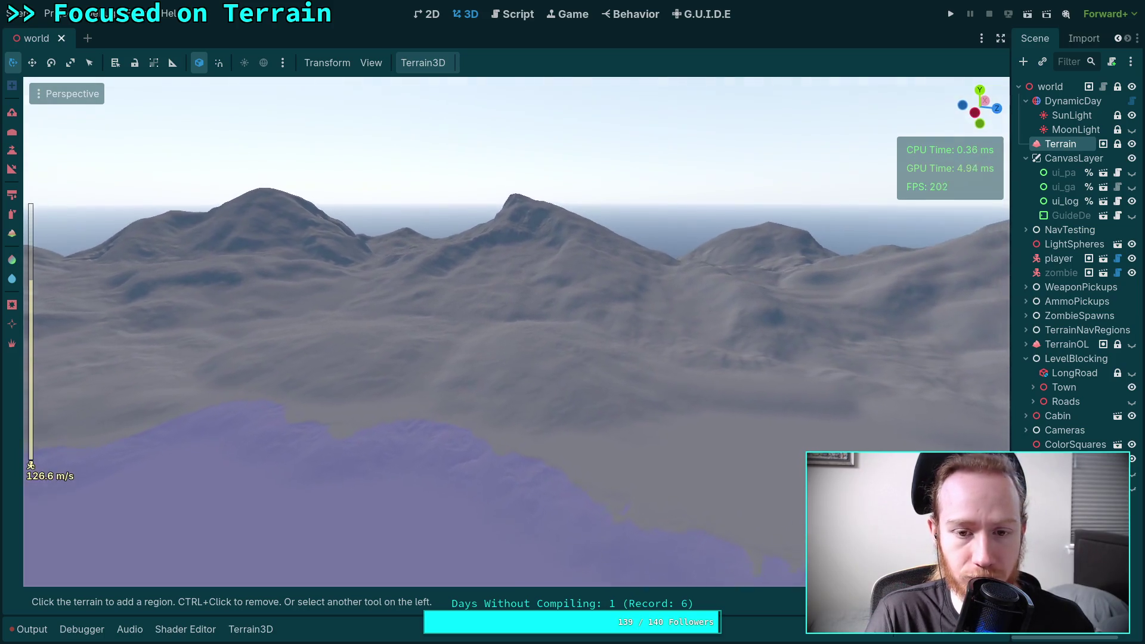
{"action": "scroll", "coordinate": [416, 403], "scroll_direction": "up", "scroll_amount": 4}
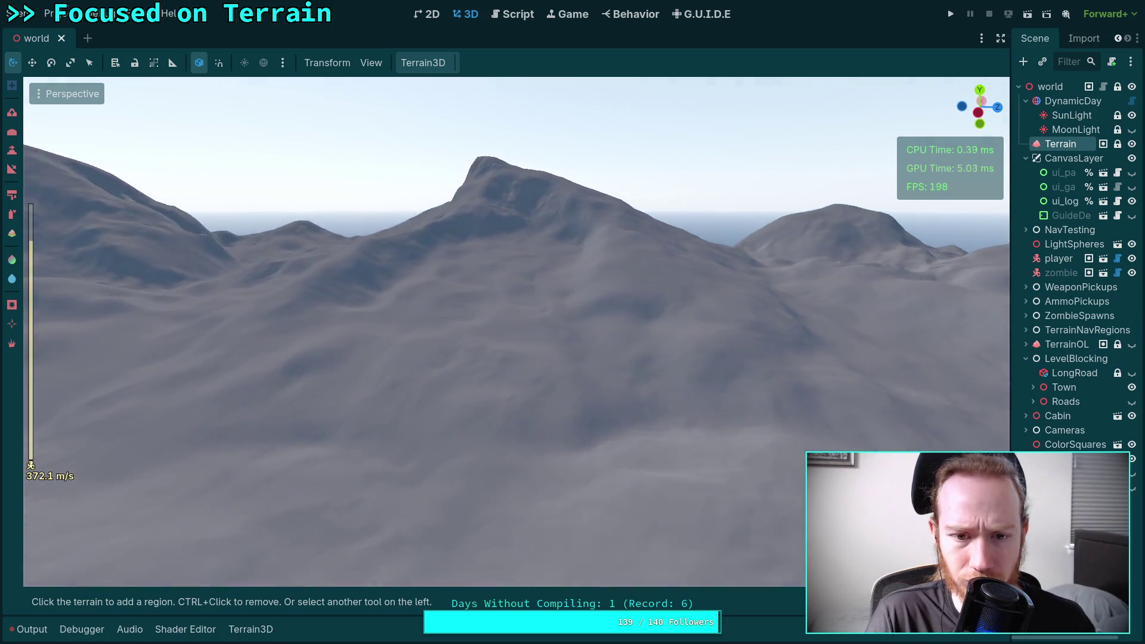
{"action": "key", "text": "w"}
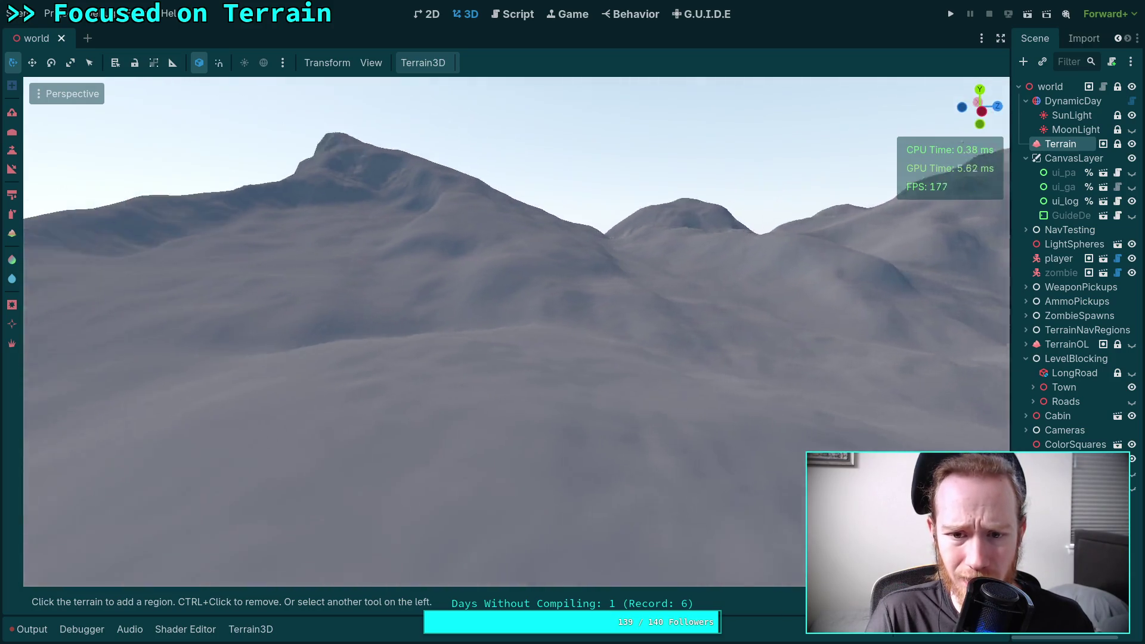
{"action": "key", "text": "s"}
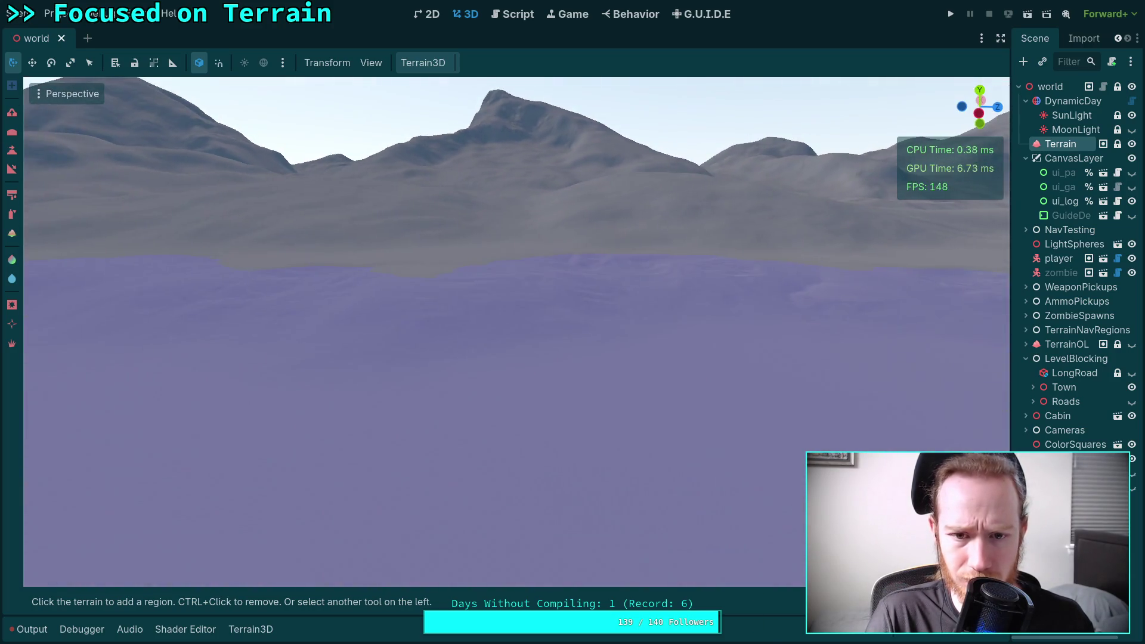
{"action": "key", "text": "w"}
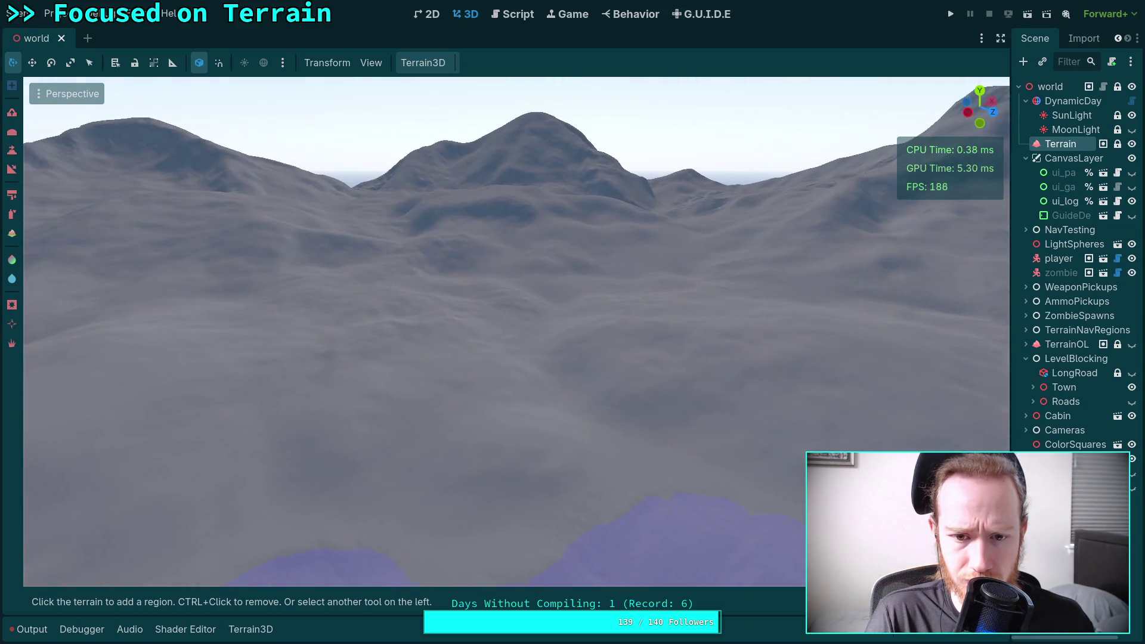
{"action": "key", "text": "s"}
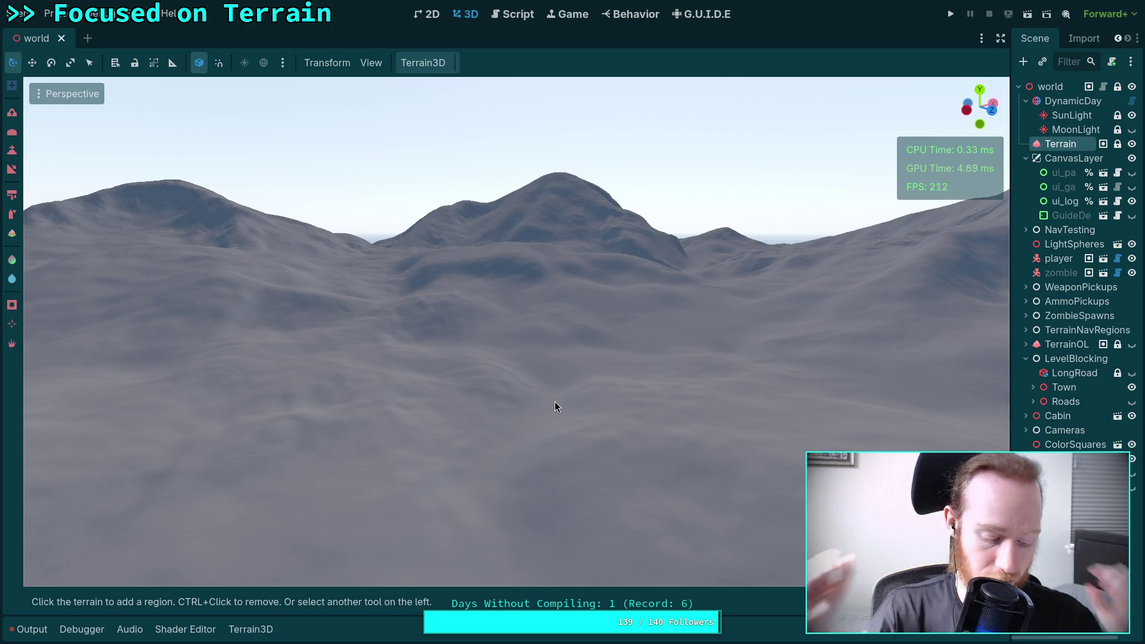
{"action": "key", "text": "super+2"}
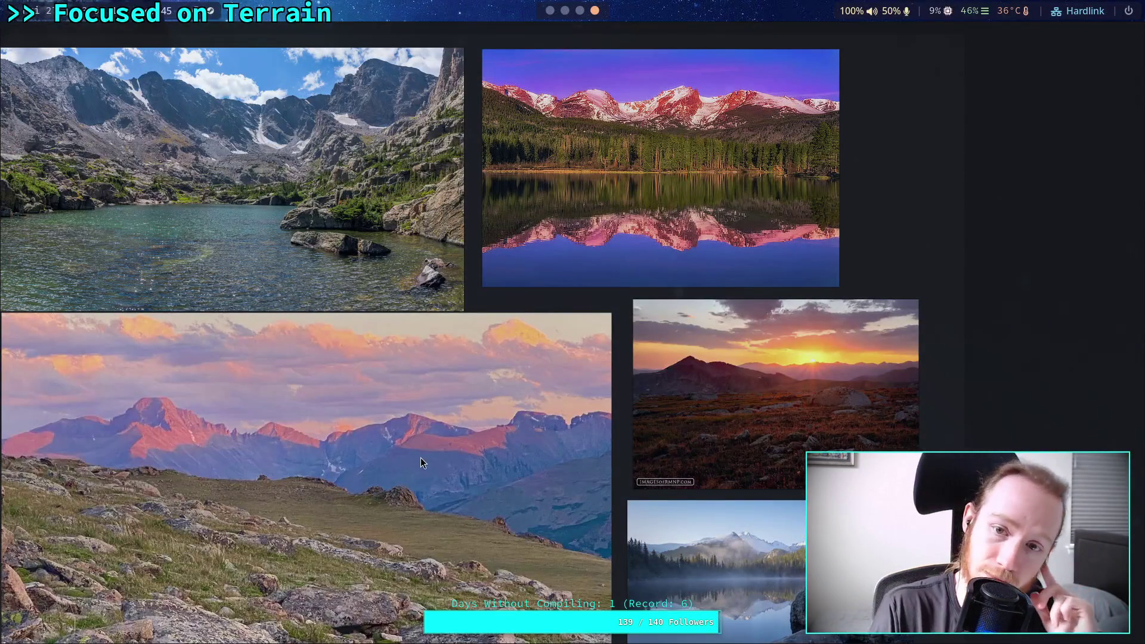
Step: Pan across the PureRef board to survey the mountain reference photos
{"action": "left_click_drag", "start_coordinate": [420, 457], "coordinate": [479, 499]}
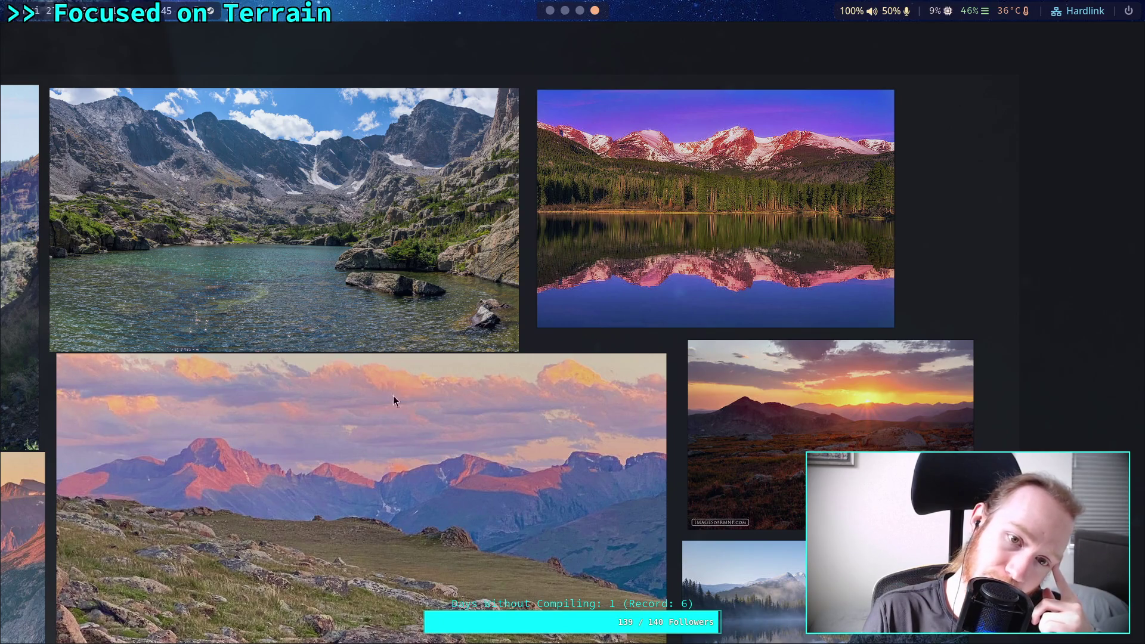
{"action": "left_click_drag", "start_coordinate": [393, 395], "coordinate": [485, 381]}
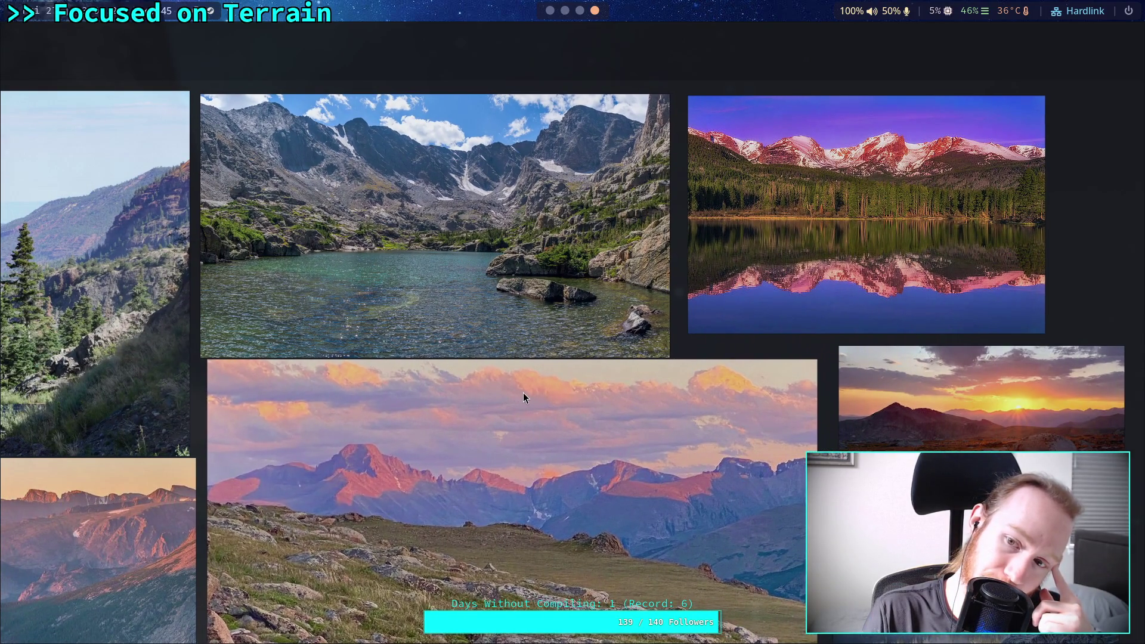
{"action": "mouse_move", "coordinate": [524, 393]}
{"action": "left_mouse_down"}
{"action": "mouse_move", "coordinate": [591, 283]}
{"action": "mouse_move", "coordinate": [692, 355]}
{"action": "mouse_move", "coordinate": [676, 362]}
{"action": "mouse_move", "coordinate": [789, 337]}
{"action": "mouse_move", "coordinate": [765, 310]}
{"action": "mouse_move", "coordinate": [649, 457]}
{"action": "mouse_move", "coordinate": [621, 444]}
{"action": "mouse_move", "coordinate": [486, 485]}
{"action": "mouse_move", "coordinate": [333, 477]}
{"action": "mouse_move", "coordinate": [179, 388]}
{"action": "mouse_move", "coordinate": [419, 328]}
{"action": "left_mouse_up"}
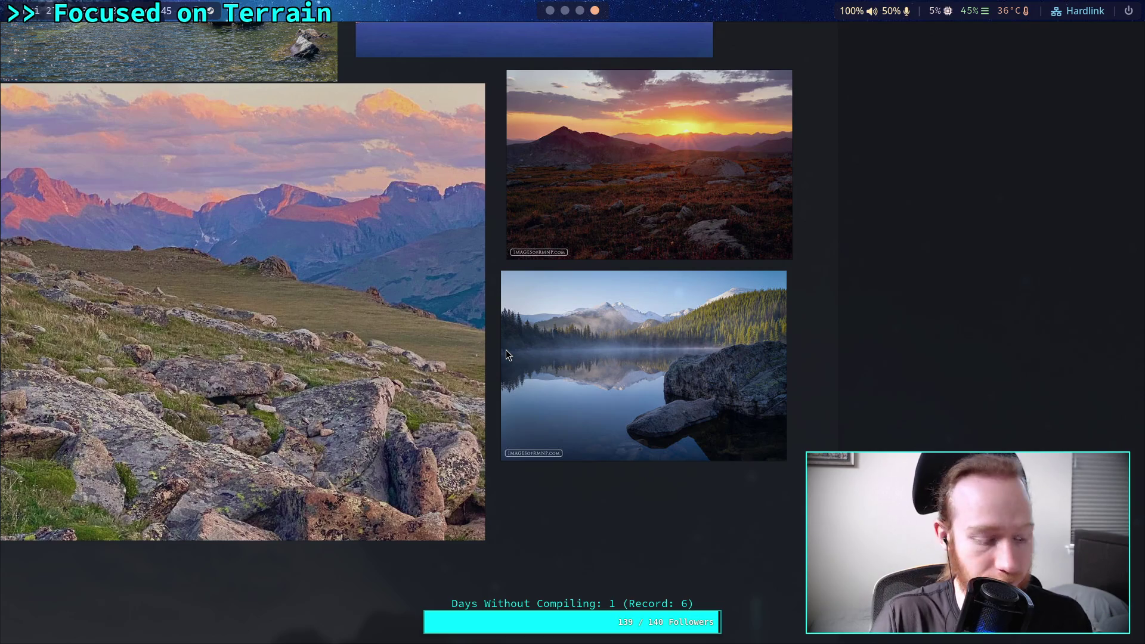
{"action": "key", "text": "super+1"}
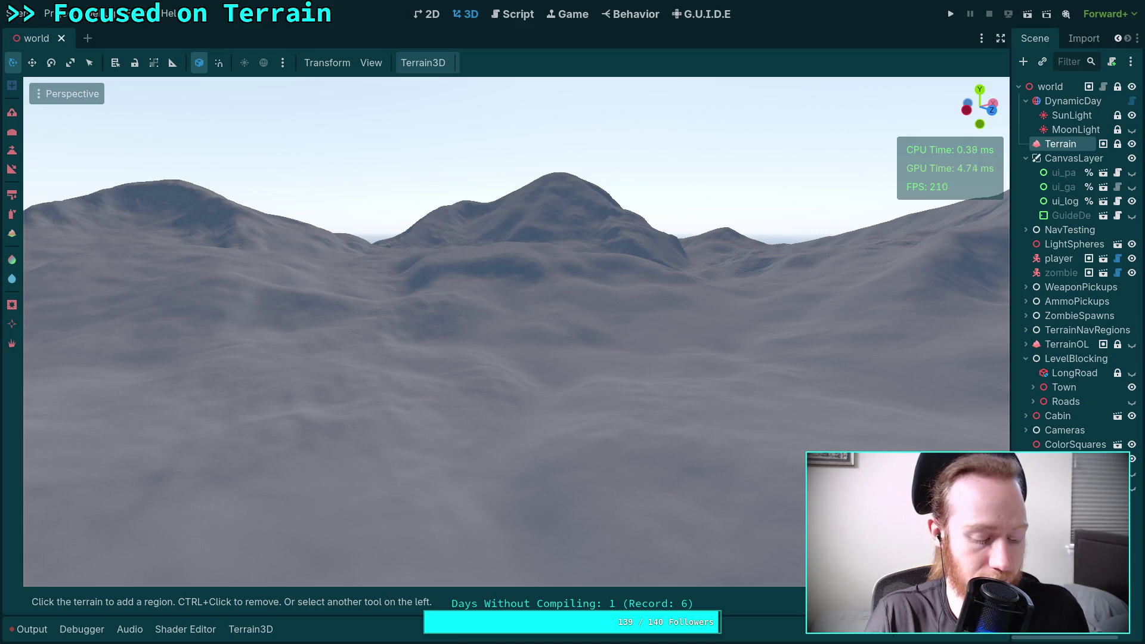
{"action": "key", "text": "super+4"}
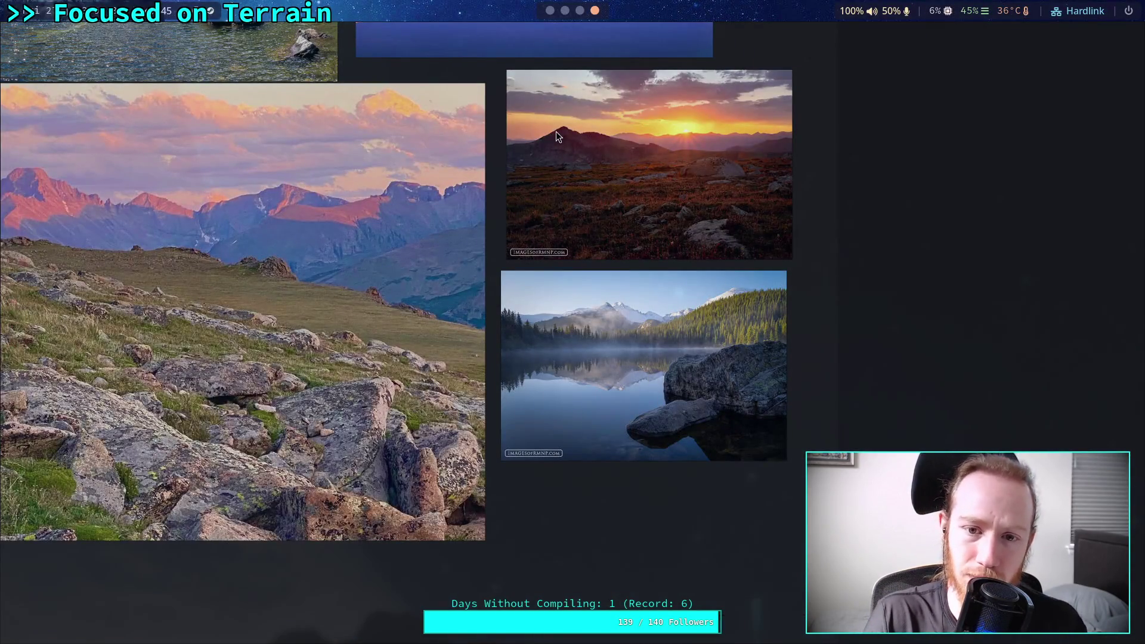
Step: Zoom in and centre on the sunset peak photo, then return to Godot
{"action": "scroll", "coordinate": [567, 127], "scroll_direction": "up", "scroll_amount": 3}
{"action": "left_click_drag", "start_coordinate": [691, 396], "coordinate": [612, 349]}
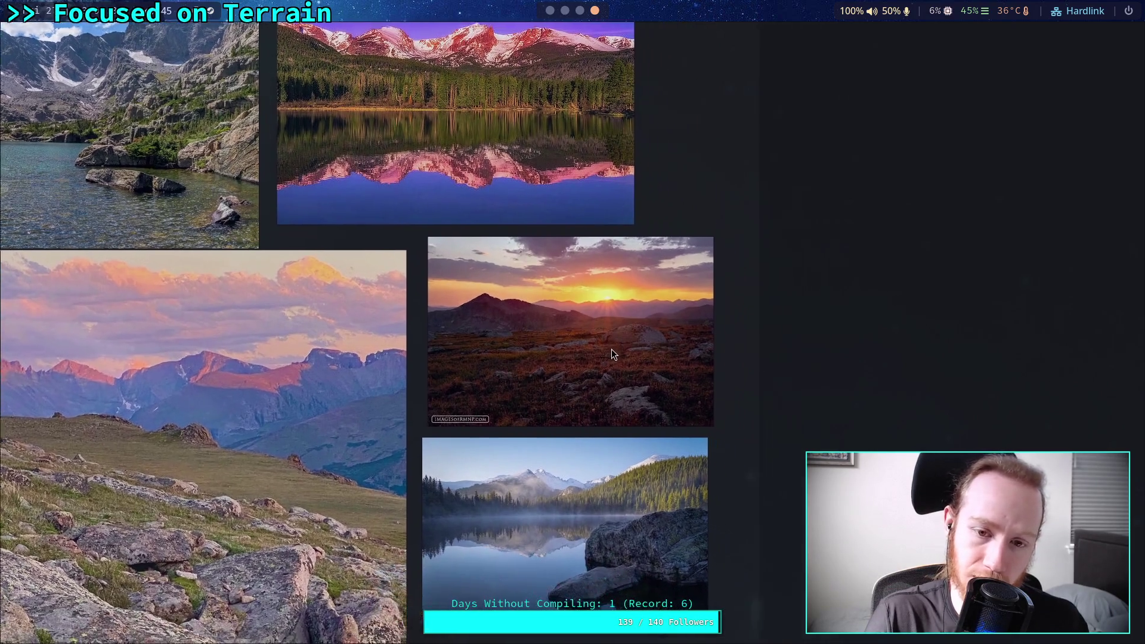
{"action": "scroll", "coordinate": [580, 342], "scroll_direction": "up", "scroll_amount": 3}
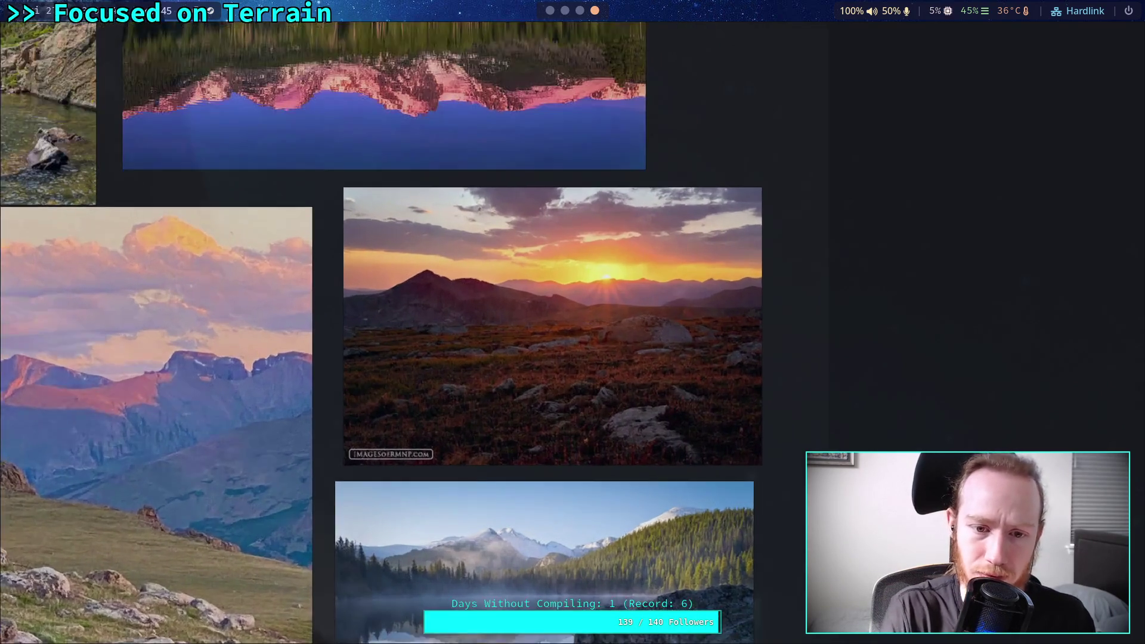
{"action": "scroll", "coordinate": [572, 334], "scroll_direction": "up", "scroll_amount": 3}
{"action": "left_click_drag", "start_coordinate": [383, 327], "coordinate": [449, 321]}
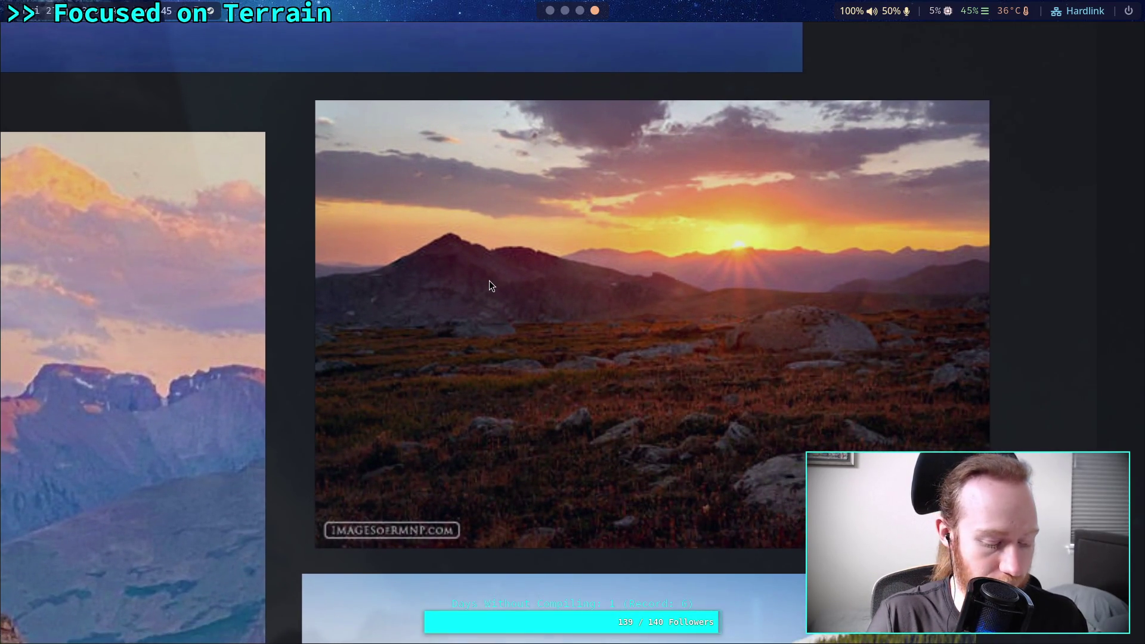
{"action": "key", "text": "super+1"}
{"action": "scroll", "coordinate": [558, 306], "scroll_direction": "up", "scroll_amount": 5}
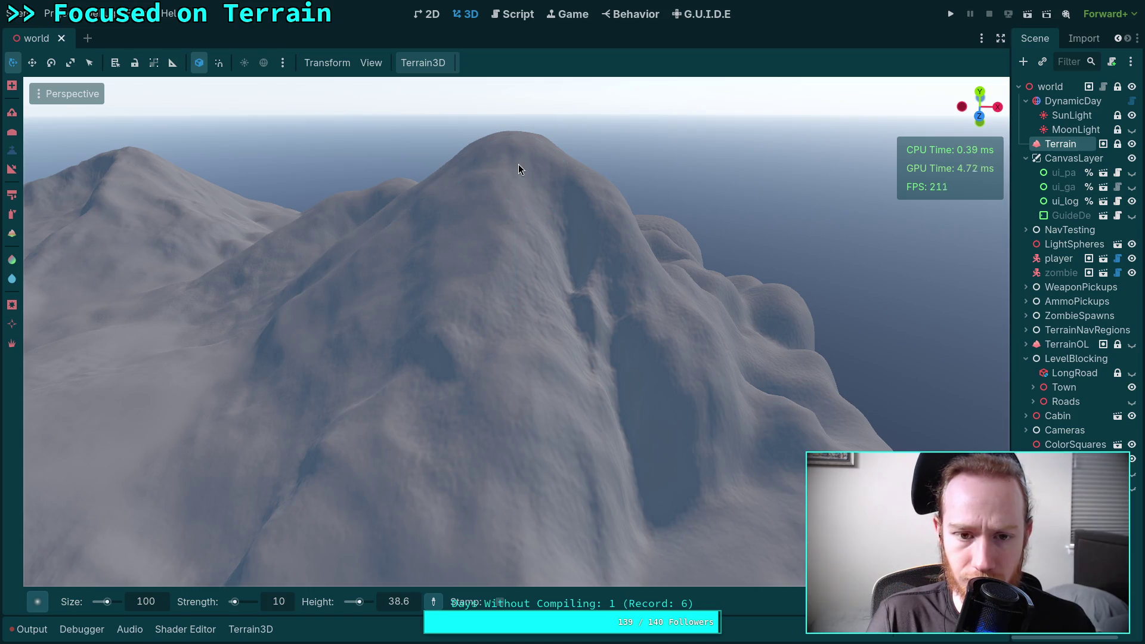
Step: Sculpt the central mountain's summit and slopes with the height brush, checking brush shapes
{"action": "mouse_move", "coordinate": [526, 178]}
{"action": "left_mouse_down"}
{"action": "mouse_move", "coordinate": [528, 197]}
{"action": "mouse_move", "coordinate": [505, 207]}
{"action": "left_mouse_up"}
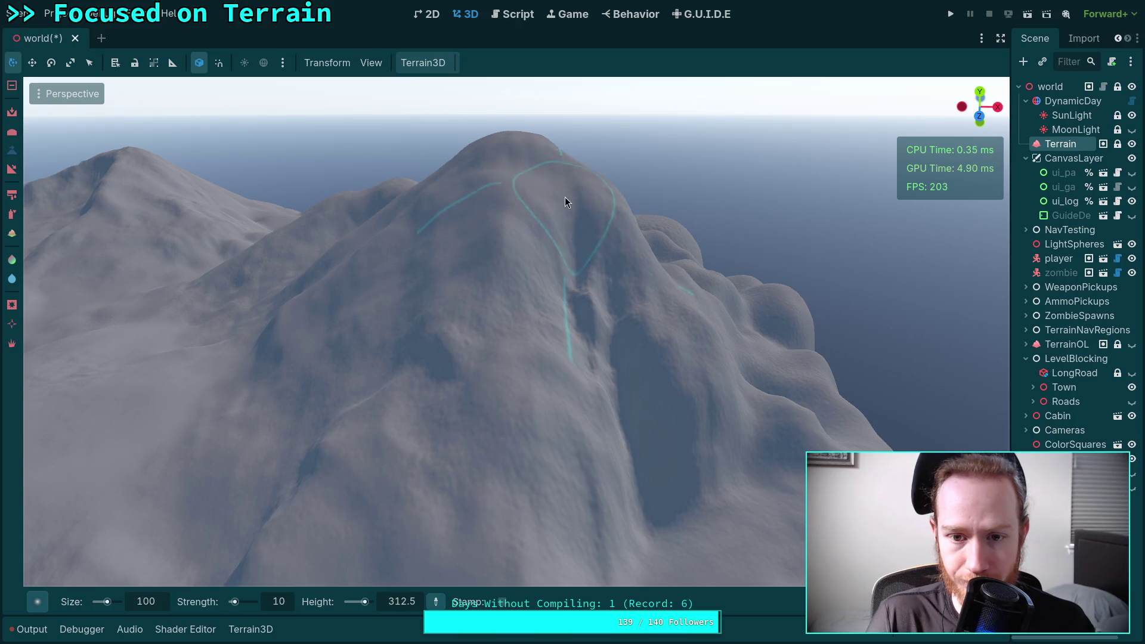
{"action": "mouse_move", "coordinate": [517, 262]}
{"action": "left_mouse_down"}
{"action": "mouse_move", "coordinate": [438, 331]}
{"action": "mouse_move", "coordinate": [435, 386]}
{"action": "left_mouse_up"}
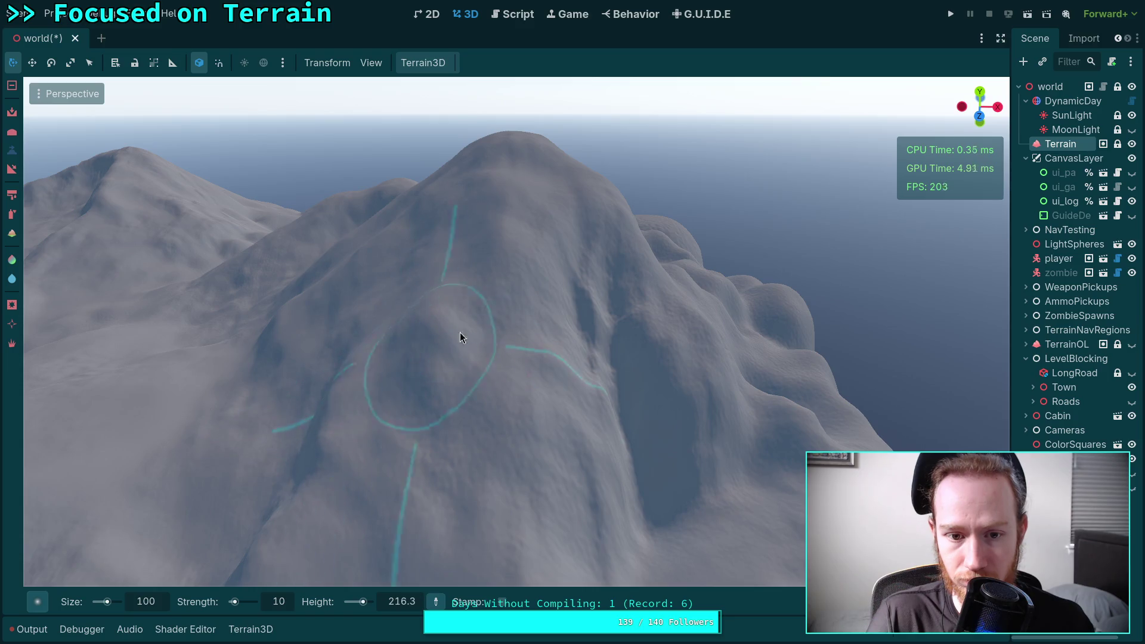
{"action": "left_click_drag", "start_coordinate": [467, 325], "coordinate": [361, 333]}
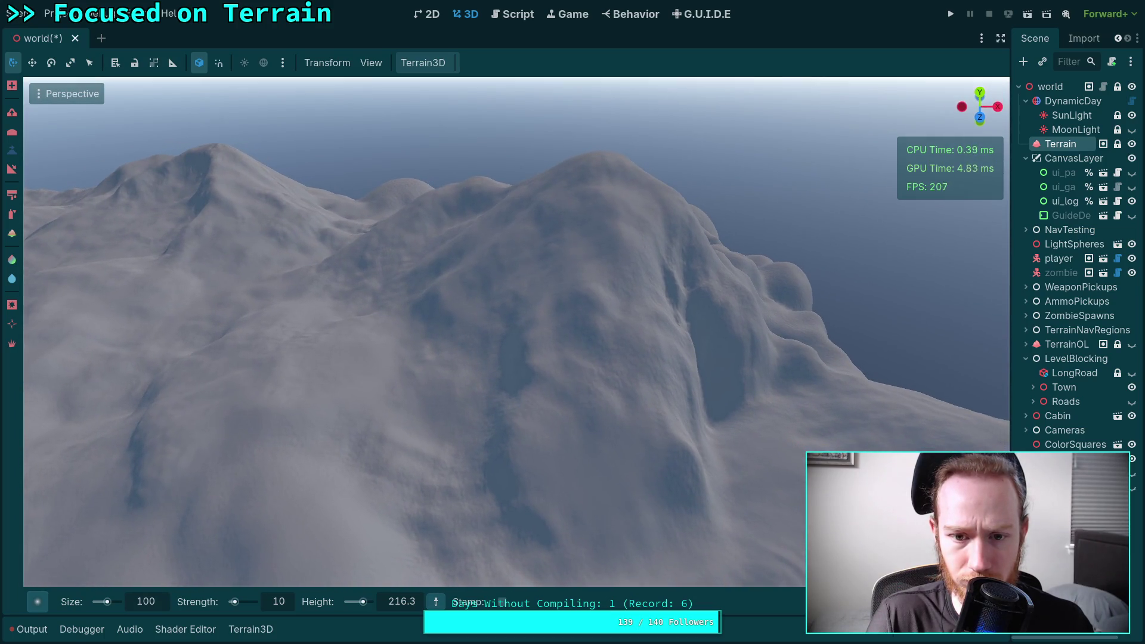
{"action": "left_click", "coordinate": [596, 172], "text": "ctrl"}
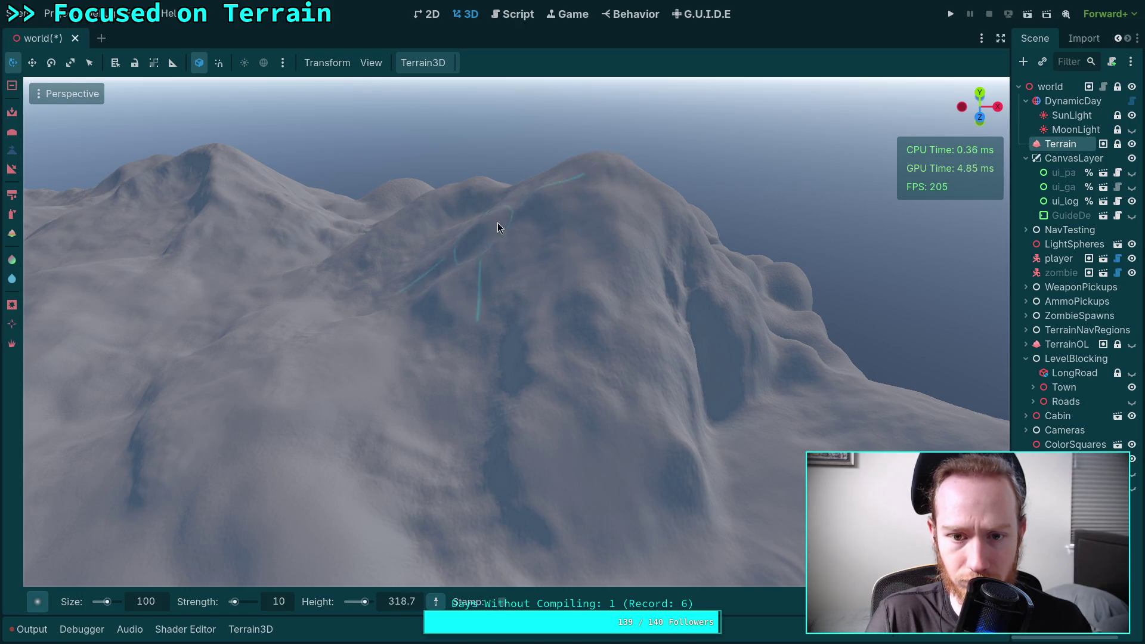
{"action": "left_click_drag", "start_coordinate": [510, 232], "coordinate": [498, 182]}
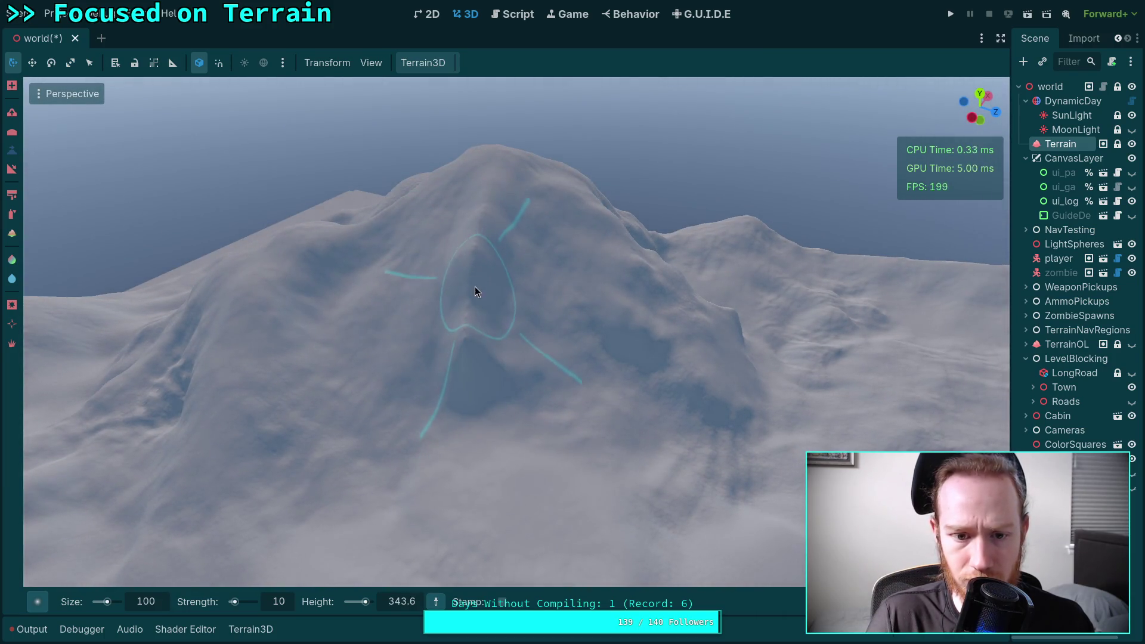
{"action": "left_click", "coordinate": [39, 602]}
{"action": "left_click", "coordinate": [489, 448]}
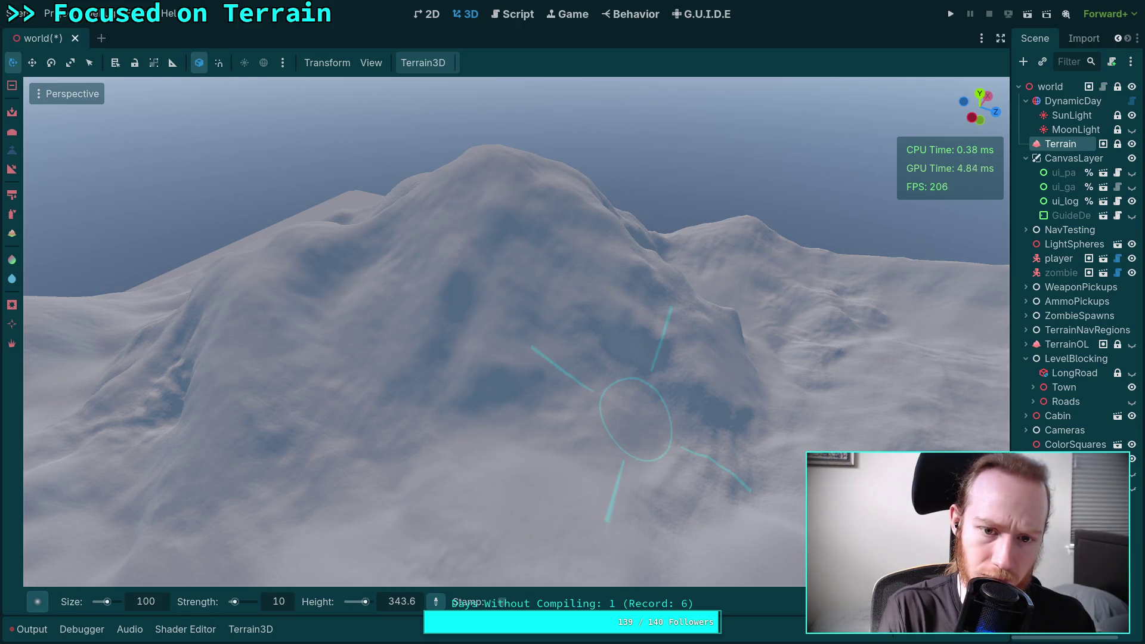
Step: Switch to the Smoke brush shape and raise a ridge down the mountain centre
{"action": "left_click", "coordinate": [37, 603]}
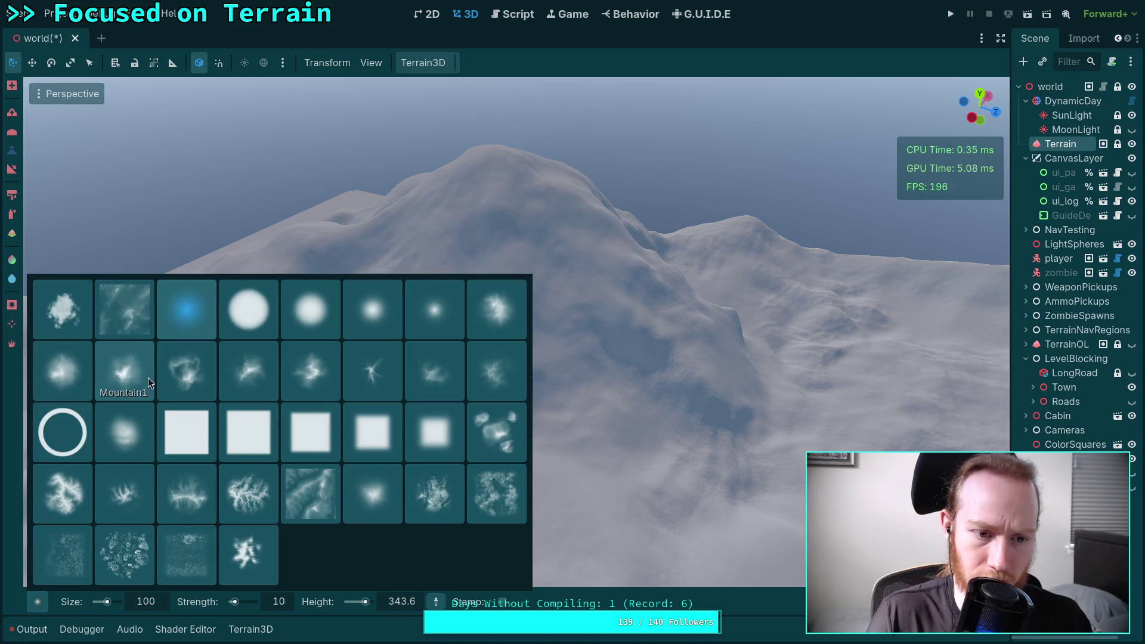
{"action": "left_click", "coordinate": [136, 427]}
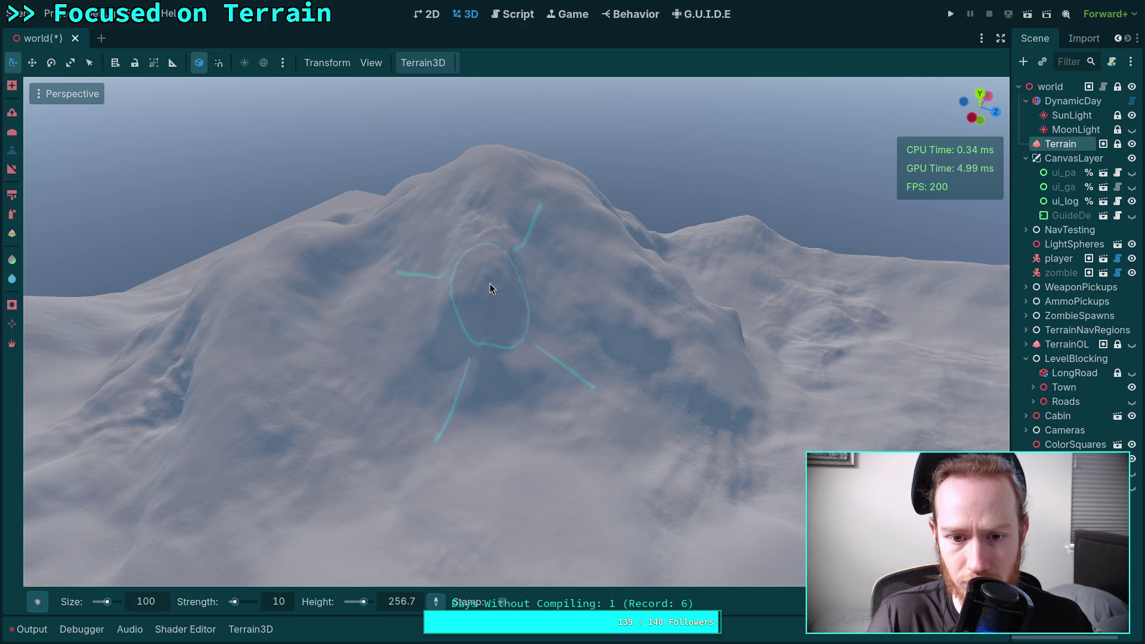
{"action": "scroll", "coordinate": [517, 317], "scroll_direction": "up", "scroll_amount": 3}
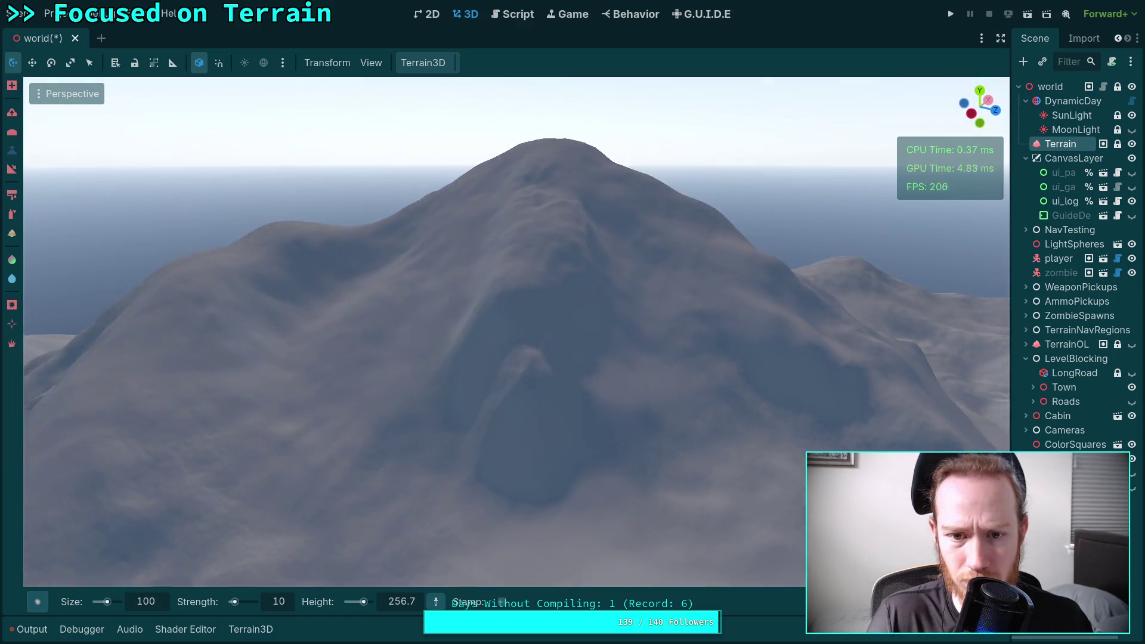
{"action": "mouse_move", "coordinate": [566, 302]}
{"action": "left_mouse_down"}
{"action": "mouse_move", "coordinate": [505, 332]}
{"action": "mouse_move", "coordinate": [573, 361]}
{"action": "mouse_move", "coordinate": [517, 352]}
{"action": "mouse_move", "coordinate": [484, 363]}
{"action": "mouse_move", "coordinate": [540, 338]}
{"action": "mouse_move", "coordinate": [526, 347]}
{"action": "mouse_move", "coordinate": [508, 428]}
{"action": "mouse_move", "coordinate": [562, 426]}
{"action": "mouse_move", "coordinate": [581, 439]}
{"action": "mouse_move", "coordinate": [518, 457]}
{"action": "mouse_move", "coordinate": [530, 473]}
{"action": "mouse_move", "coordinate": [599, 439]}
{"action": "mouse_move", "coordinate": [490, 334]}
{"action": "mouse_move", "coordinate": [516, 336]}
{"action": "mouse_move", "coordinate": [530, 372]}
{"action": "mouse_move", "coordinate": [515, 340]}
{"action": "mouse_move", "coordinate": [541, 347]}
{"action": "mouse_move", "coordinate": [515, 330]}
{"action": "mouse_move", "coordinate": [487, 409]}
{"action": "mouse_move", "coordinate": [552, 384]}
{"action": "mouse_move", "coordinate": [537, 452]}
{"action": "left_mouse_up"}
Step: Fly over to the ridge and paint up the dark depression below it
{"action": "scroll", "coordinate": [537, 452], "scroll_direction": "down", "scroll_amount": 3}
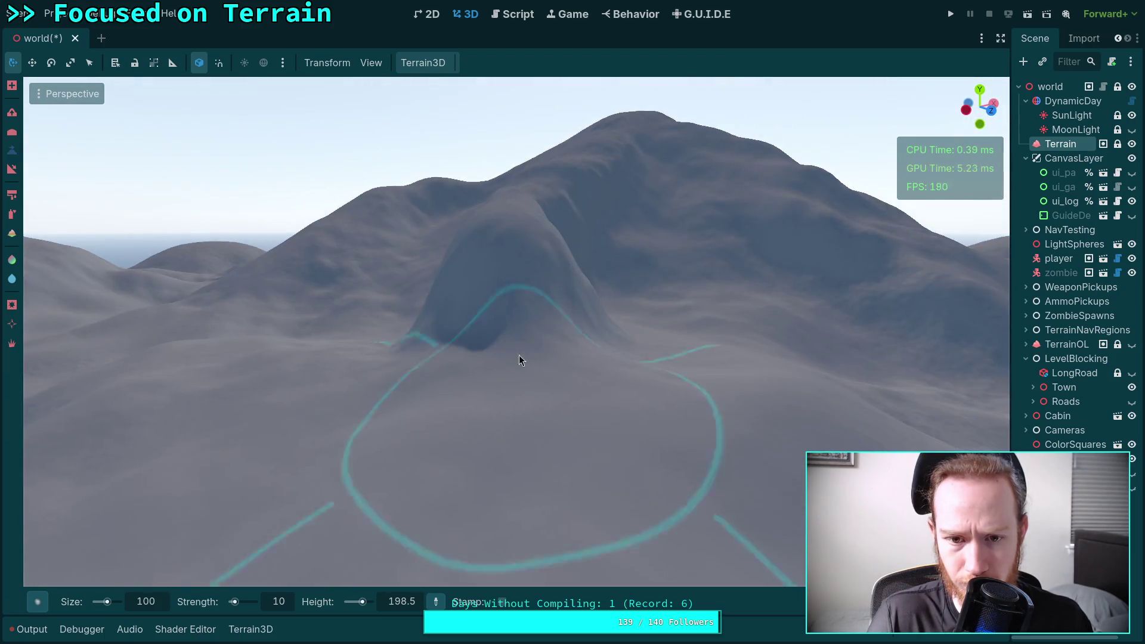
{"action": "mouse_move", "coordinate": [548, 296]}
{"action": "left_mouse_down"}
{"action": "mouse_move", "coordinate": [505, 333]}
{"action": "mouse_move", "coordinate": [557, 335]}
{"action": "mouse_move", "coordinate": [519, 294]}
{"action": "mouse_move", "coordinate": [502, 302]}
{"action": "mouse_move", "coordinate": [498, 352]}
{"action": "mouse_move", "coordinate": [559, 378]}
{"action": "left_mouse_up"}
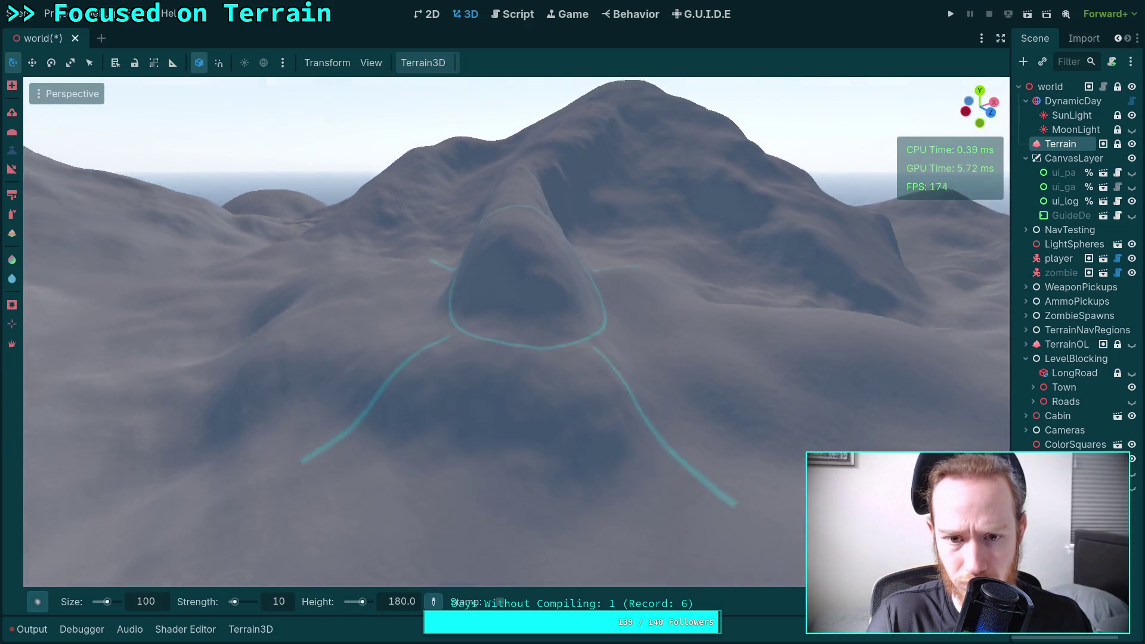
{"action": "mouse_move", "coordinate": [536, 298]}
{"action": "left_mouse_down"}
{"action": "mouse_move", "coordinate": [509, 208]}
{"action": "mouse_move", "coordinate": [501, 240]}
{"action": "mouse_move", "coordinate": [465, 250]}
{"action": "mouse_move", "coordinate": [507, 233]}
{"action": "mouse_move", "coordinate": [531, 241]}
{"action": "mouse_move", "coordinate": [487, 267]}
{"action": "left_mouse_up"}
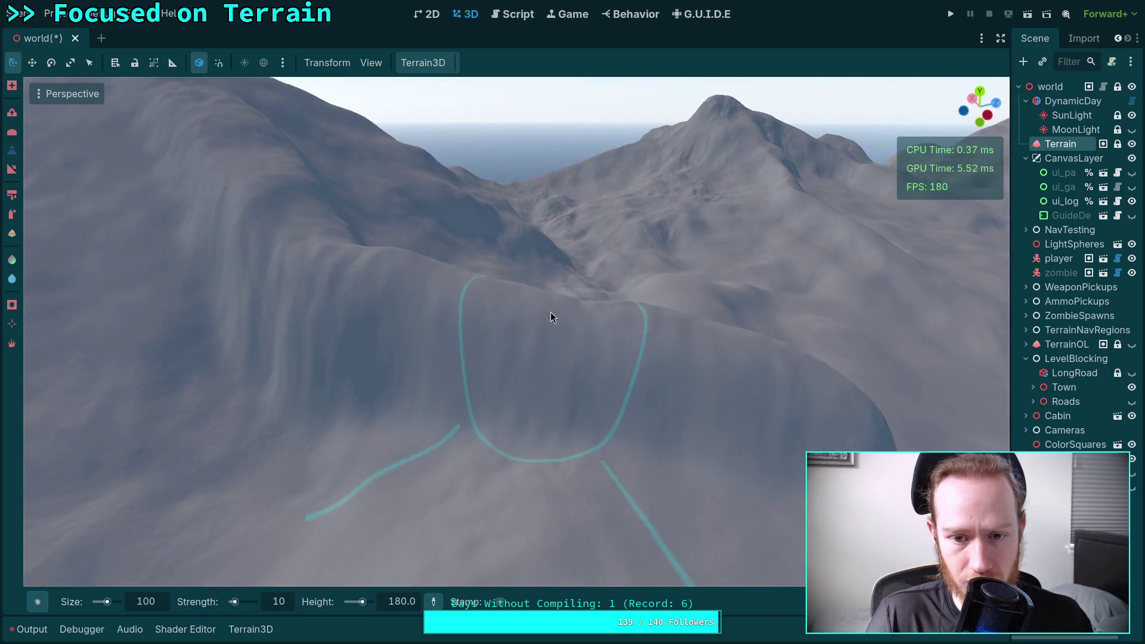
{"action": "mouse_move", "coordinate": [550, 316]}
{"action": "left_mouse_down"}
{"action": "mouse_move", "coordinate": [764, 384]}
{"action": "mouse_move", "coordinate": [602, 331]}
{"action": "left_mouse_up"}
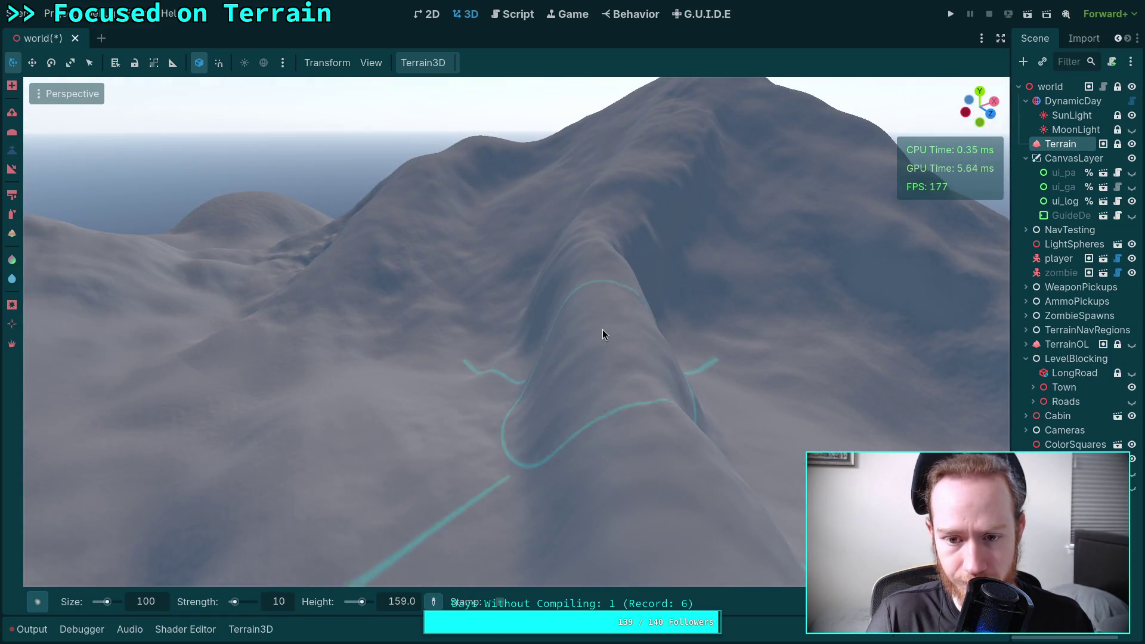
{"action": "scroll", "coordinate": [615, 404], "scroll_direction": "up", "scroll_amount": 5}
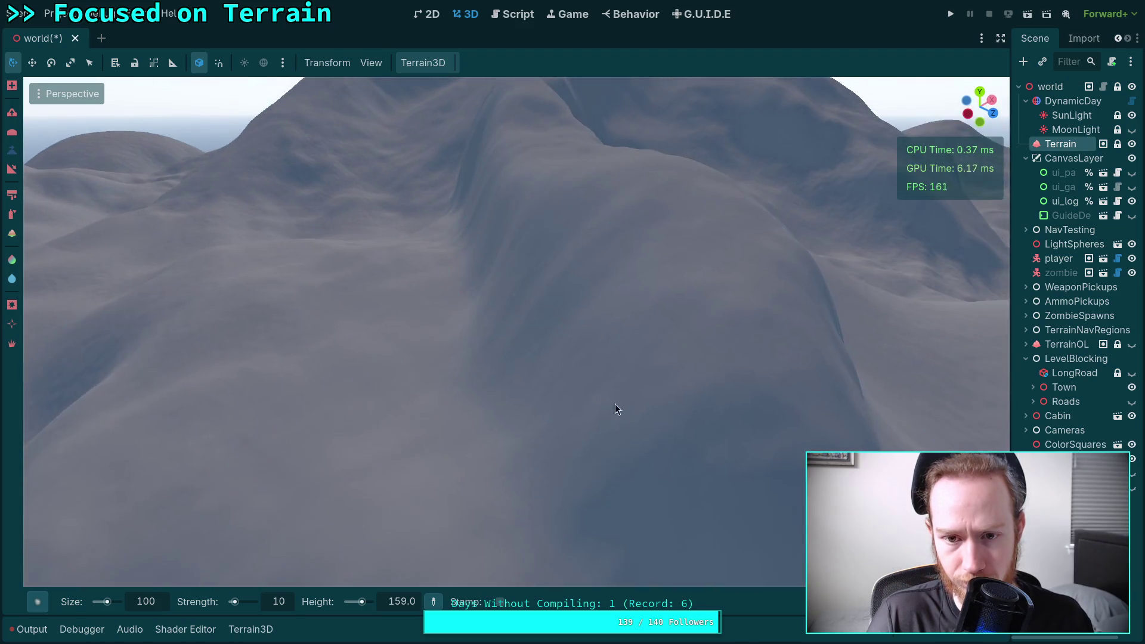
{"action": "mouse_move", "coordinate": [616, 407]}
{"action": "left_mouse_down"}
{"action": "mouse_move", "coordinate": [692, 425]}
{"action": "mouse_move", "coordinate": [573, 420]}
{"action": "left_mouse_up"}
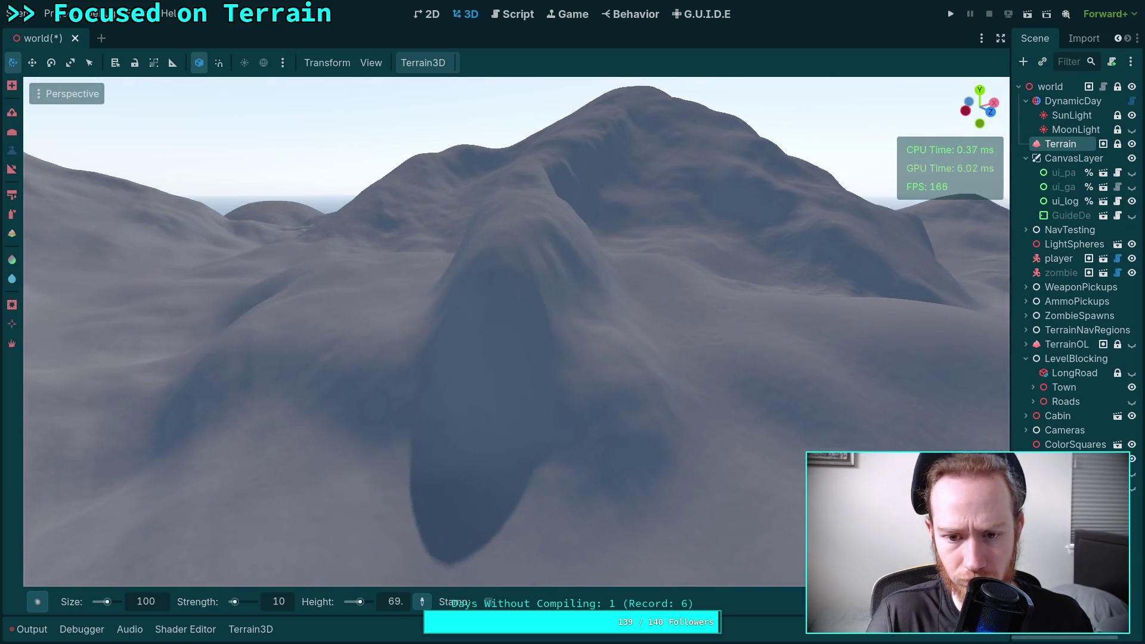
{"action": "mouse_move", "coordinate": [482, 537]}
{"action": "left_mouse_down"}
{"action": "mouse_move", "coordinate": [474, 419]}
{"action": "mouse_move", "coordinate": [486, 333]}
{"action": "mouse_move", "coordinate": [532, 234]}
{"action": "mouse_move", "coordinate": [493, 289]}
{"action": "mouse_move", "coordinate": [502, 304]}
{"action": "left_mouse_up"}
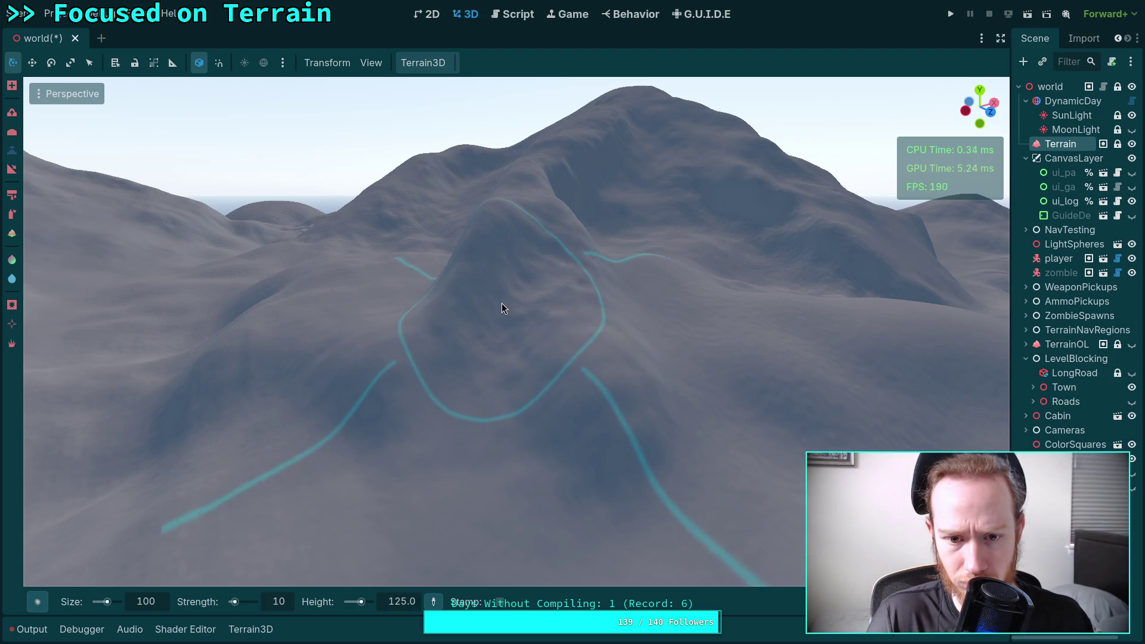
Step: Orbit around the slope to inspect the filled area from new angles
{"action": "scroll", "coordinate": [501, 303], "scroll_direction": "up", "scroll_amount": 3}
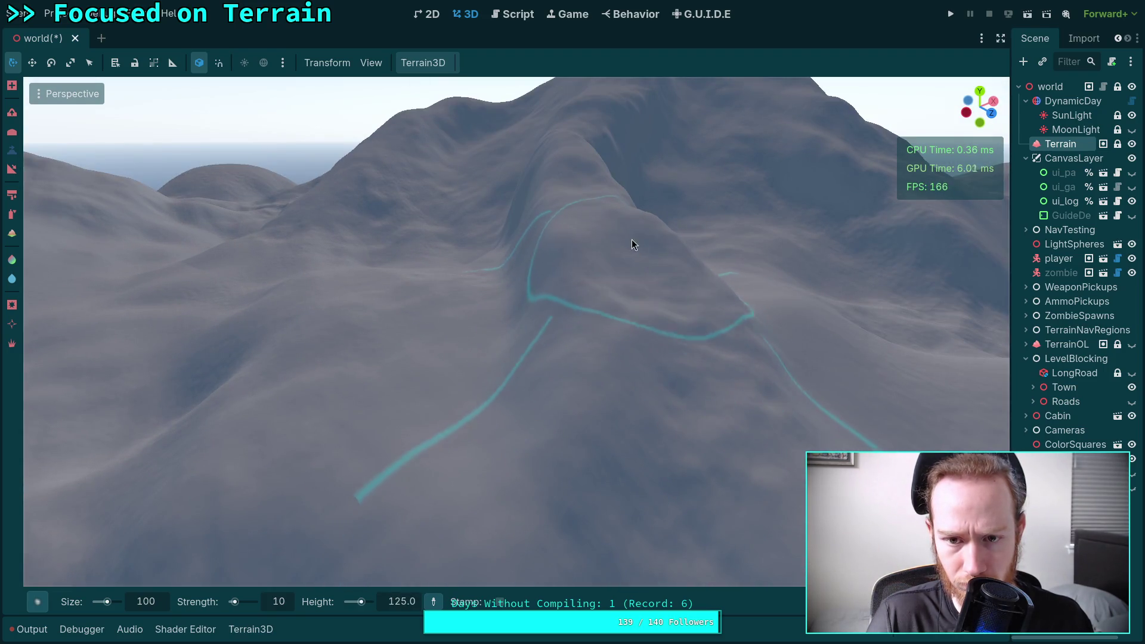
{"action": "left_click_drag", "start_coordinate": [610, 255], "coordinate": [589, 311]}
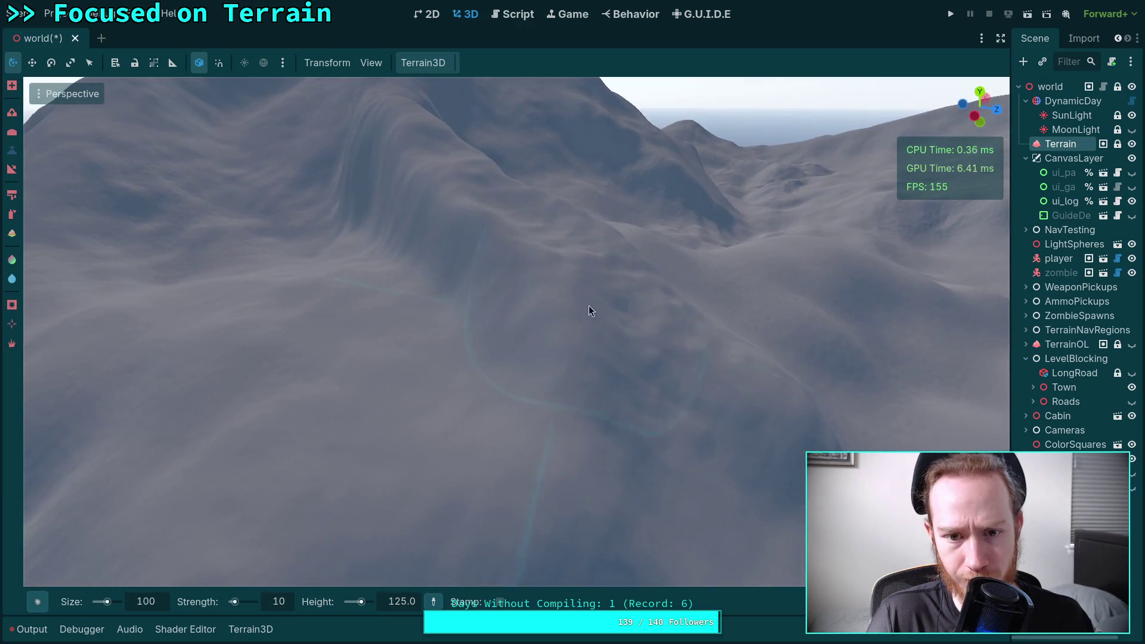
{"action": "left_click_drag", "start_coordinate": [521, 252], "coordinate": [547, 277]}
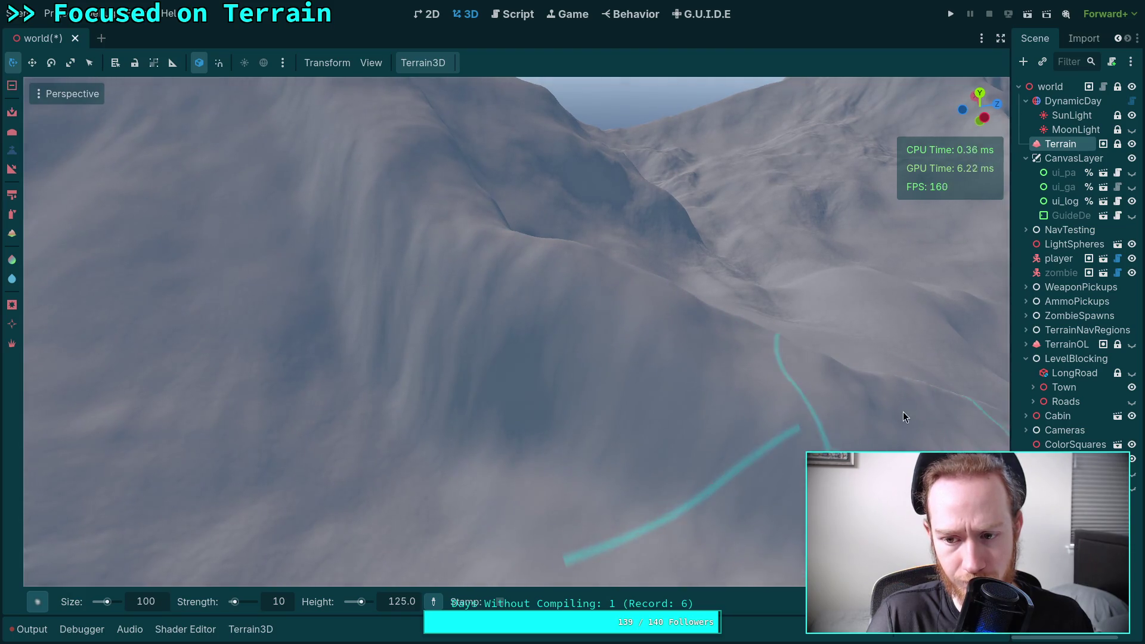
{"action": "mouse_move", "coordinate": [903, 412]}
{"action": "left_mouse_down"}
{"action": "mouse_move", "coordinate": [807, 397]}
{"action": "mouse_move", "coordinate": [648, 306]}
{"action": "mouse_move", "coordinate": [511, 255]}
{"action": "left_mouse_up"}
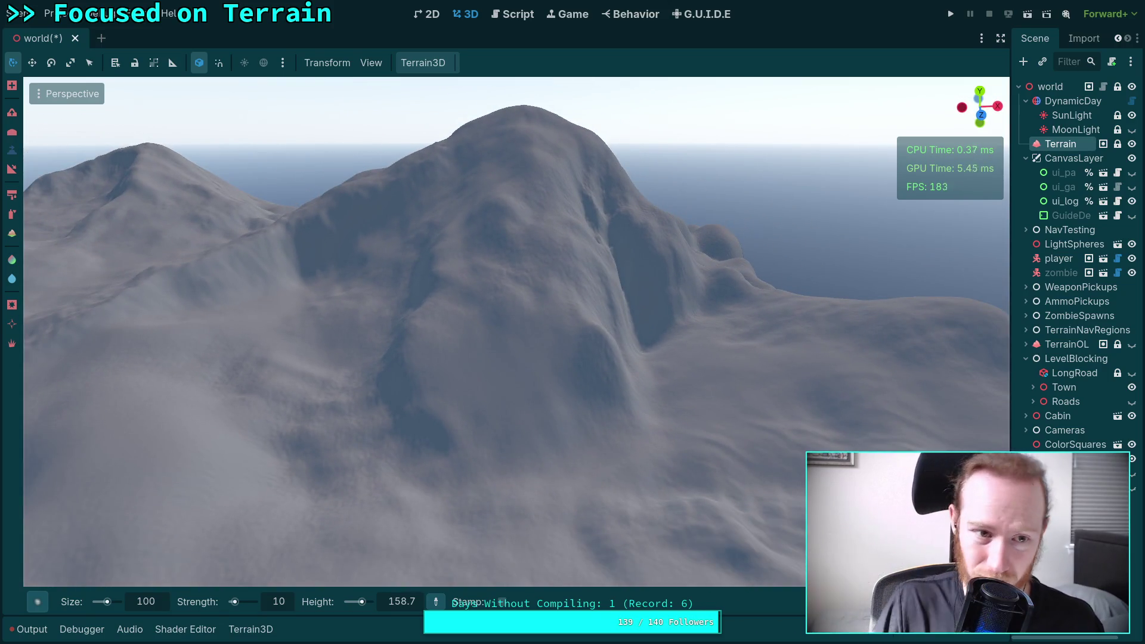
{"action": "left_click_drag", "start_coordinate": [550, 404], "coordinate": [550, 403]}
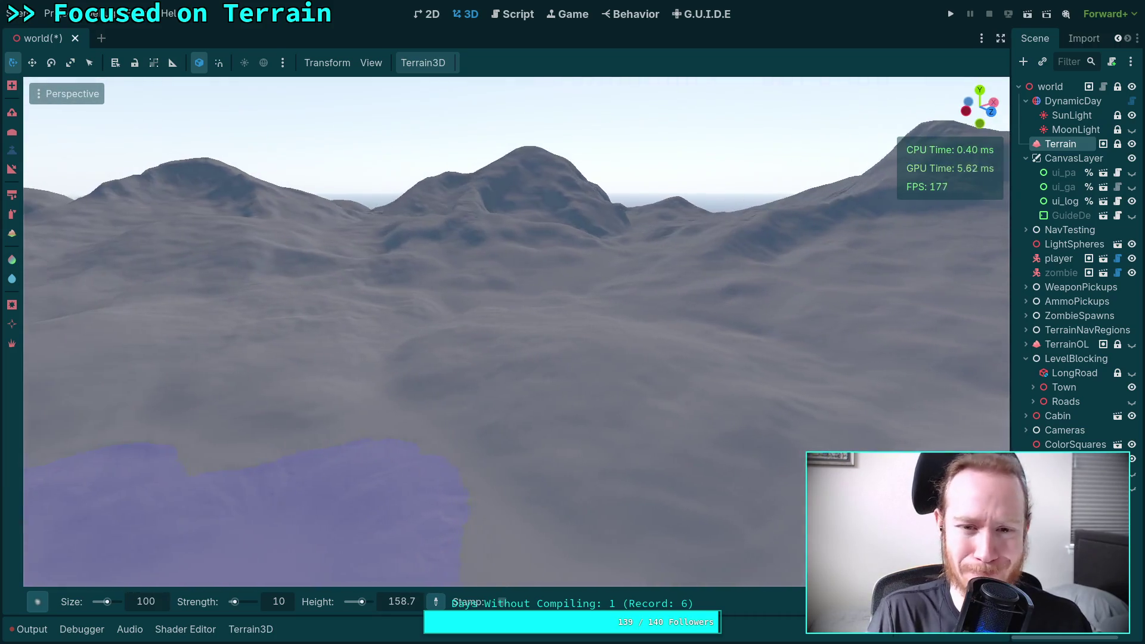
Step: Compare with the reference photos, then carve a hollow and deep trench beside the peak
{"action": "key", "text": "super+4"}
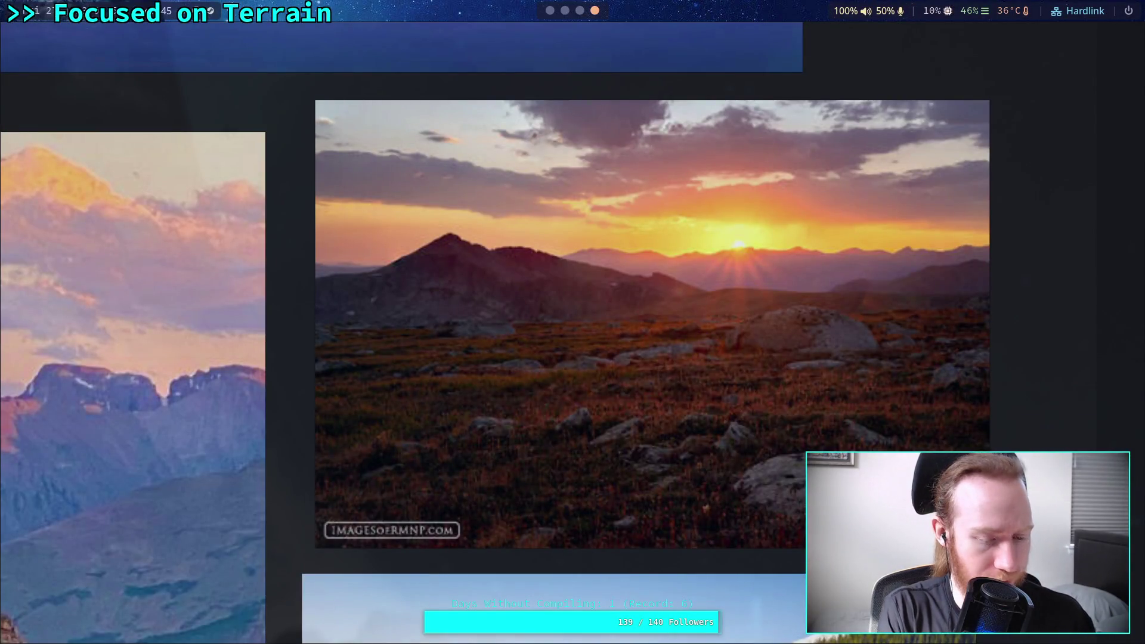
{"action": "key", "text": "super+1"}
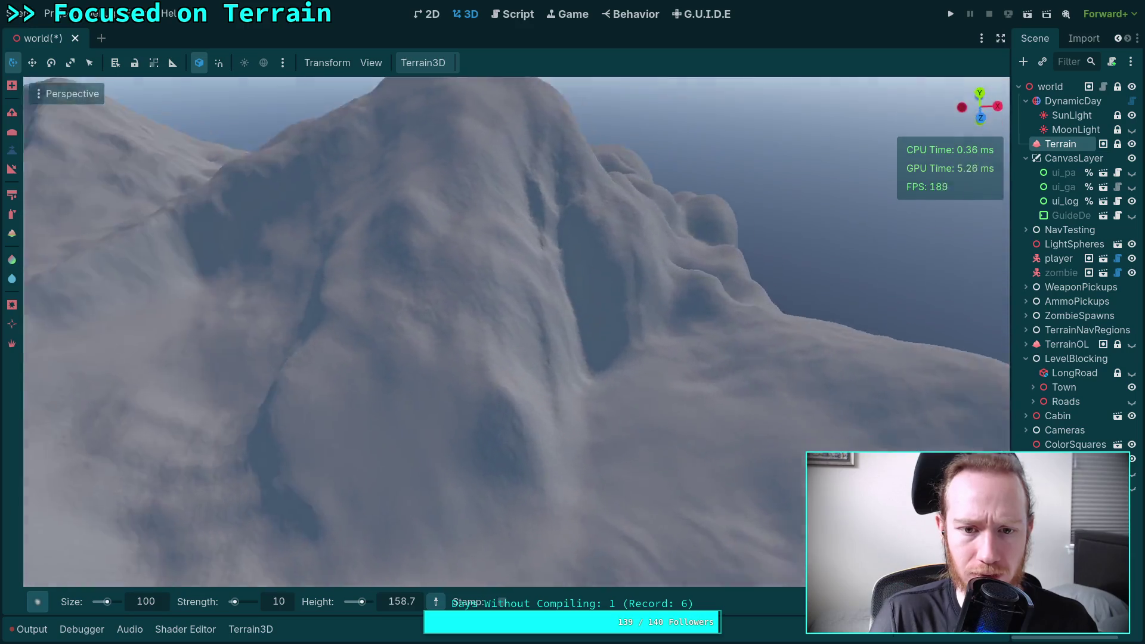
{"action": "scroll", "coordinate": [465, 107], "scroll_direction": "down", "scroll_amount": 5}
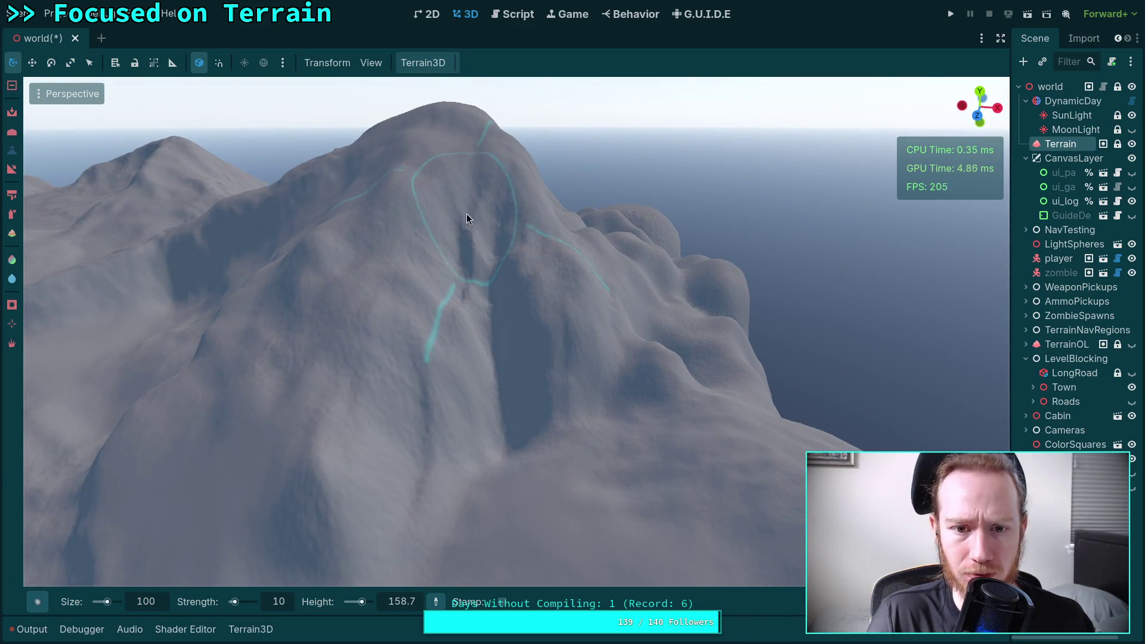
{"action": "scroll", "coordinate": [570, 353], "scroll_direction": "up", "scroll_amount": 3}
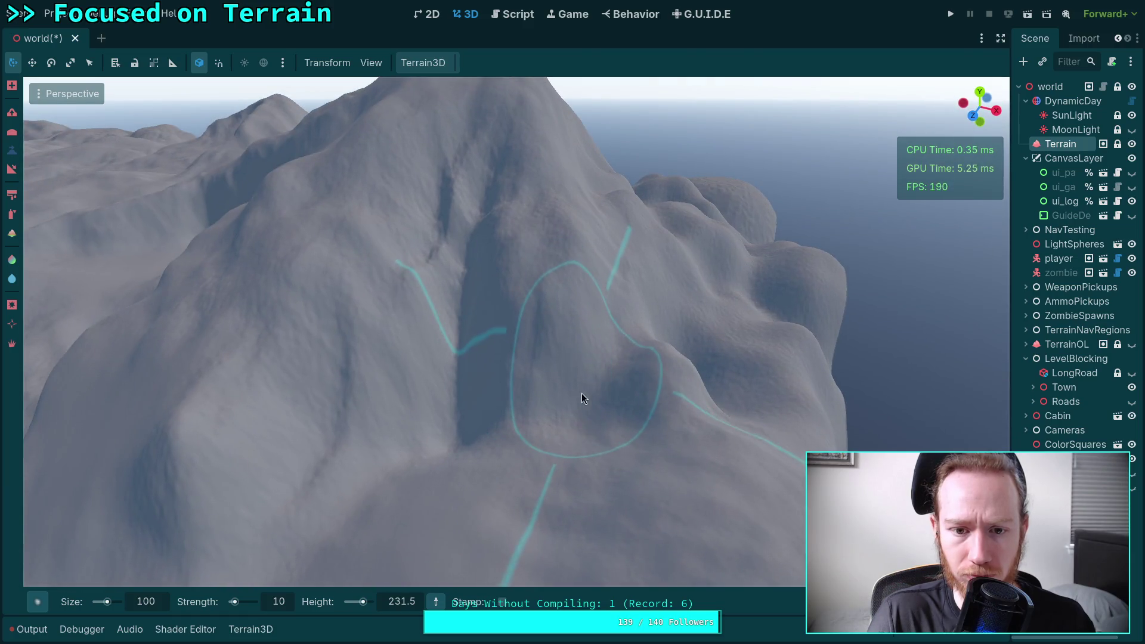
{"action": "mouse_move", "coordinate": [583, 393]}
{"action": "left_mouse_down"}
{"action": "mouse_move", "coordinate": [594, 416]}
{"action": "mouse_move", "coordinate": [562, 381]}
{"action": "mouse_move", "coordinate": [600, 435]}
{"action": "mouse_move", "coordinate": [656, 418]}
{"action": "left_mouse_up"}
{"action": "scroll", "coordinate": [656, 419], "scroll_direction": "up", "scroll_amount": 3}
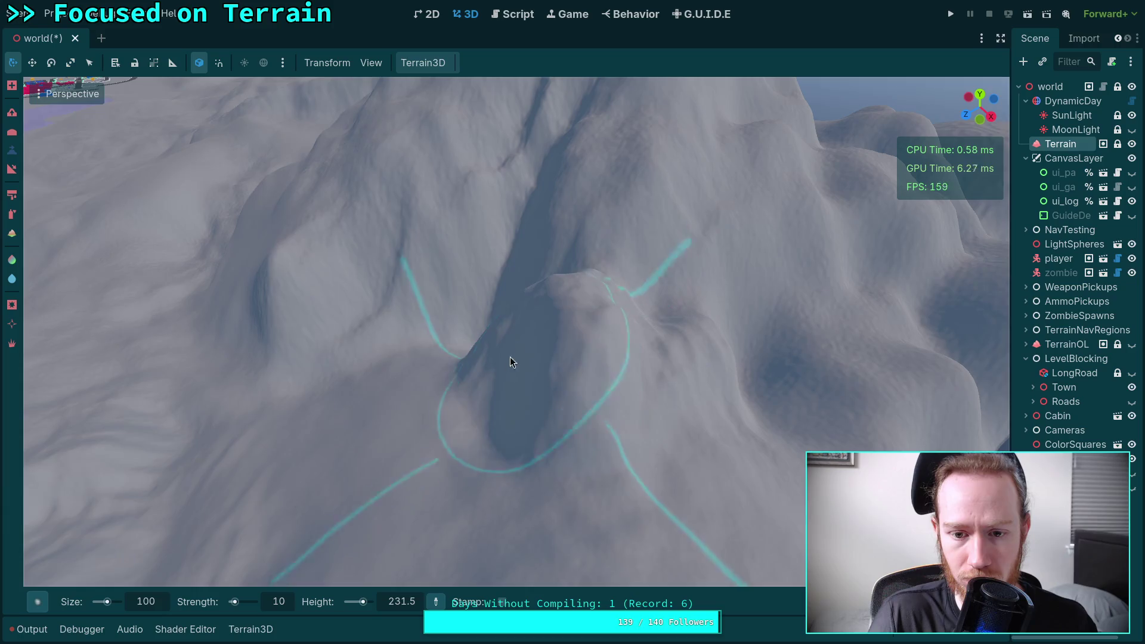
{"action": "mouse_move", "coordinate": [476, 414]}
{"action": "left_mouse_down"}
{"action": "mouse_move", "coordinate": [603, 432]}
{"action": "mouse_move", "coordinate": [699, 416]}
{"action": "mouse_move", "coordinate": [649, 395]}
{"action": "mouse_move", "coordinate": [491, 413]}
{"action": "mouse_move", "coordinate": [533, 401]}
{"action": "mouse_move", "coordinate": [595, 430]}
{"action": "left_mouse_up"}
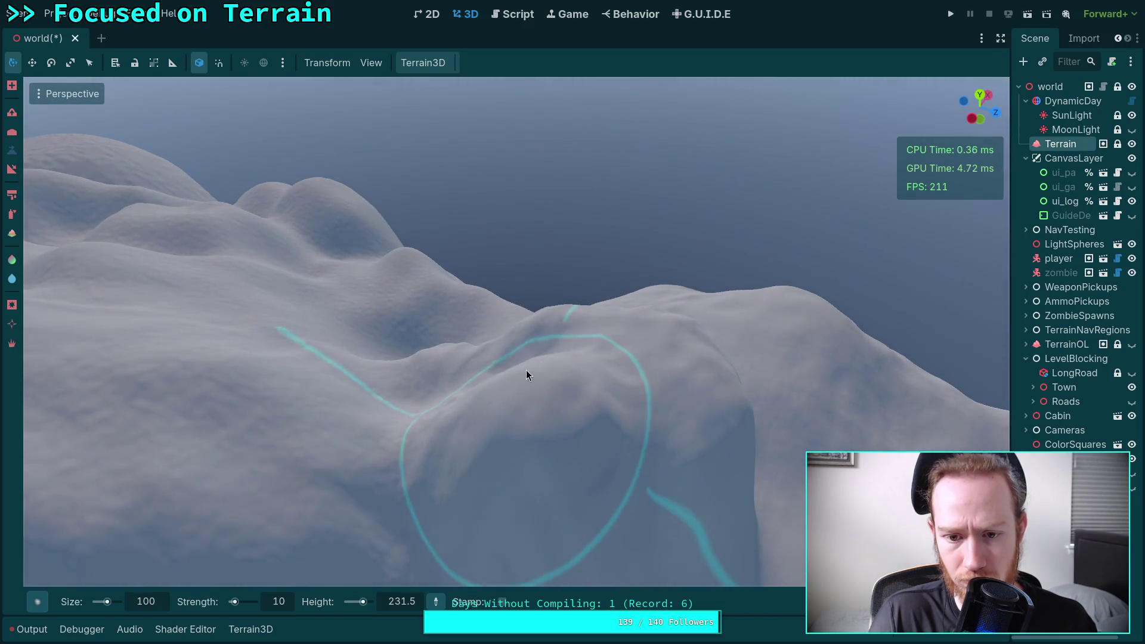
Step: Sample a 252.9 target height and shape the tall rounded rock pillar beside the summit
{"action": "mouse_move", "coordinate": [529, 376]}
{"action": "left_mouse_down"}
{"action": "mouse_move", "coordinate": [573, 392]}
{"action": "mouse_move", "coordinate": [538, 315]}
{"action": "left_mouse_up"}
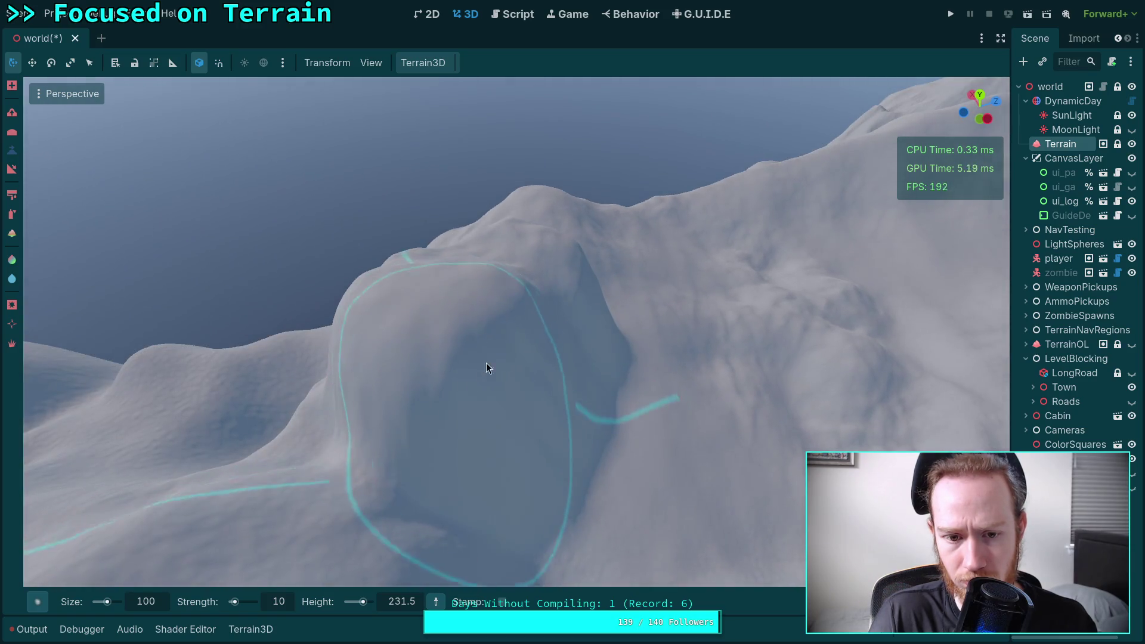
{"action": "left_click_drag", "start_coordinate": [486, 363], "coordinate": [501, 352]}
{"action": "mouse_move", "coordinate": [570, 319]}
{"action": "left_mouse_down"}
{"action": "mouse_move", "coordinate": [561, 323]}
{"action": "mouse_move", "coordinate": [571, 320]}
{"action": "left_mouse_up"}
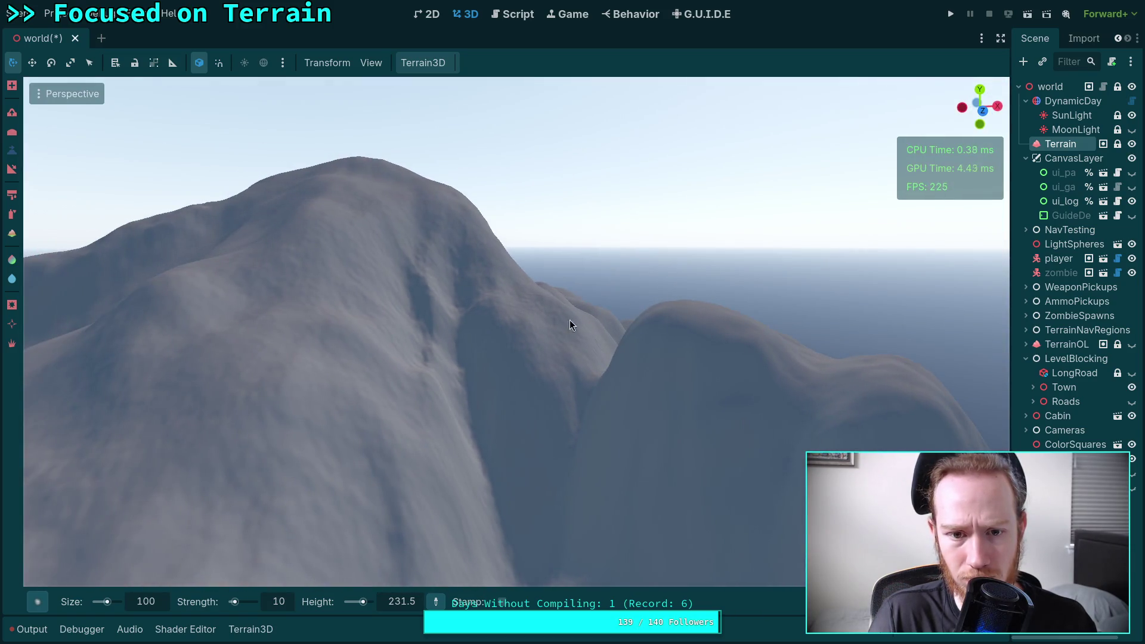
{"action": "left_click", "coordinate": [448, 213], "text": "ctrl"}
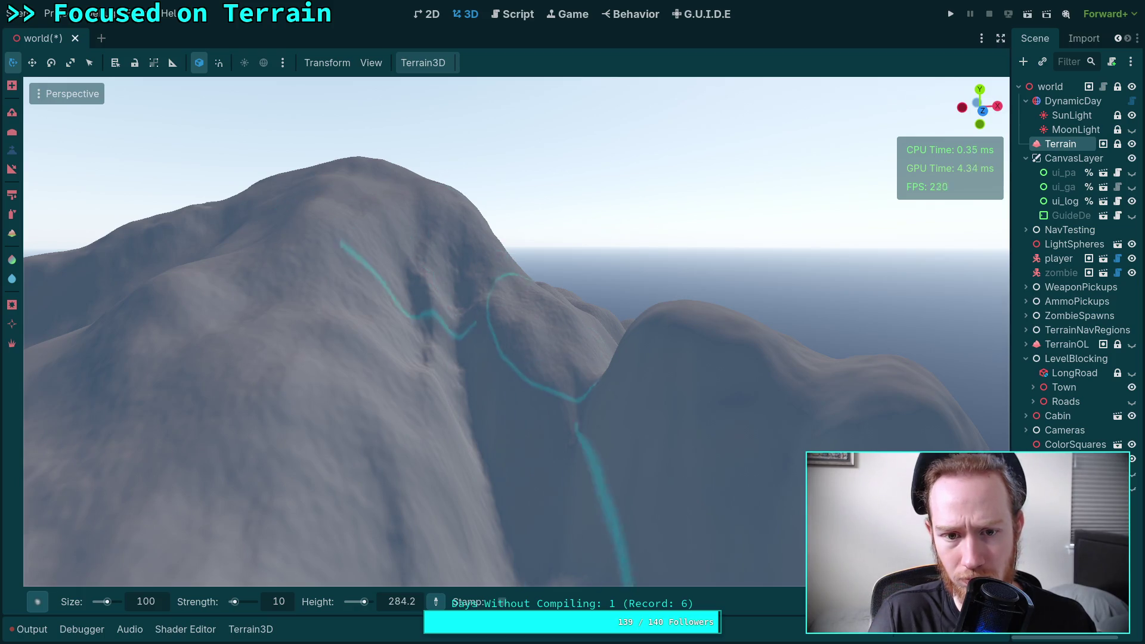
{"action": "left_click_drag", "start_coordinate": [447, 212], "coordinate": [582, 329]}
{"action": "left_click_drag", "start_coordinate": [671, 284], "coordinate": [554, 308]}
{"action": "mouse_move", "coordinate": [637, 291]}
{"action": "left_mouse_down"}
{"action": "mouse_move", "coordinate": [568, 248]}
{"action": "mouse_move", "coordinate": [516, 352]}
{"action": "mouse_move", "coordinate": [564, 207]}
{"action": "mouse_move", "coordinate": [487, 301]}
{"action": "mouse_move", "coordinate": [548, 298]}
{"action": "mouse_move", "coordinate": [568, 313]}
{"action": "mouse_move", "coordinate": [597, 279]}
{"action": "mouse_move", "coordinate": [505, 295]}
{"action": "left_mouse_up"}
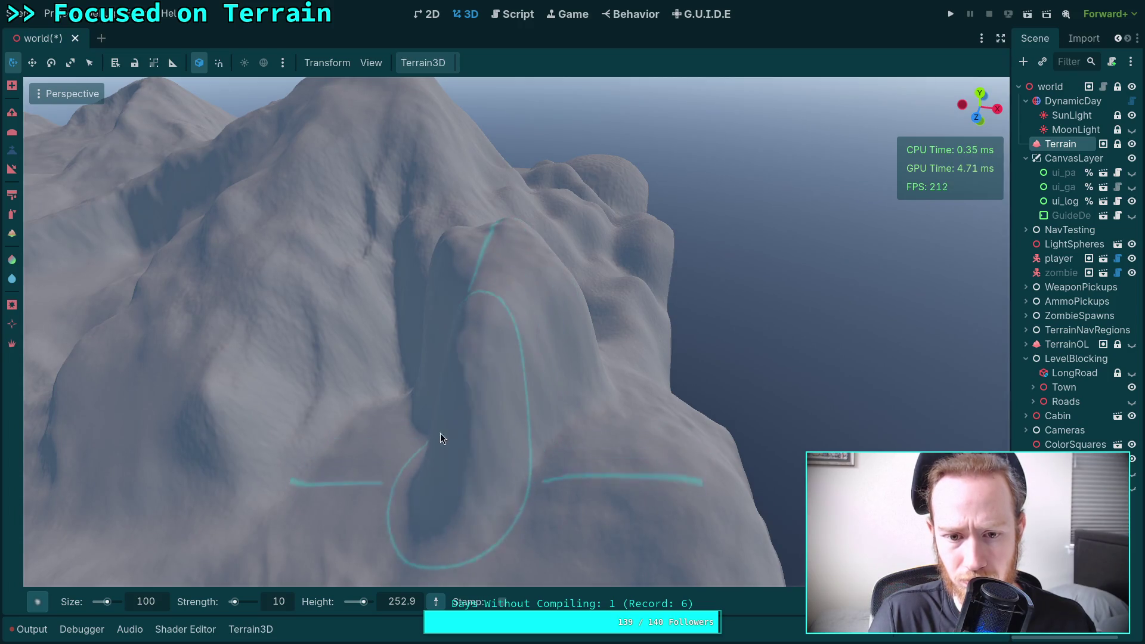
{"action": "left_click_drag", "start_coordinate": [535, 330], "coordinate": [560, 295]}
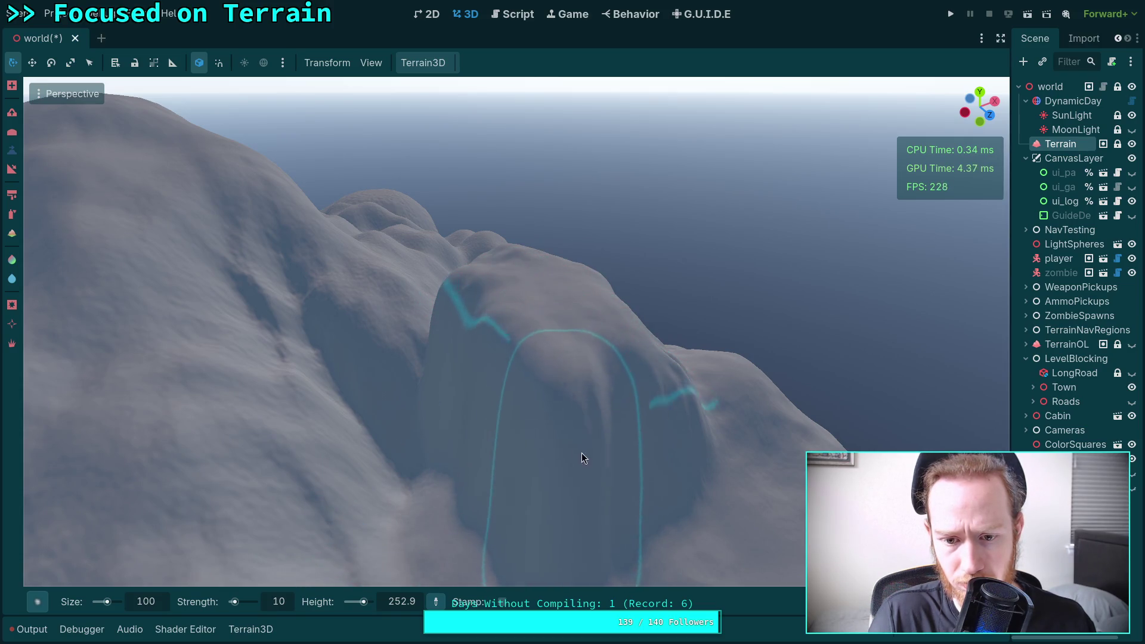
{"action": "scroll", "coordinate": [567, 298], "scroll_direction": "down", "scroll_amount": 3}
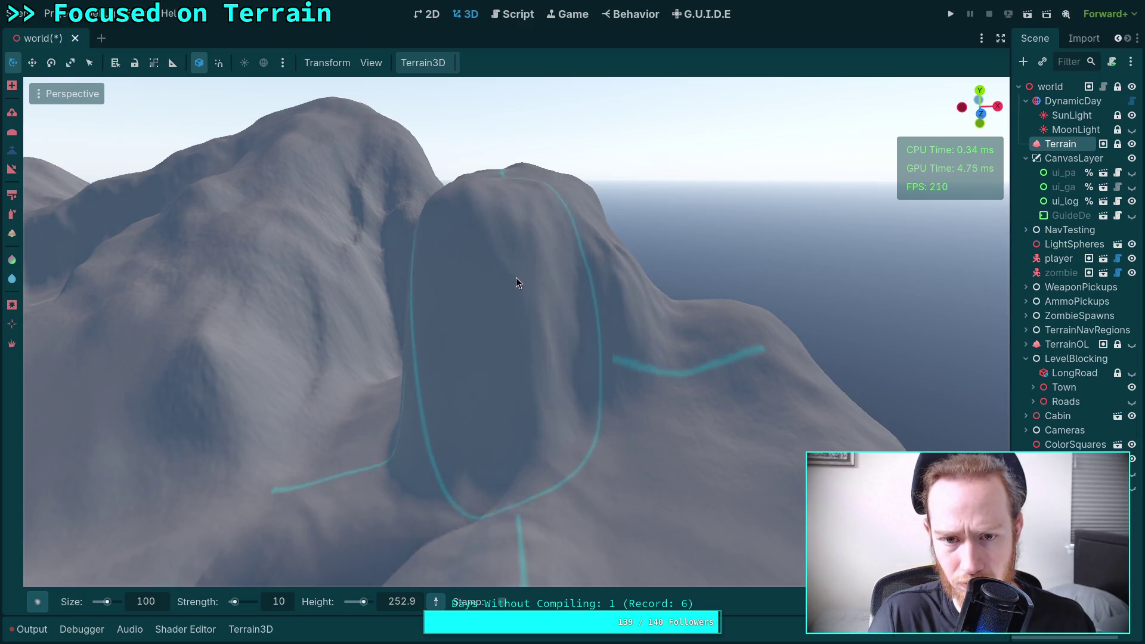
{"action": "scroll", "coordinate": [566, 298], "scroll_direction": "down", "scroll_amount": 4}
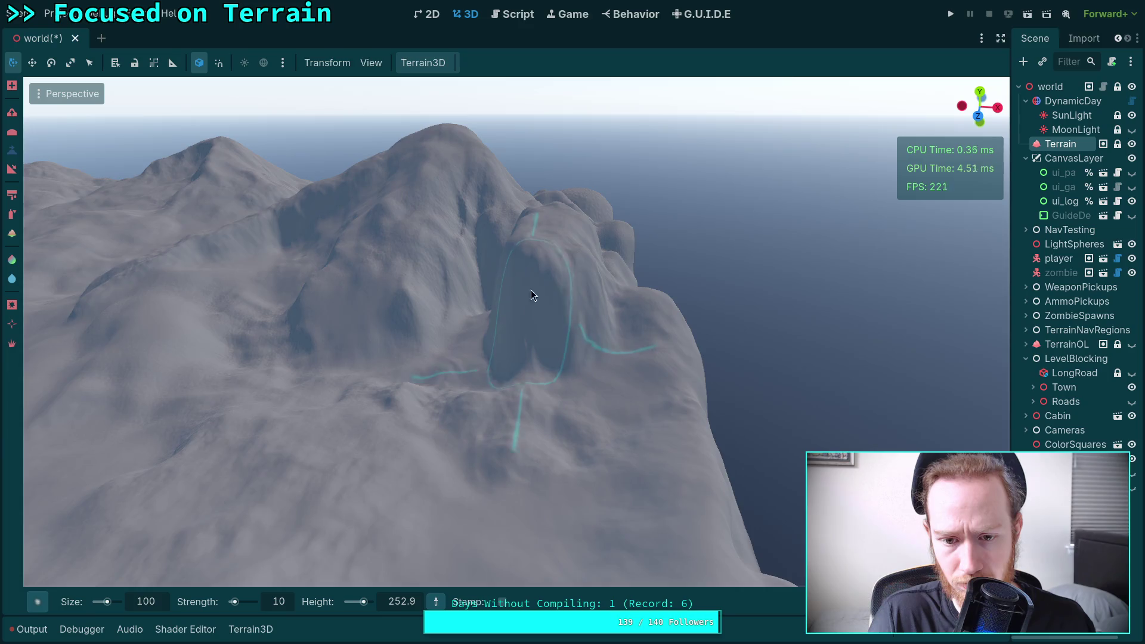
{"action": "left_click_drag", "start_coordinate": [530, 290], "coordinate": [299, 412]}
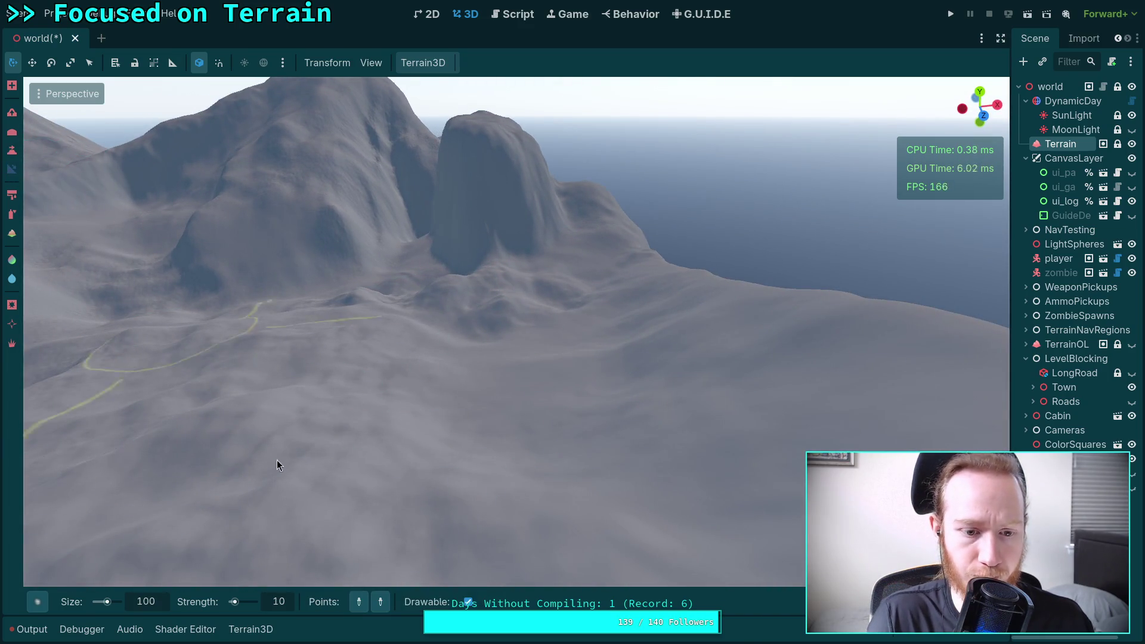
Step: Carve a deep hollow into the central peak's face and flatten the pit beside it
{"action": "mouse_move", "coordinate": [277, 460]}
{"action": "left_mouse_down"}
{"action": "mouse_move", "coordinate": [286, 429]}
{"action": "mouse_move", "coordinate": [309, 438]}
{"action": "left_mouse_up"}
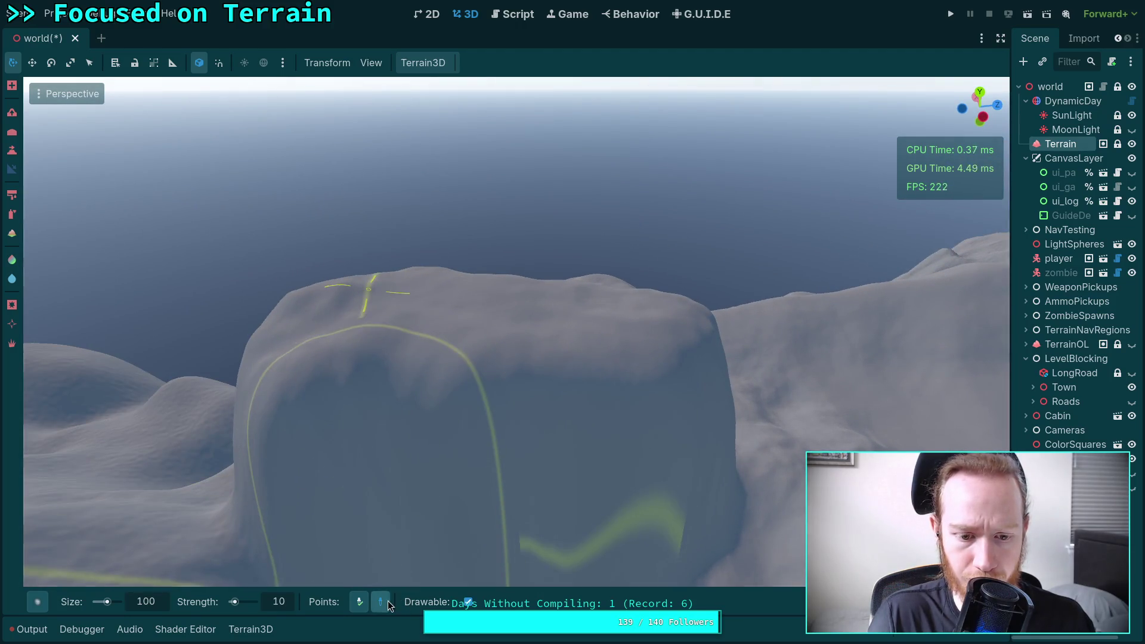
{"action": "mouse_move", "coordinate": [387, 573]}
{"action": "left_mouse_down"}
{"action": "mouse_move", "coordinate": [340, 512]}
{"action": "mouse_move", "coordinate": [614, 486]}
{"action": "mouse_move", "coordinate": [602, 422]}
{"action": "mouse_move", "coordinate": [519, 259]}
{"action": "mouse_move", "coordinate": [522, 289]}
{"action": "mouse_move", "coordinate": [496, 361]}
{"action": "mouse_move", "coordinate": [519, 442]}
{"action": "mouse_move", "coordinate": [627, 508]}
{"action": "mouse_move", "coordinate": [604, 359]}
{"action": "mouse_move", "coordinate": [594, 395]}
{"action": "mouse_move", "coordinate": [496, 282]}
{"action": "mouse_move", "coordinate": [519, 387]}
{"action": "mouse_move", "coordinate": [575, 346]}
{"action": "mouse_move", "coordinate": [580, 395]}
{"action": "mouse_move", "coordinate": [491, 433]}
{"action": "mouse_move", "coordinate": [572, 322]}
{"action": "left_mouse_up"}
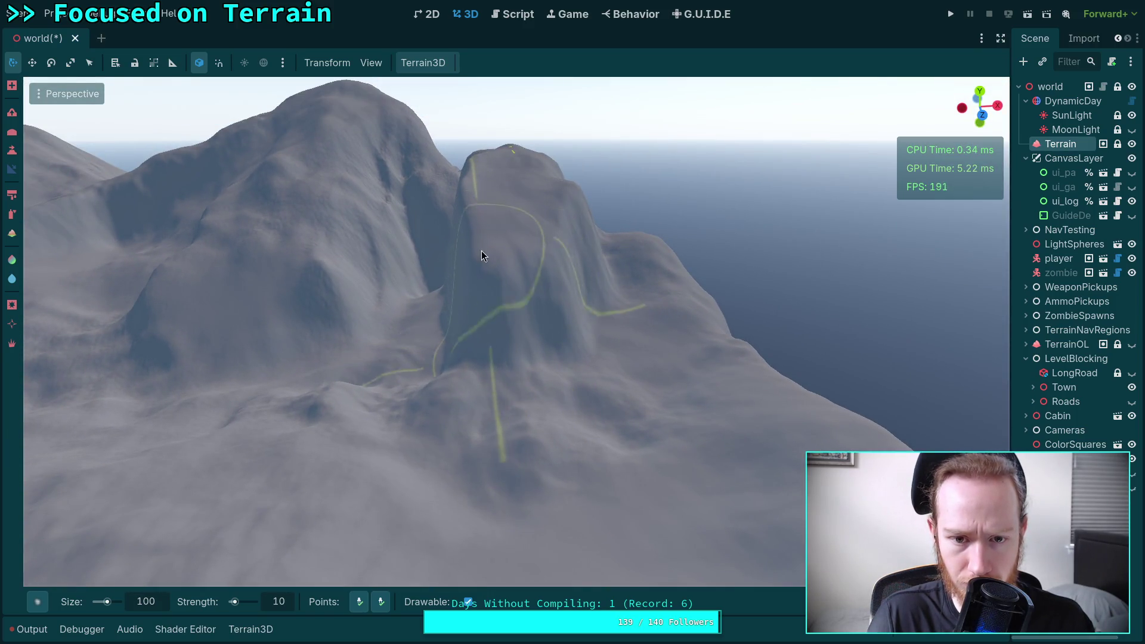
{"action": "mouse_move", "coordinate": [482, 256]}
{"action": "left_mouse_down"}
{"action": "mouse_move", "coordinate": [470, 356]}
{"action": "mouse_move", "coordinate": [530, 257]}
{"action": "left_mouse_up"}
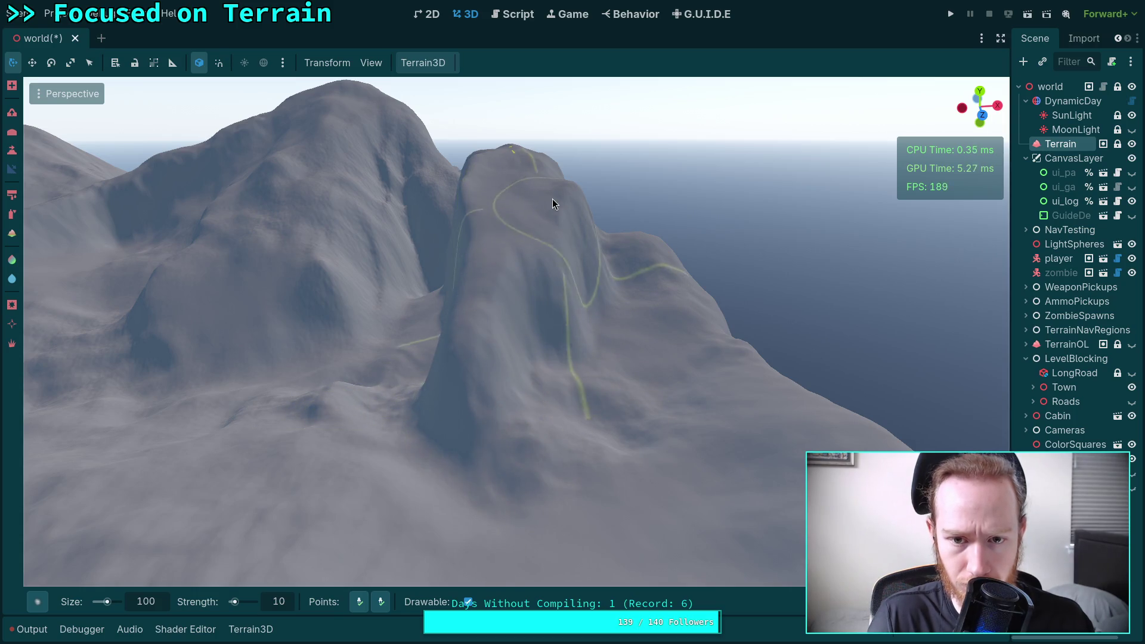
{"action": "mouse_move", "coordinate": [584, 333]}
{"action": "left_mouse_down"}
{"action": "mouse_move", "coordinate": [582, 376]}
{"action": "mouse_move", "coordinate": [537, 260]}
{"action": "mouse_move", "coordinate": [541, 395]}
{"action": "mouse_move", "coordinate": [497, 276]}
{"action": "mouse_move", "coordinate": [477, 422]}
{"action": "mouse_move", "coordinate": [524, 363]}
{"action": "mouse_move", "coordinate": [534, 462]}
{"action": "left_mouse_up"}
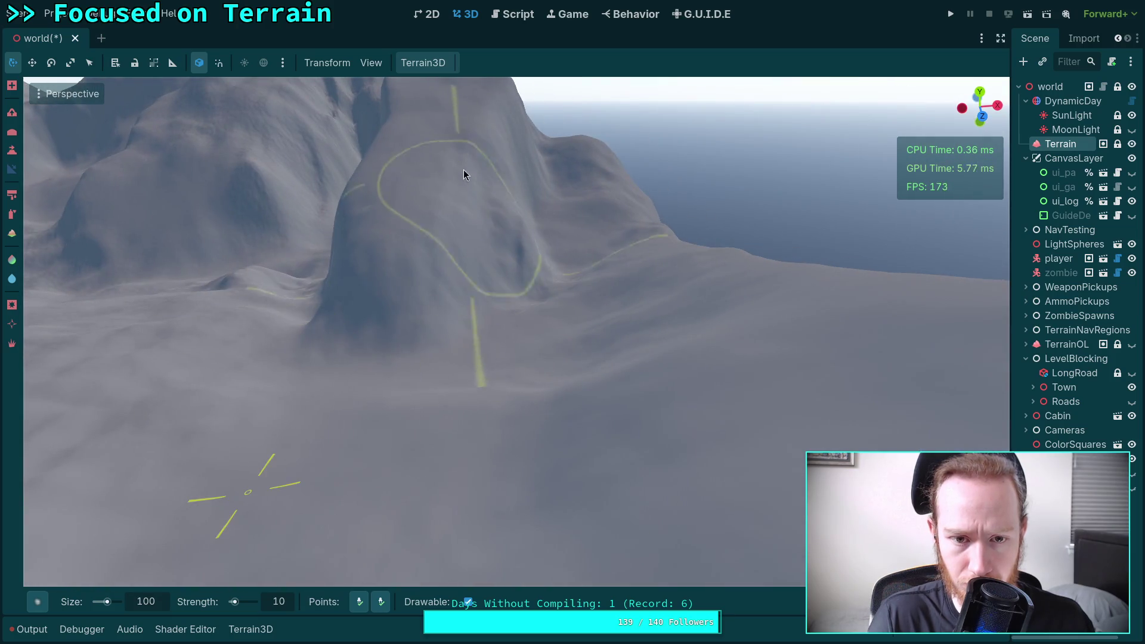
{"action": "mouse_move", "coordinate": [463, 169]}
{"action": "left_mouse_down"}
{"action": "mouse_move", "coordinate": [484, 258]}
{"action": "mouse_move", "coordinate": [461, 186]}
{"action": "mouse_move", "coordinate": [439, 273]}
{"action": "mouse_move", "coordinate": [439, 370]}
{"action": "left_mouse_up"}
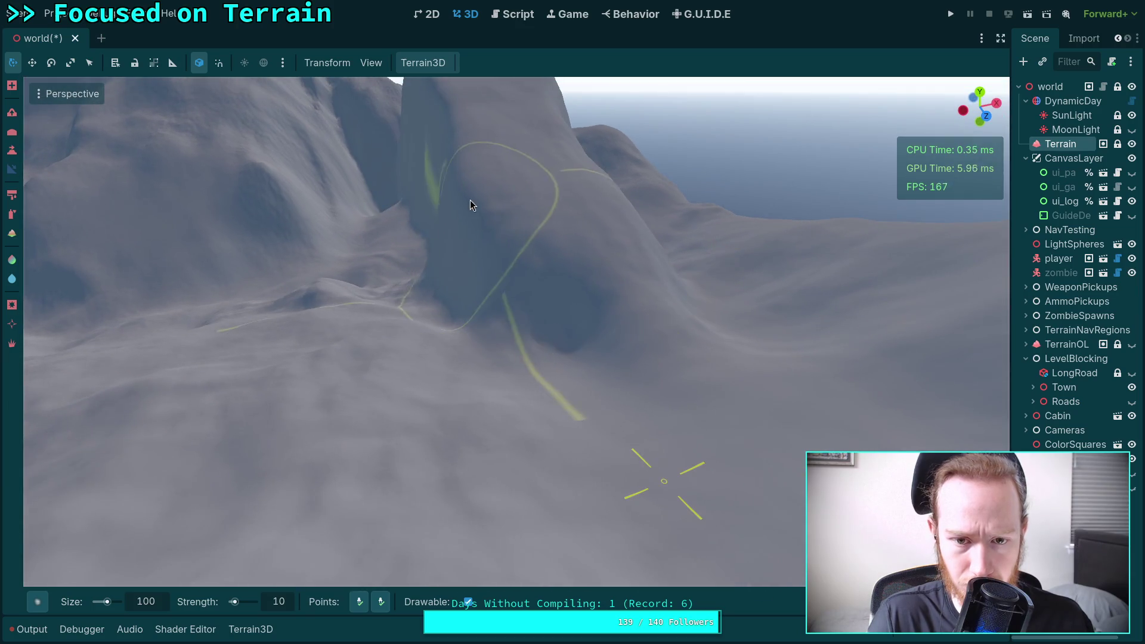
{"action": "mouse_move", "coordinate": [470, 205]}
{"action": "left_mouse_down"}
{"action": "mouse_move", "coordinate": [525, 263]}
{"action": "mouse_move", "coordinate": [557, 328]}
{"action": "mouse_move", "coordinate": [614, 302]}
{"action": "left_mouse_up"}
{"action": "key", "text": "w"}
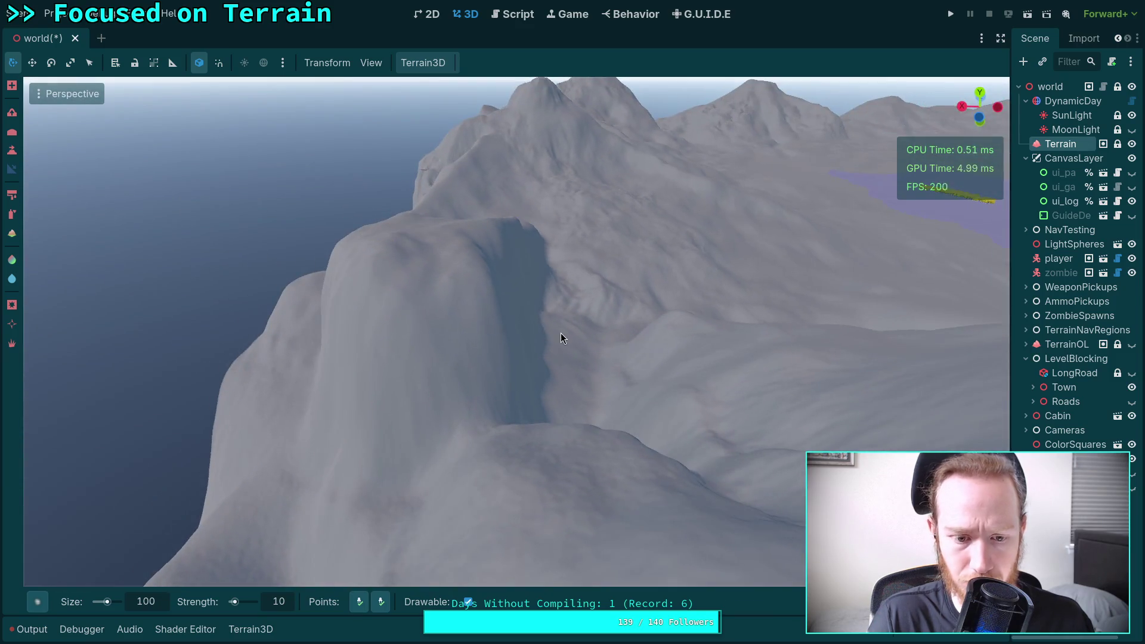
Step: Switch to the Height flatten brush and sample a 203.5 target height from the ridge
{"action": "left_click", "coordinate": [12, 150]}
{"action": "key", "text": "w"}
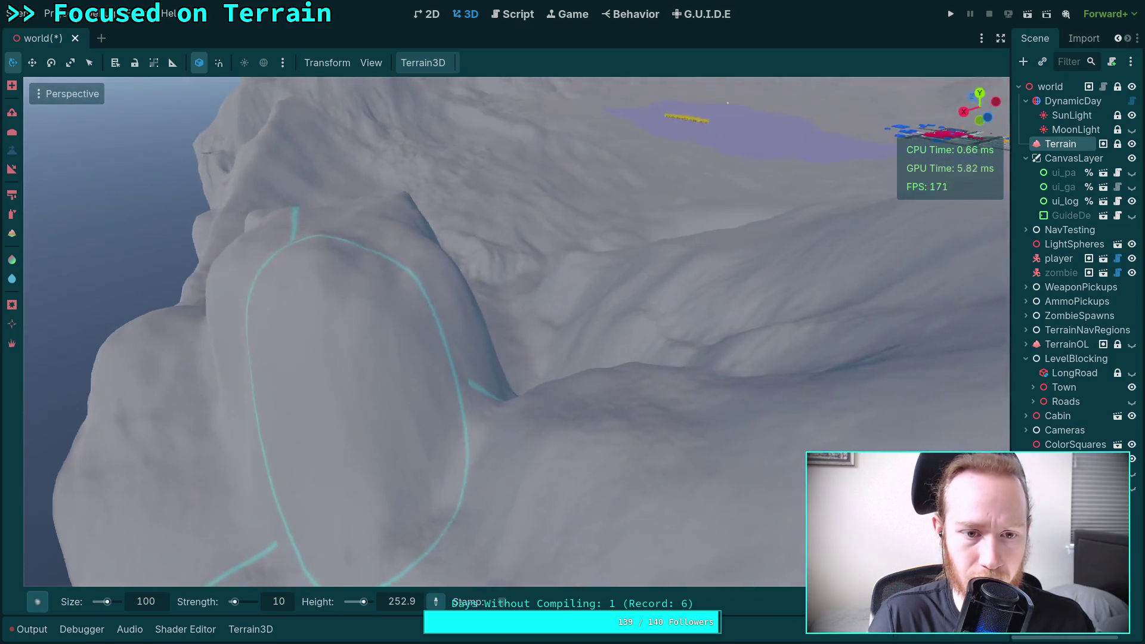
{"action": "left_click", "coordinate": [422, 357], "text": "ctrl"}
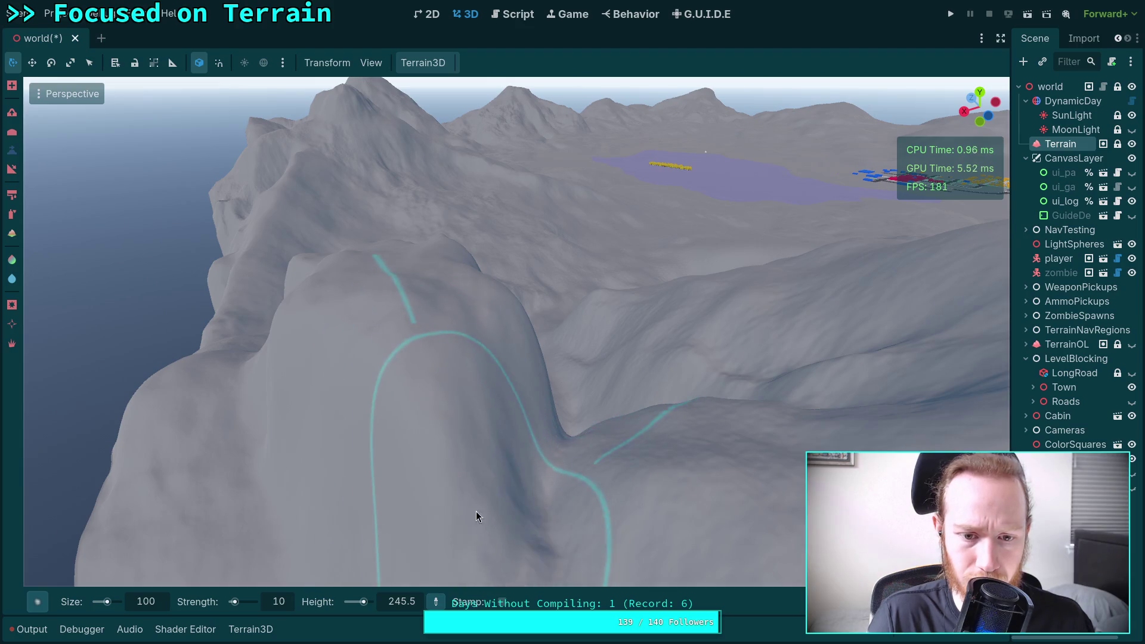
{"action": "scroll", "coordinate": [477, 511], "scroll_direction": "down", "scroll_amount": 3}
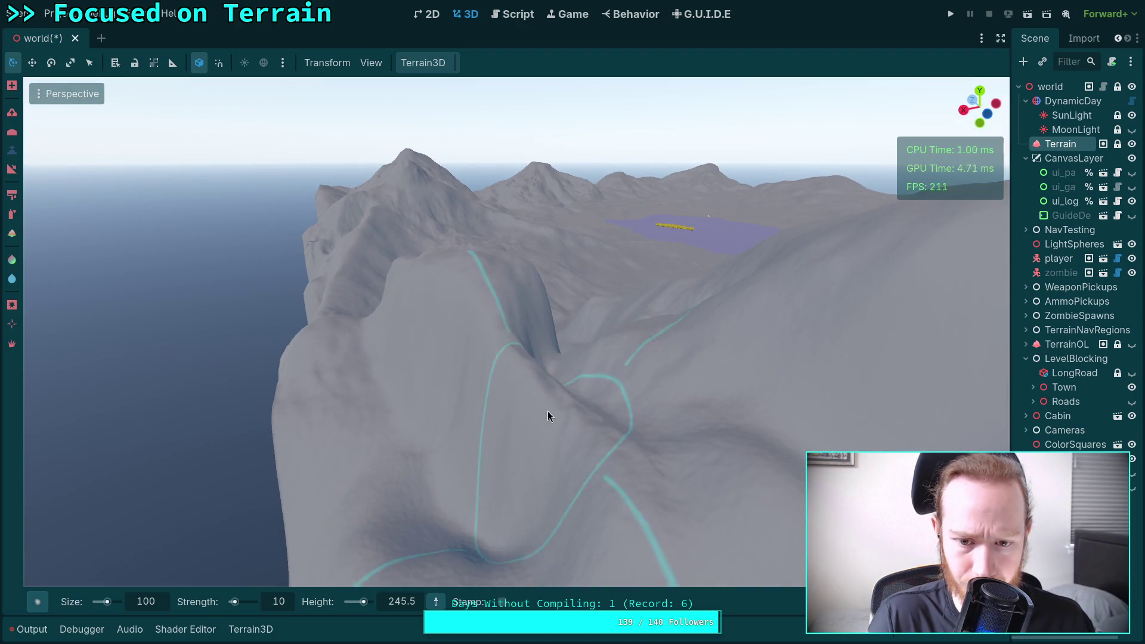
{"action": "scroll", "coordinate": [590, 445], "scroll_direction": "up", "scroll_amount": 2}
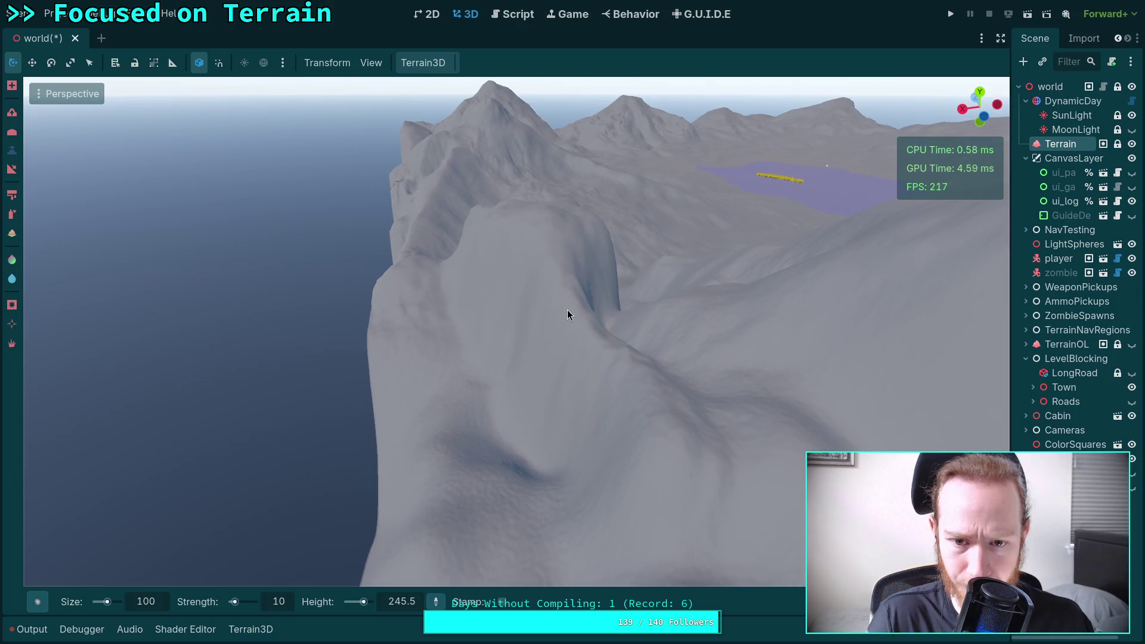
{"action": "mouse_move", "coordinate": [567, 310]}
{"action": "left_mouse_down", "text": "ctrl"}
{"action": "mouse_move", "coordinate": [585, 337]}
{"action": "mouse_move", "coordinate": [600, 494]}
{"action": "left_mouse_up", "text": "ctrl"}
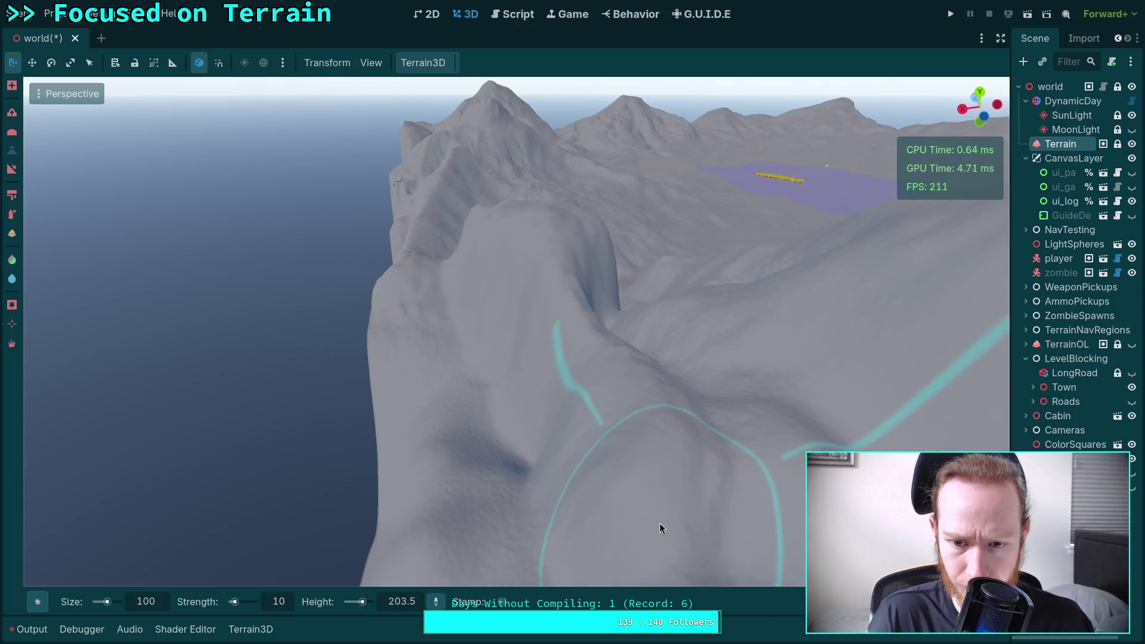
Step: Sample a lower target height of 53 and paint over the ridge's dip to fill it in
{"action": "mouse_move", "coordinate": [660, 523]}
{"action": "left_mouse_down"}
{"action": "mouse_move", "coordinate": [656, 347]}
{"action": "mouse_move", "coordinate": [633, 334]}
{"action": "mouse_move", "coordinate": [620, 334]}
{"action": "mouse_move", "coordinate": [621, 405]}
{"action": "left_mouse_up"}
{"action": "mouse_move", "coordinate": [530, 377]}
{"action": "left_mouse_down"}
{"action": "mouse_move", "coordinate": [476, 299]}
{"action": "mouse_move", "coordinate": [631, 475]}
{"action": "left_mouse_up"}
{"action": "left_click_drag", "start_coordinate": [473, 394], "coordinate": [474, 393]}
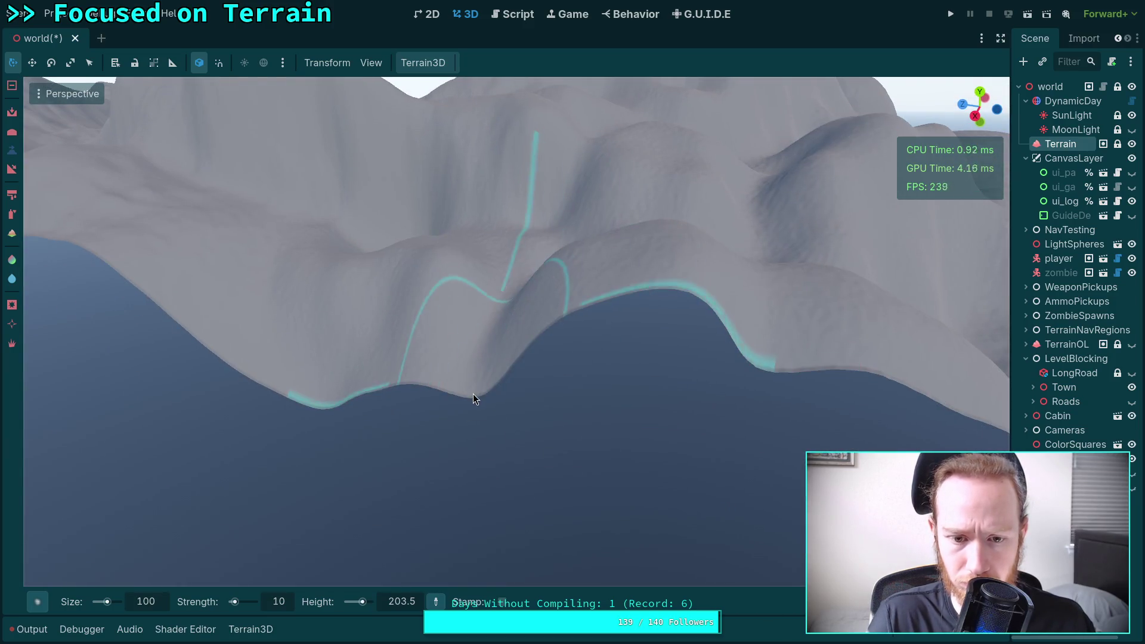
{"action": "mouse_move", "coordinate": [674, 361]}
{"action": "left_mouse_down"}
{"action": "mouse_move", "coordinate": [777, 363]}
{"action": "mouse_move", "coordinate": [687, 365]}
{"action": "mouse_move", "coordinate": [660, 394]}
{"action": "mouse_move", "coordinate": [496, 394]}
{"action": "mouse_move", "coordinate": [933, 427]}
{"action": "mouse_move", "coordinate": [932, 445]}
{"action": "mouse_move", "coordinate": [616, 423]}
{"action": "left_mouse_up"}
{"action": "scroll", "coordinate": [427, 333], "scroll_direction": "up", "scroll_amount": 3}
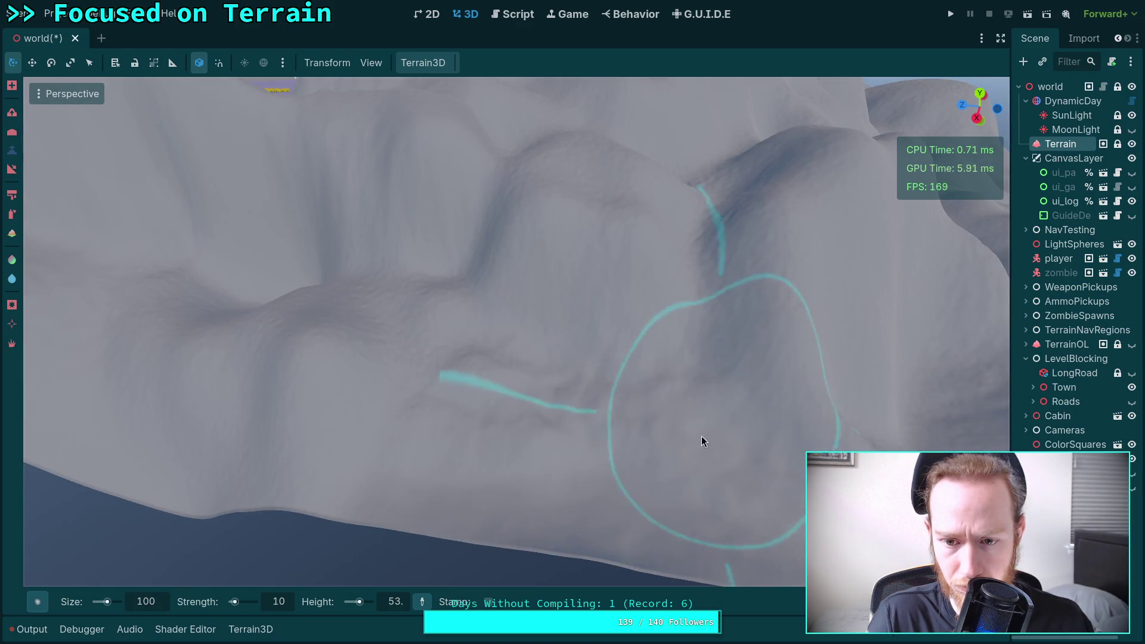
{"action": "scroll", "coordinate": [702, 436], "scroll_direction": "down", "scroll_amount": 4}
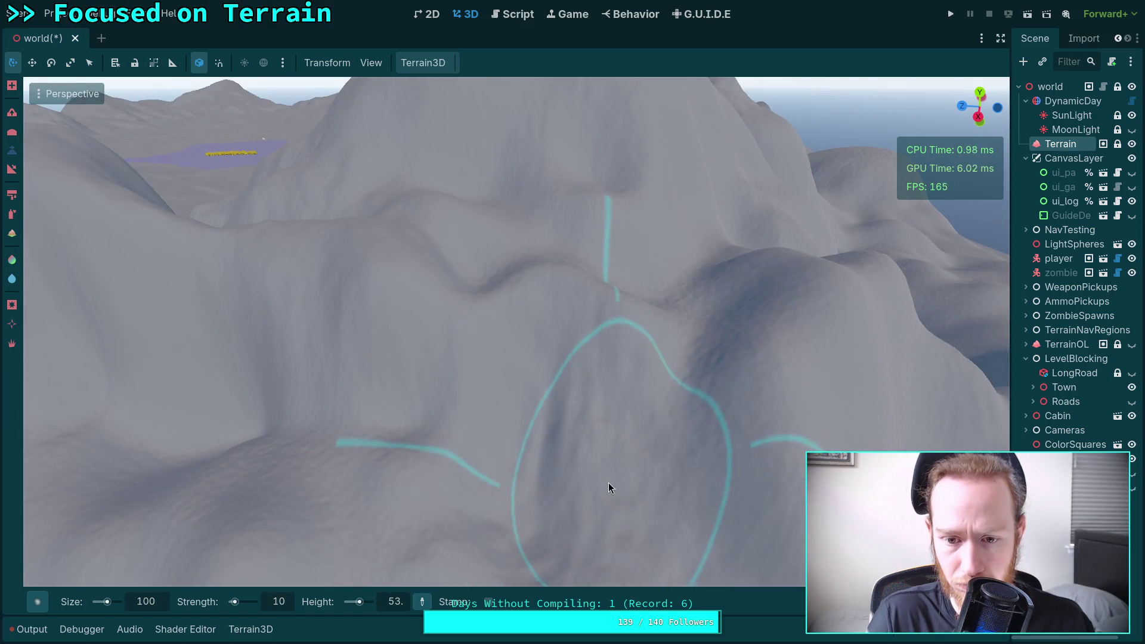
{"action": "scroll", "coordinate": [609, 483], "scroll_direction": "up", "scroll_amount": 3}
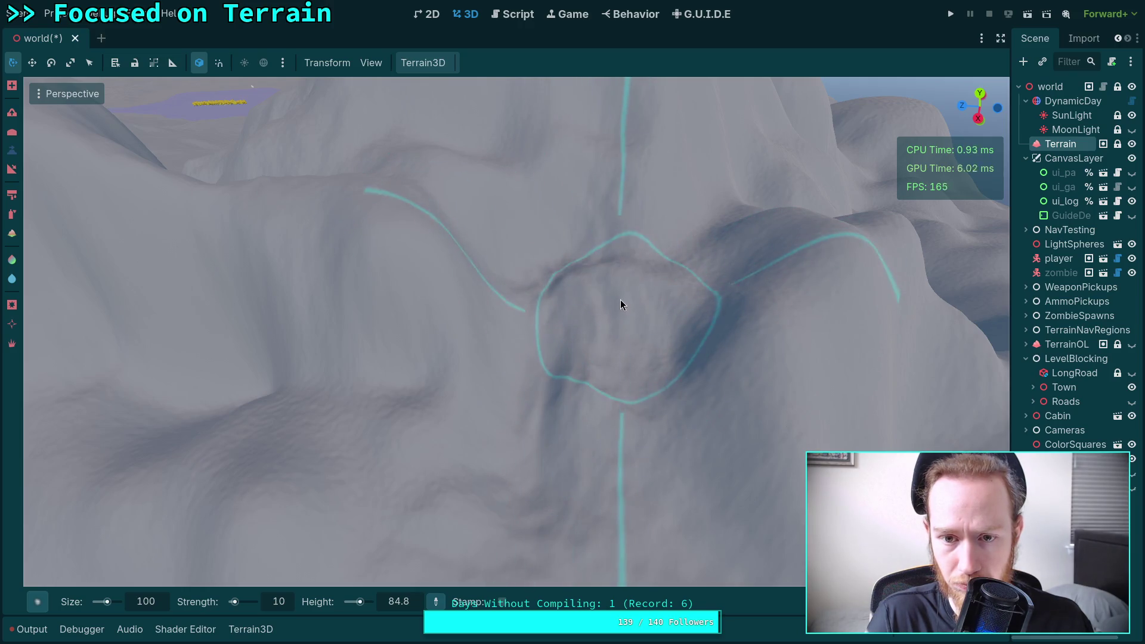
{"action": "scroll", "coordinate": [619, 300], "scroll_direction": "down", "scroll_amount": 3}
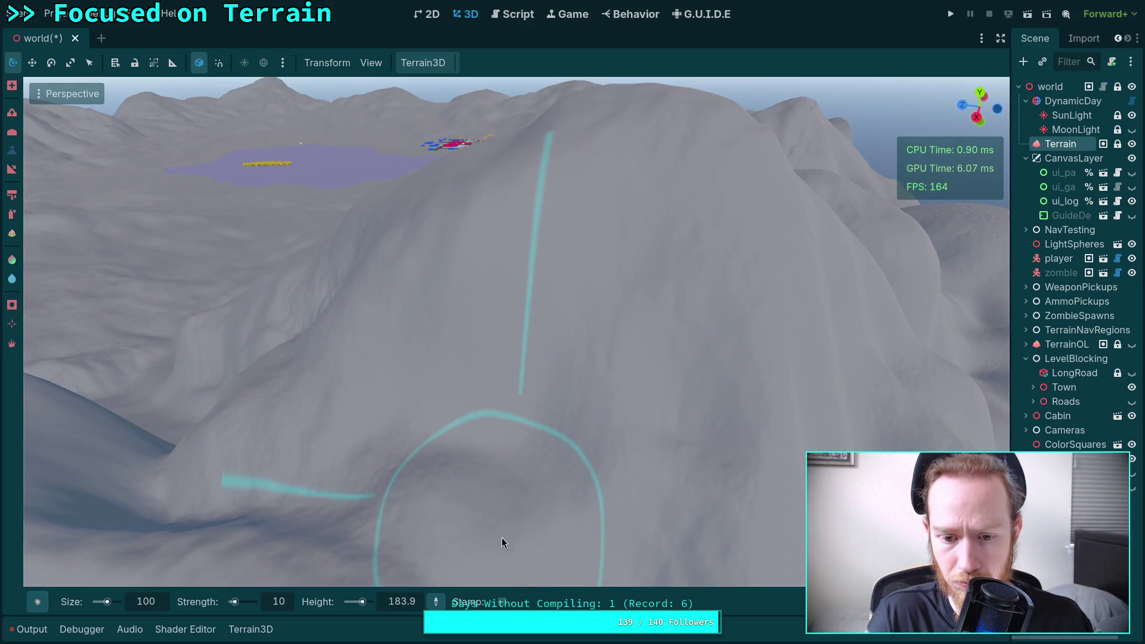
{"action": "left_click_drag", "start_coordinate": [501, 538], "coordinate": [502, 405]}
{"action": "key", "text": "w"}
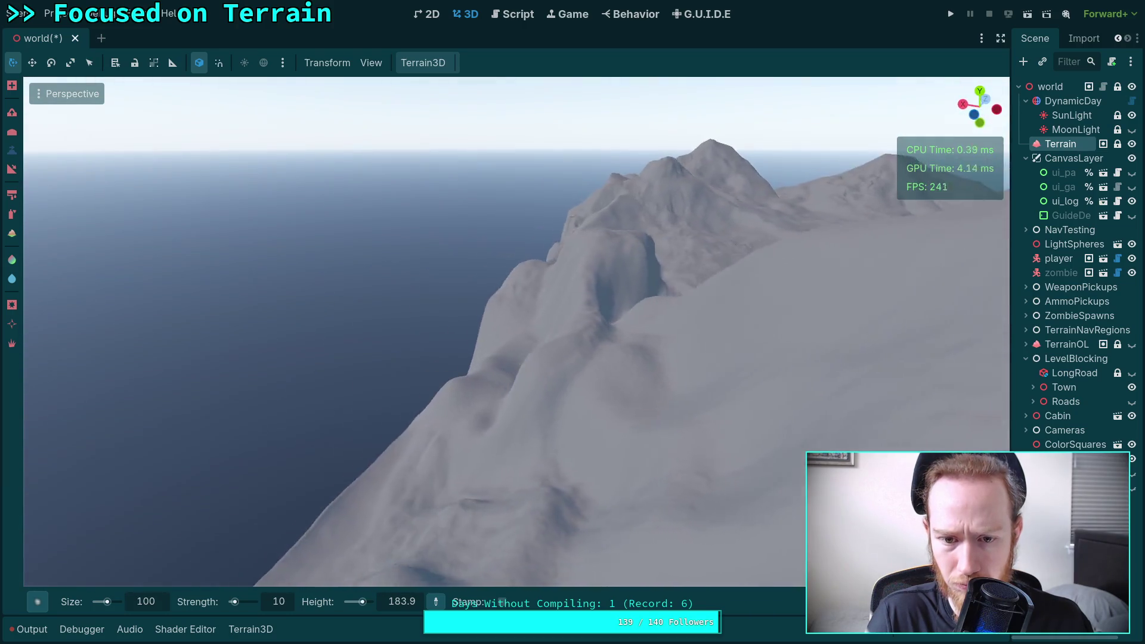
{"action": "key", "text": "s"}
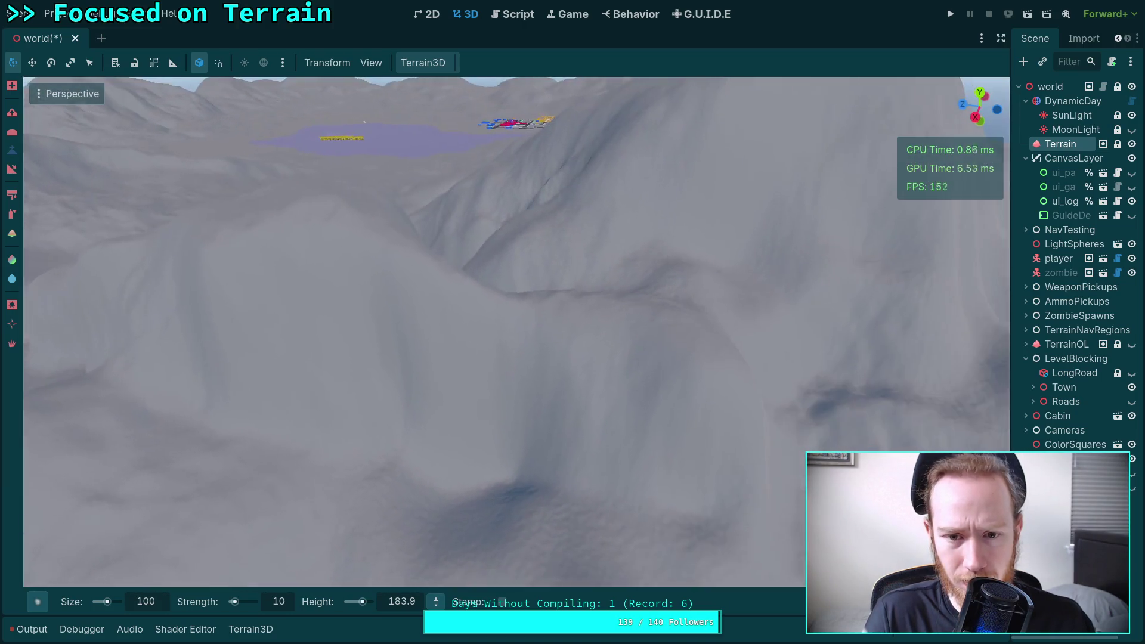
{"action": "key", "text": "s"}
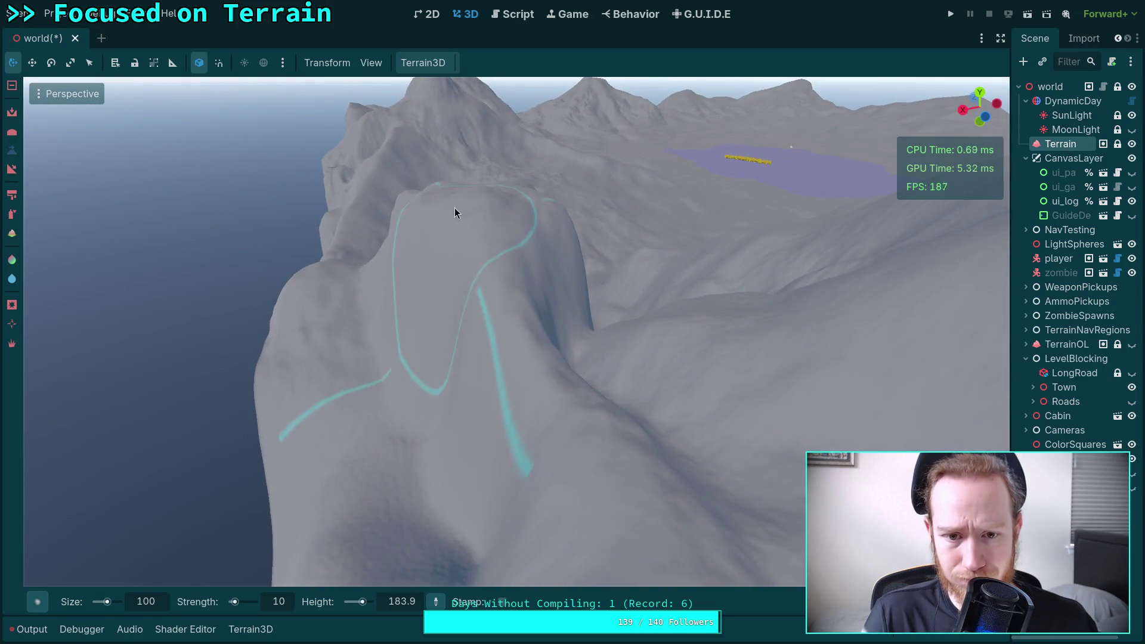
{"action": "left_click_drag", "start_coordinate": [456, 212], "coordinate": [571, 324]}
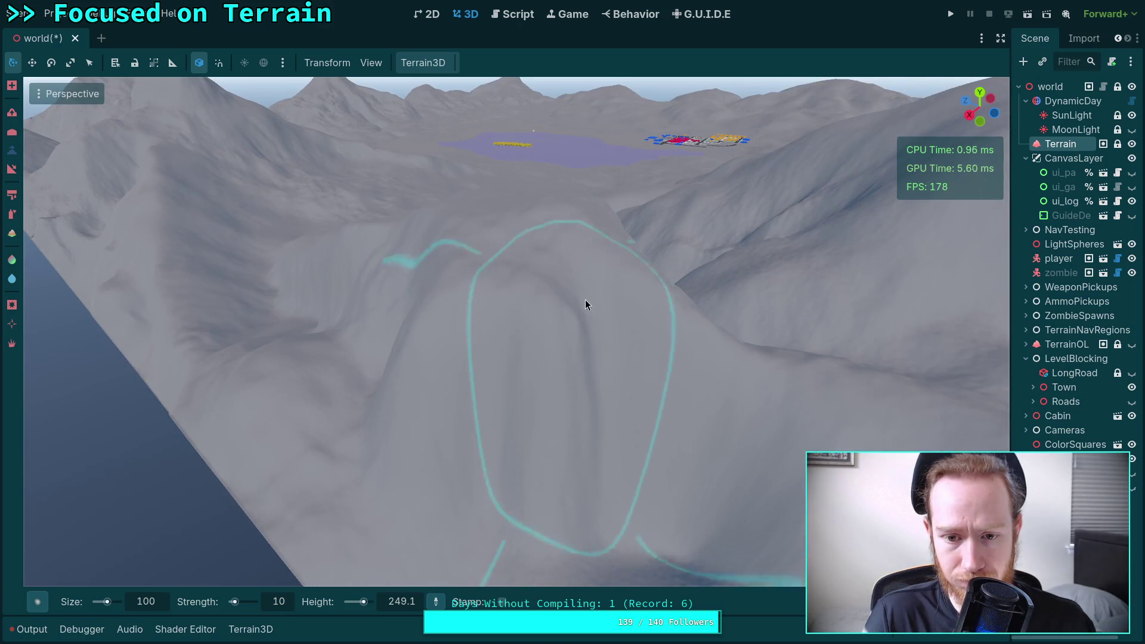
{"action": "scroll", "coordinate": [603, 372], "scroll_direction": "up", "scroll_amount": 5}
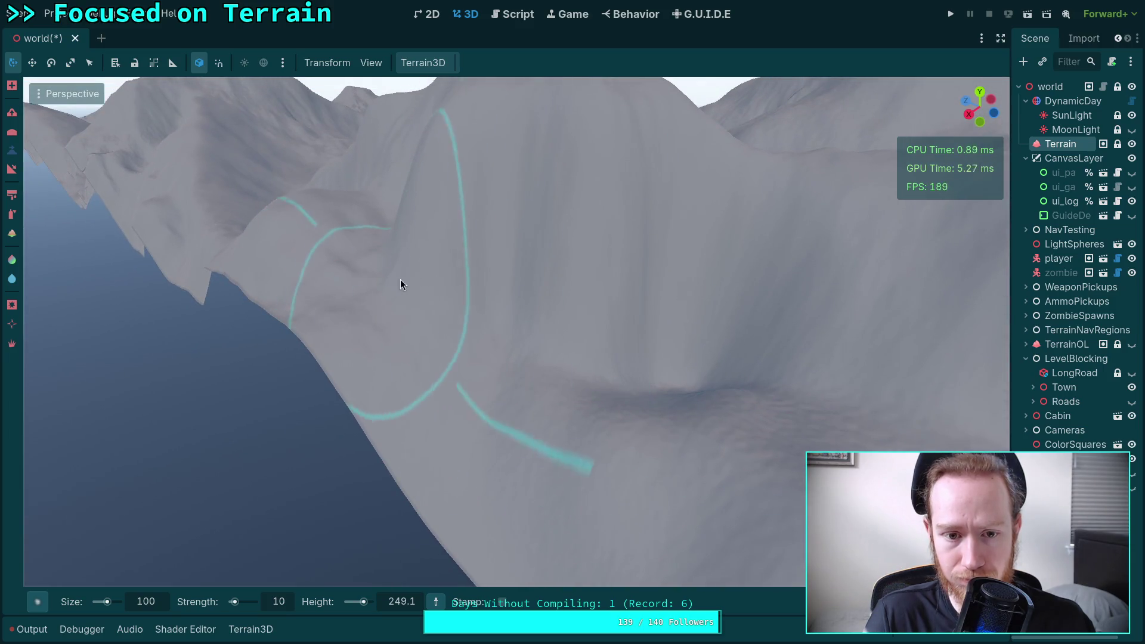
{"action": "scroll", "coordinate": [405, 281], "scroll_direction": "down", "scroll_amount": 3}
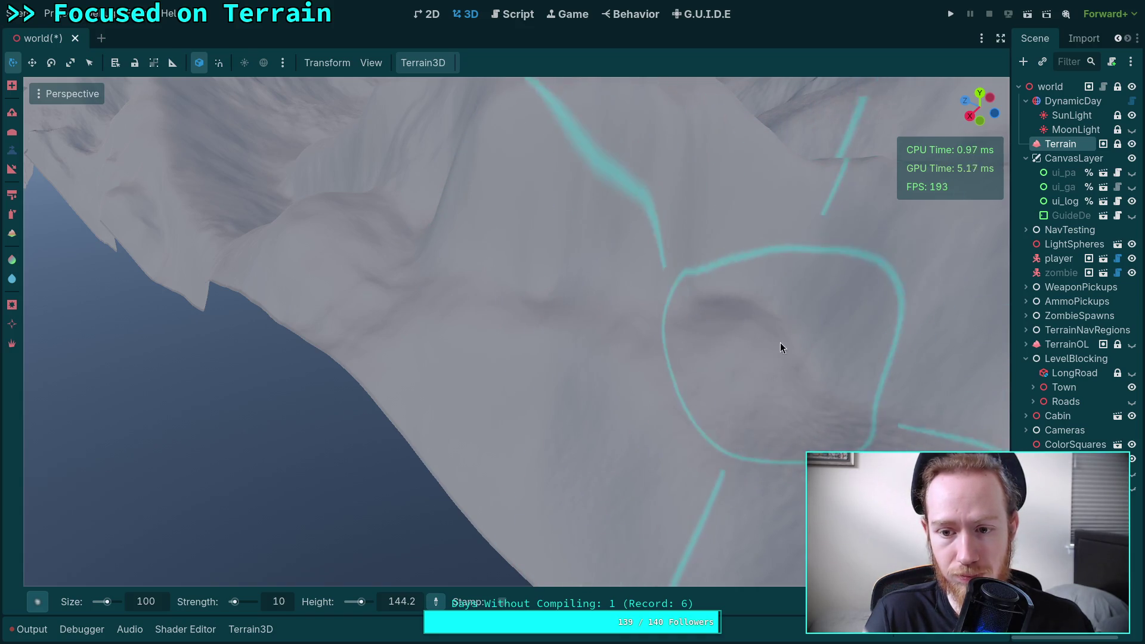
{"action": "left_click_drag", "start_coordinate": [781, 343], "coordinate": [623, 266]}
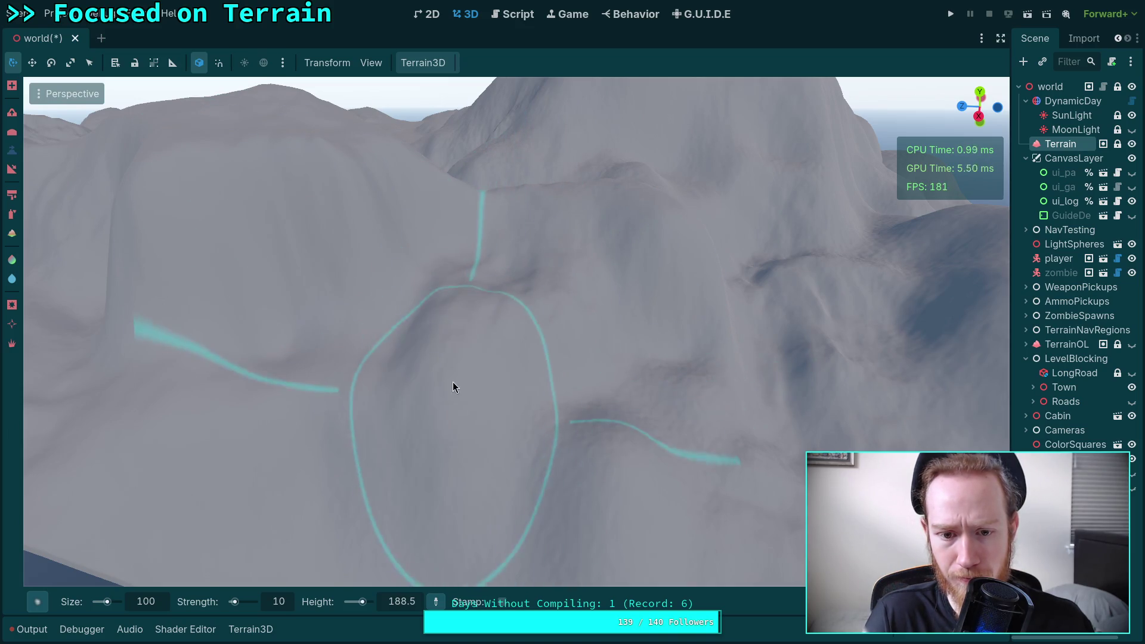
{"action": "mouse_move", "coordinate": [453, 382]}
{"action": "left_mouse_down"}
{"action": "mouse_move", "coordinate": [639, 457]}
{"action": "mouse_move", "coordinate": [516, 404]}
{"action": "mouse_move", "coordinate": [401, 331]}
{"action": "mouse_move", "coordinate": [493, 283]}
{"action": "mouse_move", "coordinate": [475, 248]}
{"action": "mouse_move", "coordinate": [495, 227]}
{"action": "mouse_move", "coordinate": [430, 275]}
{"action": "mouse_move", "coordinate": [337, 273]}
{"action": "mouse_move", "coordinate": [577, 356]}
{"action": "mouse_move", "coordinate": [563, 274]}
{"action": "mouse_move", "coordinate": [721, 358]}
{"action": "mouse_move", "coordinate": [697, 445]}
{"action": "mouse_move", "coordinate": [657, 384]}
{"action": "mouse_move", "coordinate": [498, 327]}
{"action": "left_mouse_up"}
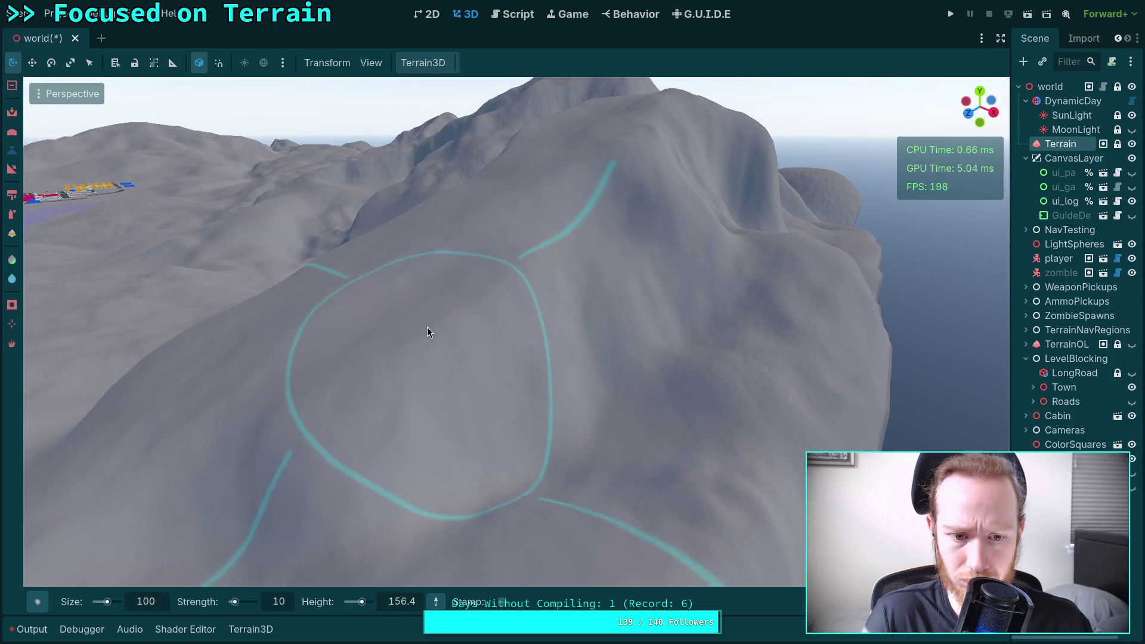
{"action": "scroll", "coordinate": [586, 448], "scroll_direction": "down", "scroll_amount": 5}
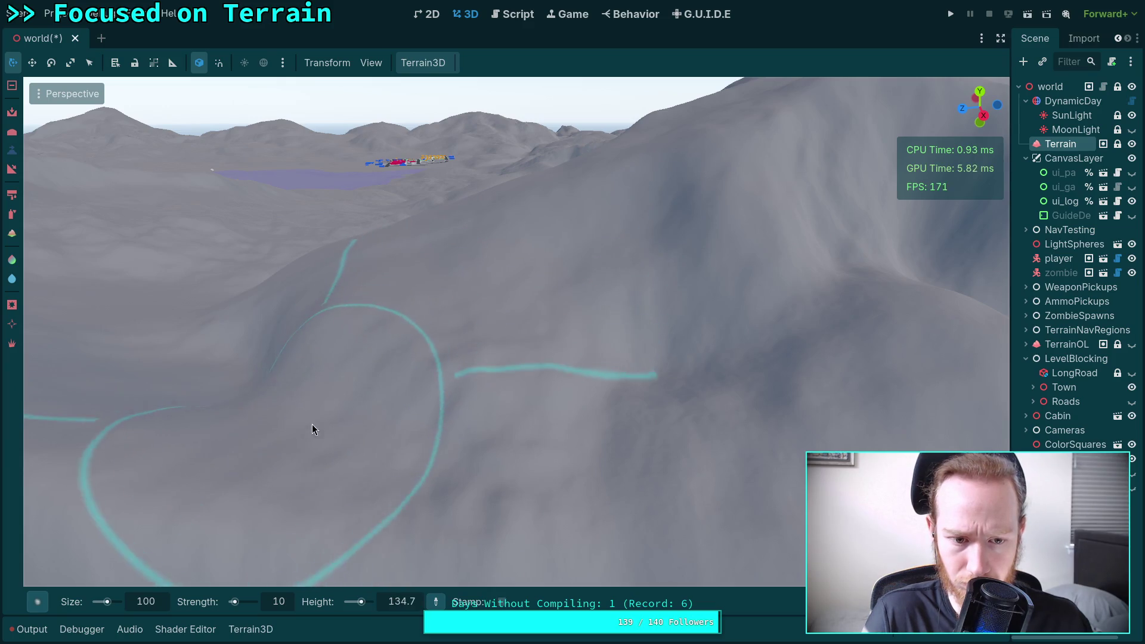
{"action": "mouse_move", "coordinate": [550, 339]}
{"action": "left_mouse_down"}
{"action": "mouse_move", "coordinate": [607, 312]}
{"action": "mouse_move", "coordinate": [568, 393]}
{"action": "mouse_move", "coordinate": [356, 306]}
{"action": "mouse_move", "coordinate": [488, 367]}
{"action": "mouse_move", "coordinate": [489, 334]}
{"action": "mouse_move", "coordinate": [465, 331]}
{"action": "mouse_move", "coordinate": [597, 286]}
{"action": "mouse_move", "coordinate": [487, 318]}
{"action": "mouse_move", "coordinate": [471, 296]}
{"action": "left_mouse_up"}
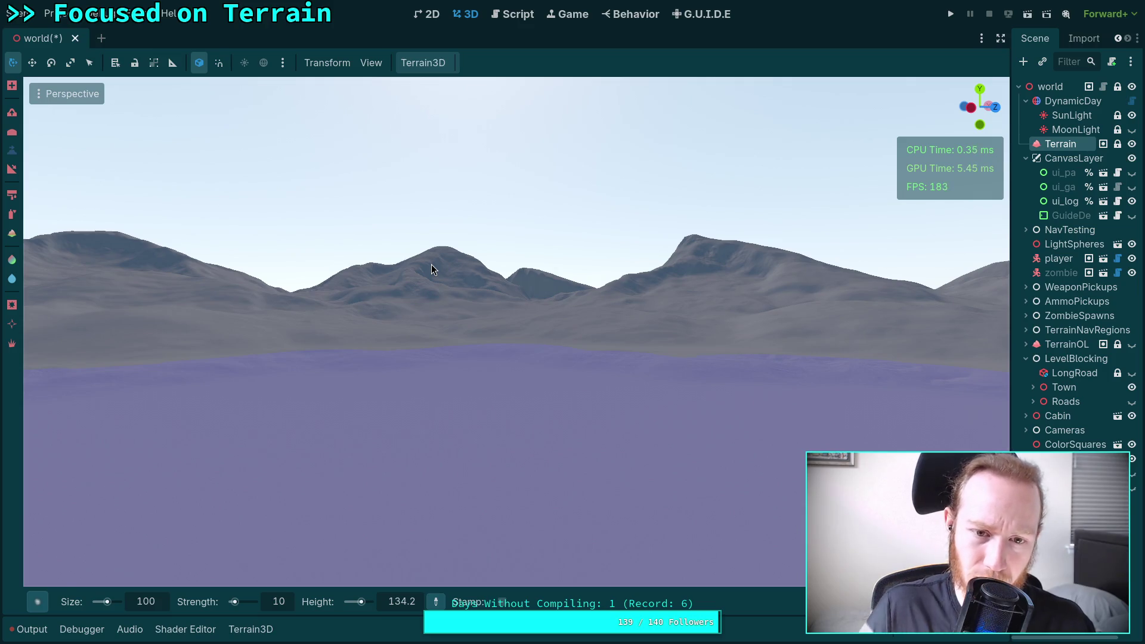
{"action": "left_click_drag", "start_coordinate": [434, 270], "coordinate": [431, 265]}
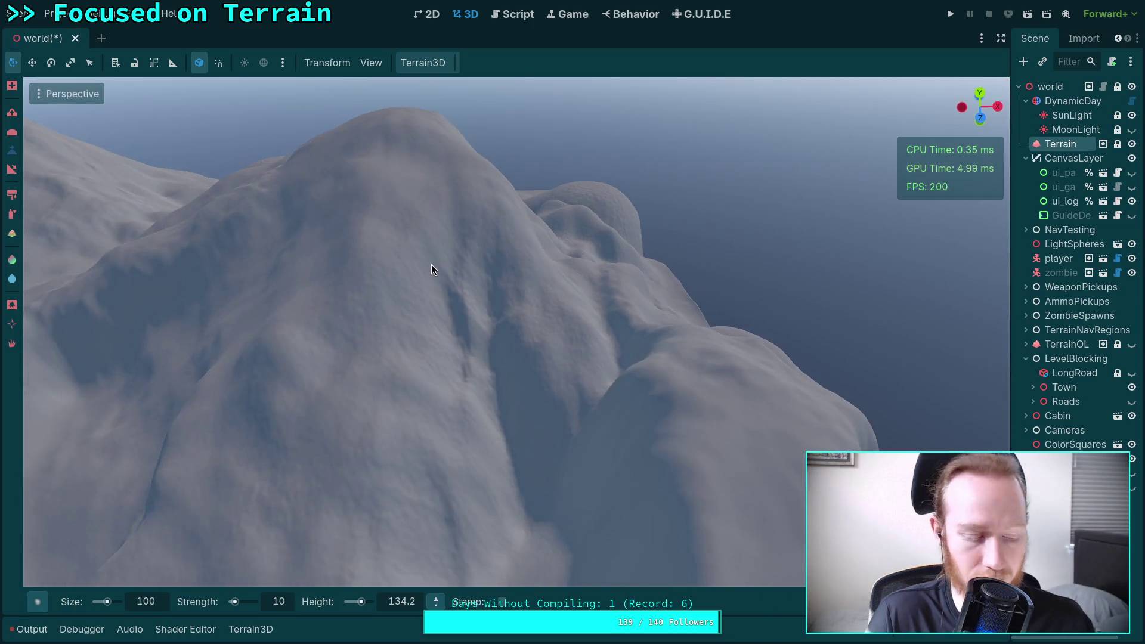
{"action": "key", "text": "super+4"}
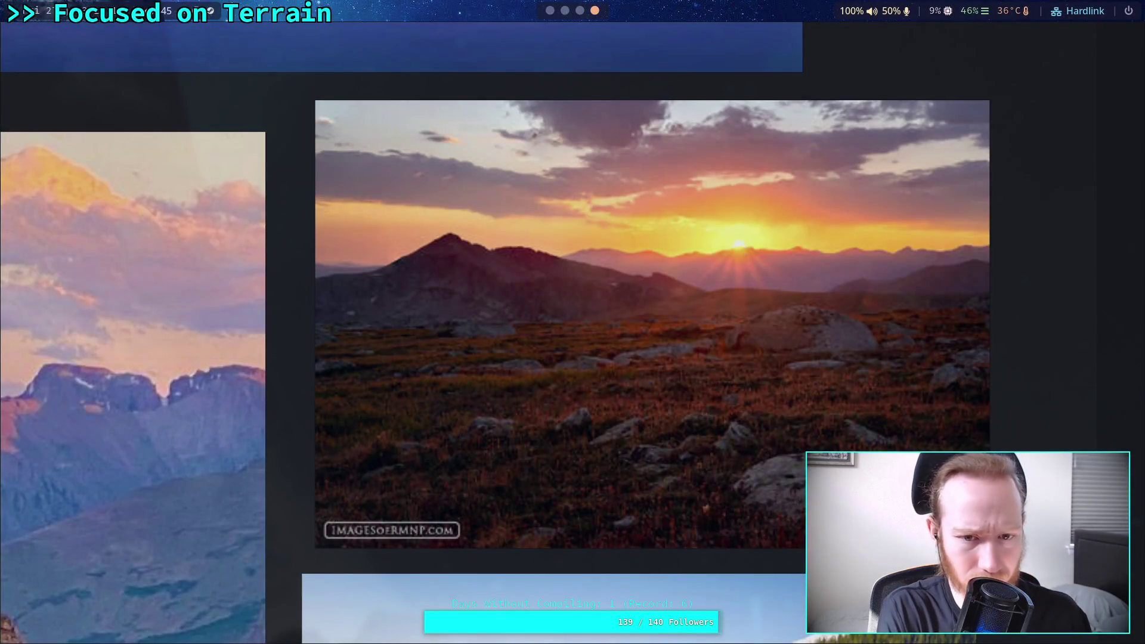
{"action": "key", "text": "super+1"}
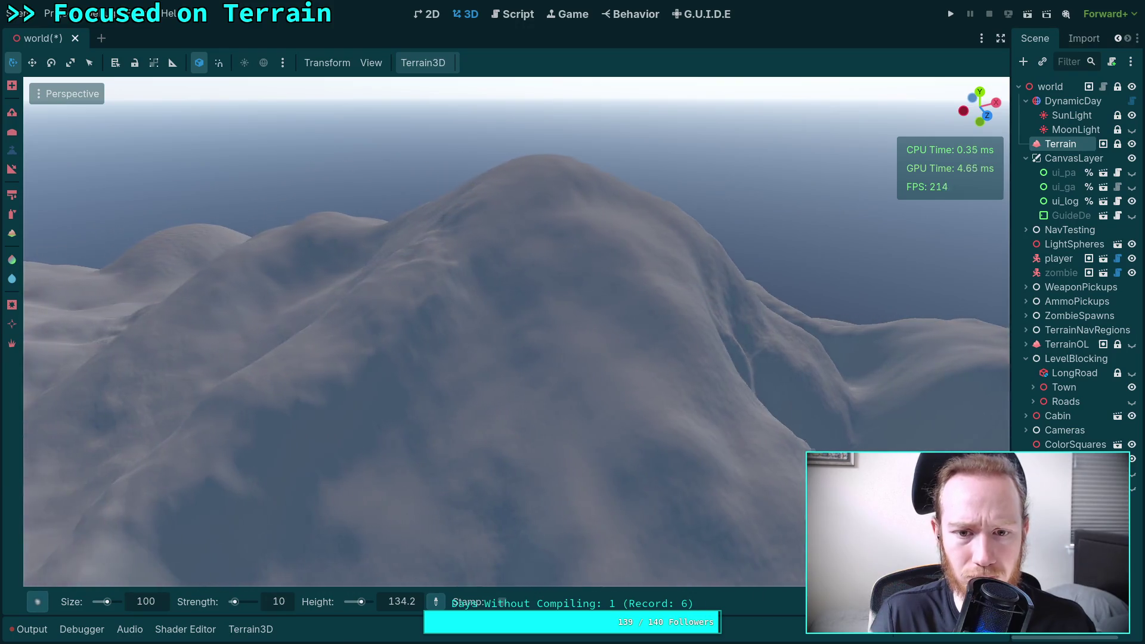
{"action": "left_click_drag", "start_coordinate": [333, 163], "coordinate": [333, 164]}
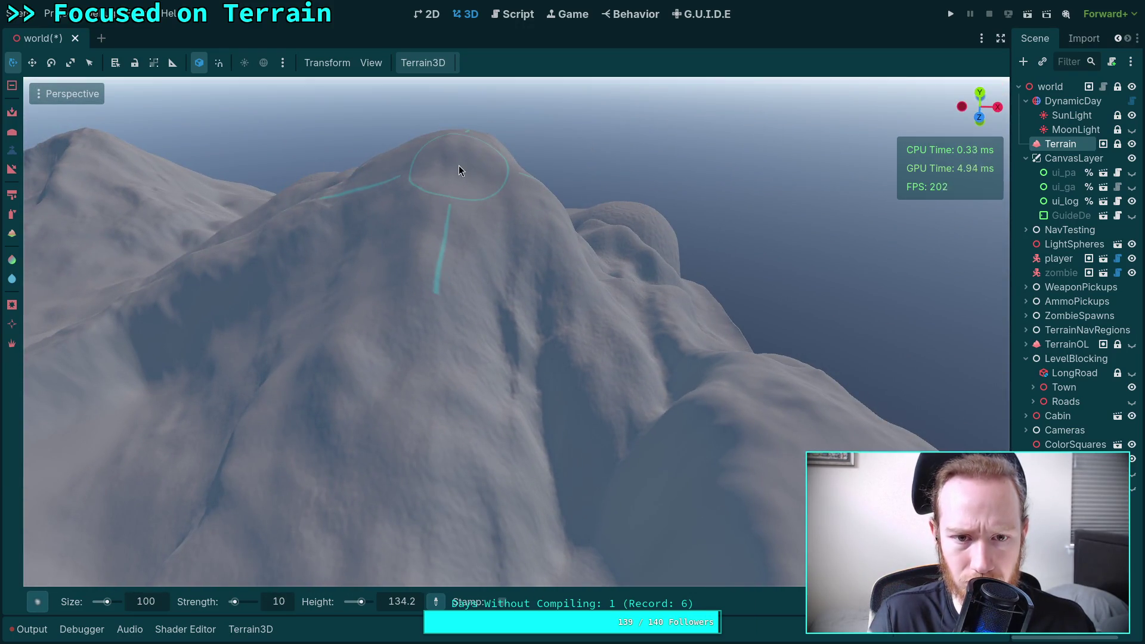
Step: Sample the peak's flank to set the height brush target to 303.2
{"action": "left_click", "coordinate": [450, 146]}
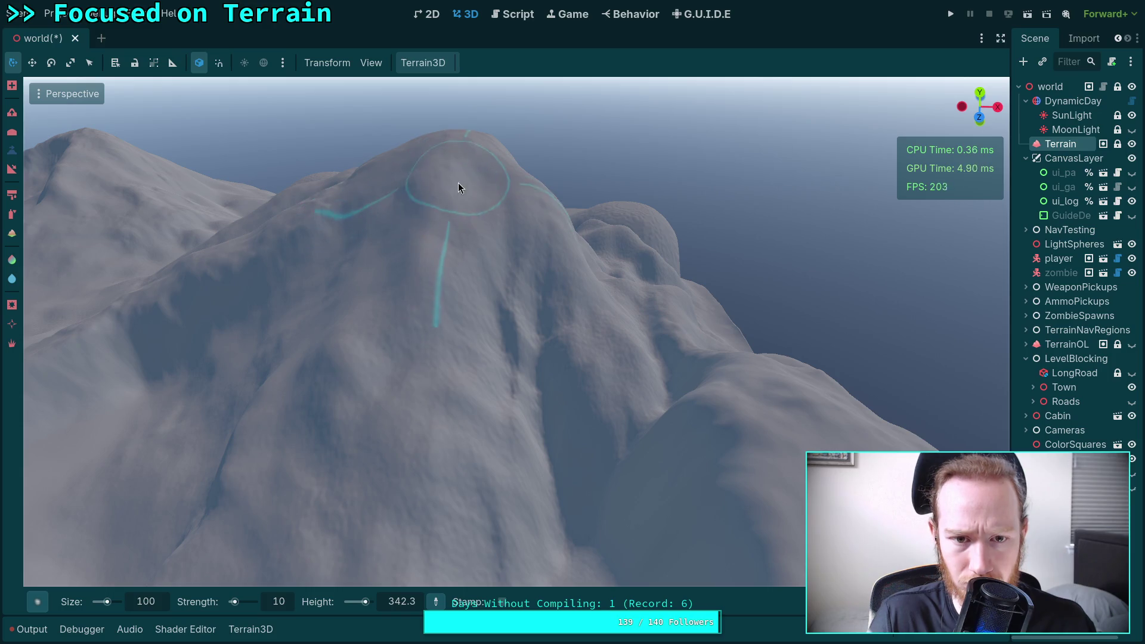
{"action": "left_click", "coordinate": [418, 309], "text": "ctrl"}
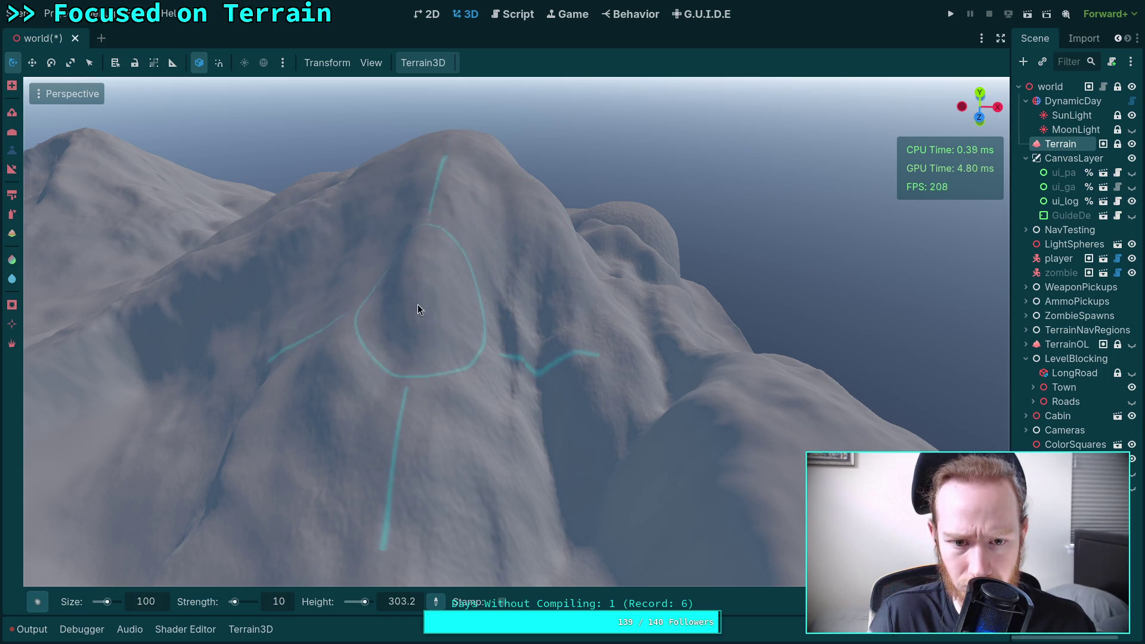
{"action": "left_click_drag", "start_coordinate": [502, 229], "coordinate": [85, 164]}
{"action": "left_click", "coordinate": [12, 192]}
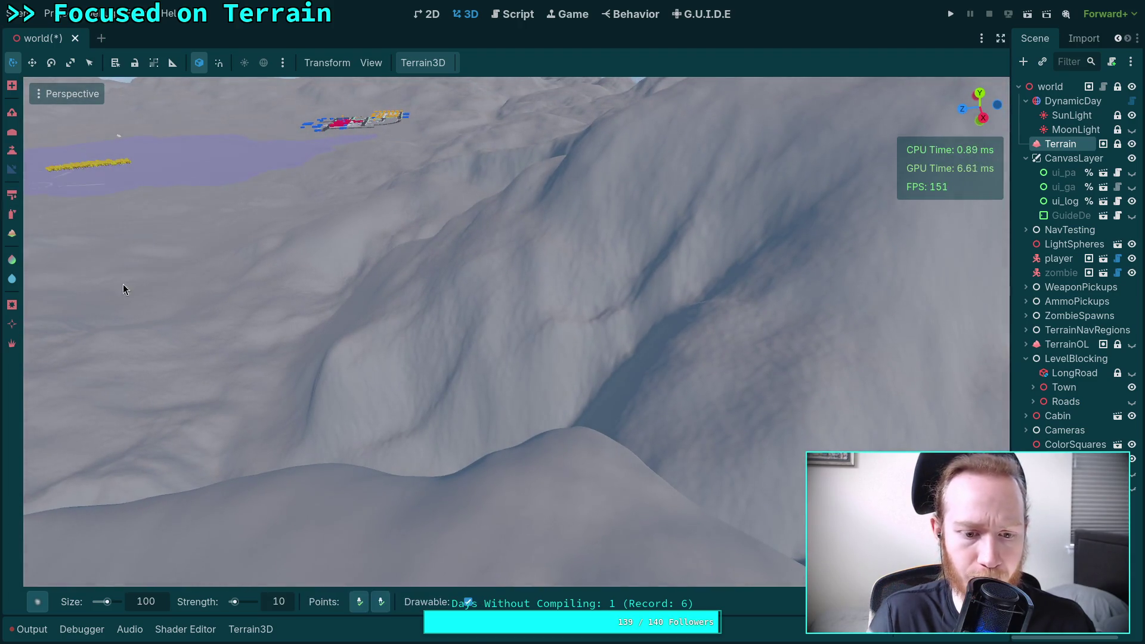
Step: Fly around the central hilltop to inspect it, then return to the Height brush
{"action": "left_click_drag", "start_coordinate": [389, 571], "coordinate": [390, 572]}
{"action": "left_click_drag", "start_coordinate": [468, 440], "coordinate": [469, 440]}
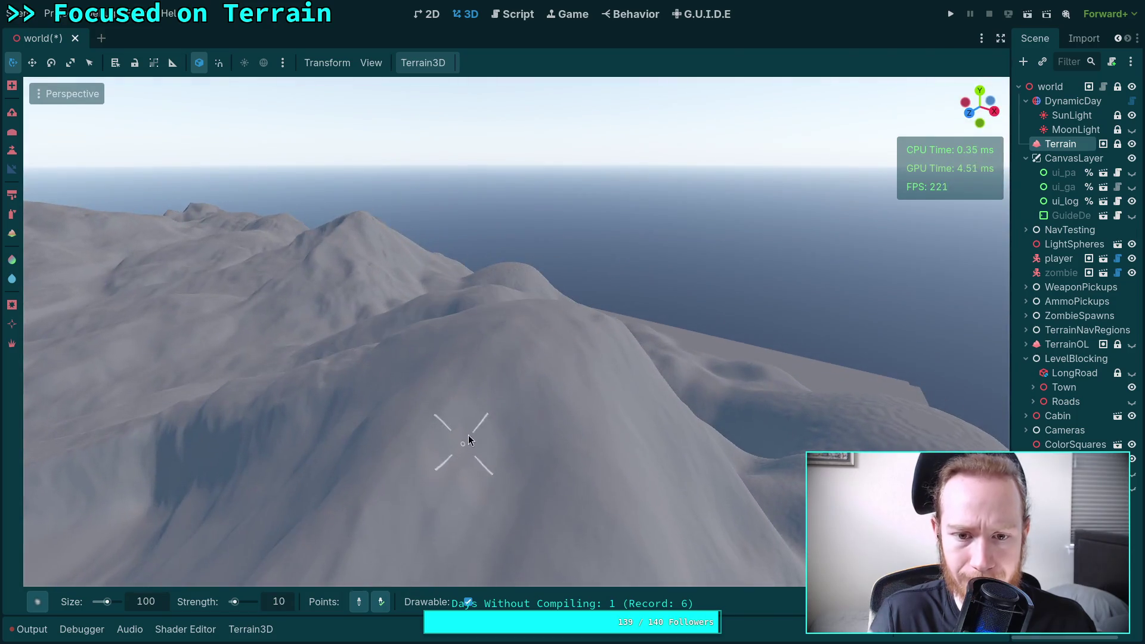
{"action": "left_click_drag", "start_coordinate": [522, 316], "coordinate": [522, 315]}
{"action": "mouse_move", "coordinate": [496, 382]}
{"action": "left_mouse_down"}
{"action": "mouse_move", "coordinate": [513, 286]}
{"action": "mouse_move", "coordinate": [495, 177]}
{"action": "mouse_move", "coordinate": [576, 331]}
{"action": "mouse_move", "coordinate": [542, 255]}
{"action": "mouse_move", "coordinate": [525, 438]}
{"action": "mouse_move", "coordinate": [603, 347]}
{"action": "mouse_move", "coordinate": [492, 277]}
{"action": "mouse_move", "coordinate": [451, 346]}
{"action": "mouse_move", "coordinate": [420, 535]}
{"action": "mouse_move", "coordinate": [578, 157]}
{"action": "left_mouse_up"}
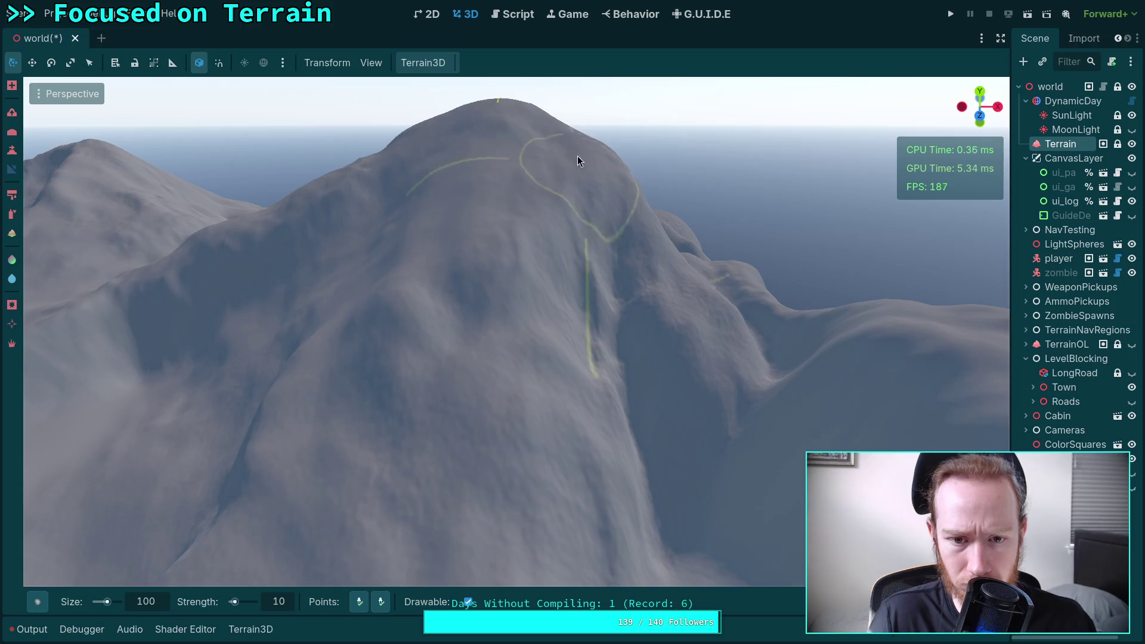
{"action": "mouse_move", "coordinate": [568, 222]}
{"action": "left_mouse_down"}
{"action": "mouse_move", "coordinate": [572, 303]}
{"action": "mouse_move", "coordinate": [520, 311]}
{"action": "mouse_move", "coordinate": [472, 271]}
{"action": "mouse_move", "coordinate": [439, 377]}
{"action": "left_mouse_up"}
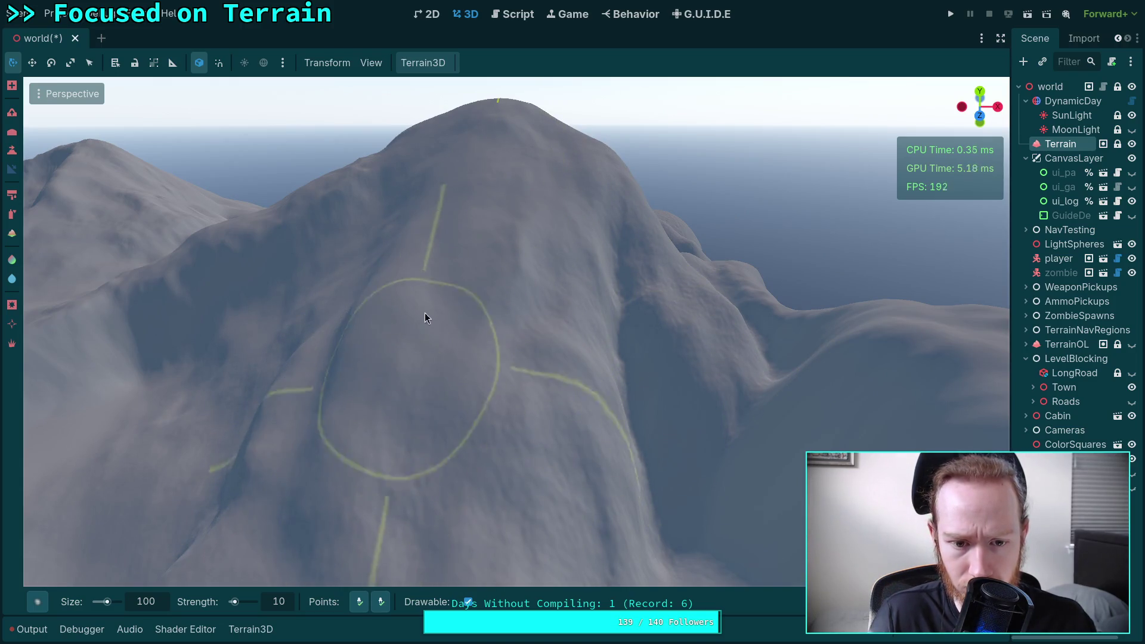
{"action": "left_click_drag", "start_coordinate": [551, 452], "coordinate": [518, 225]}
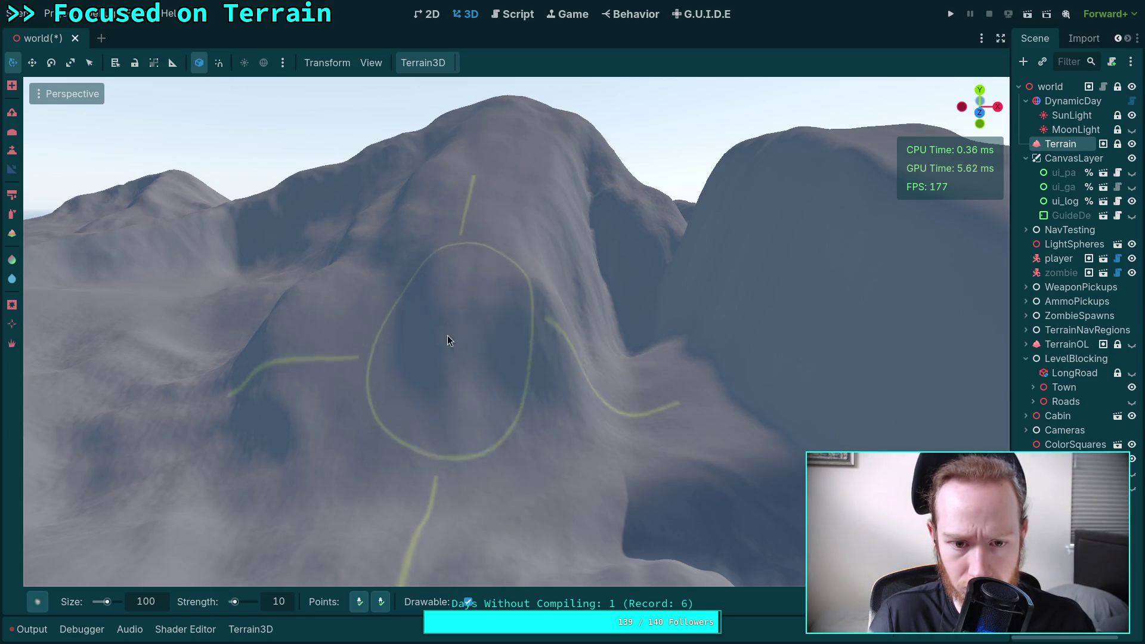
{"action": "mouse_move", "coordinate": [509, 421]}
{"action": "left_mouse_down"}
{"action": "mouse_move", "coordinate": [662, 576]}
{"action": "mouse_move", "coordinate": [704, 573]}
{"action": "mouse_move", "coordinate": [695, 391]}
{"action": "mouse_move", "coordinate": [725, 440]}
{"action": "mouse_move", "coordinate": [482, 371]}
{"action": "left_mouse_up"}
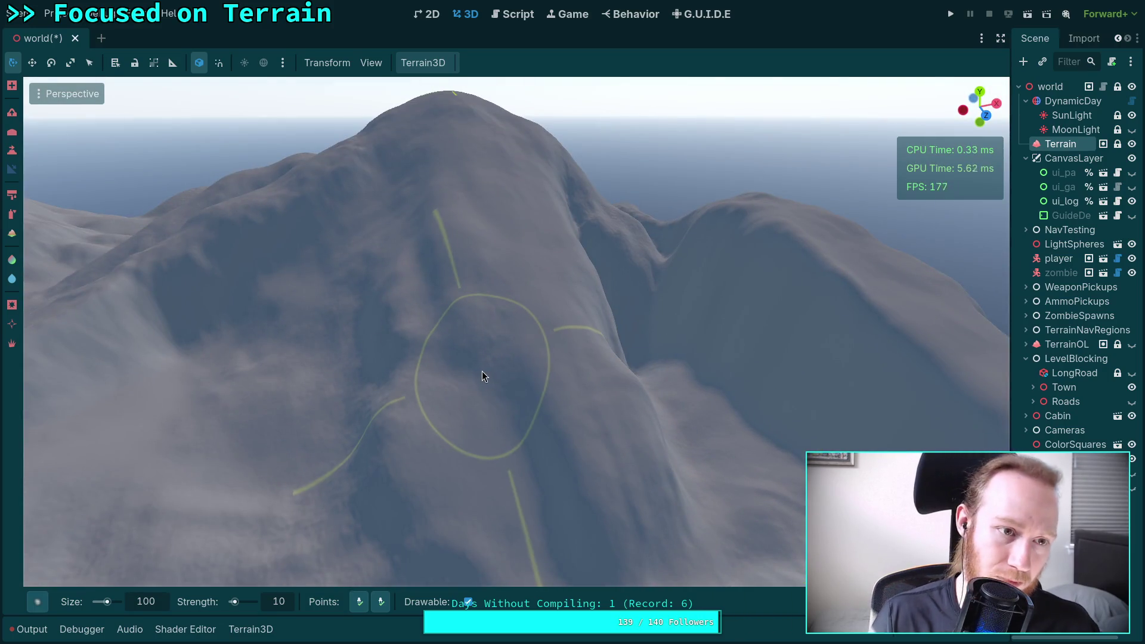
{"action": "key", "text": "r"}
{"action": "mouse_move", "coordinate": [499, 302]}
{"action": "left_mouse_down"}
{"action": "mouse_move", "coordinate": [543, 324]}
{"action": "mouse_move", "coordinate": [549, 358]}
{"action": "mouse_move", "coordinate": [539, 323]}
{"action": "mouse_move", "coordinate": [459, 416]}
{"action": "left_mouse_up"}
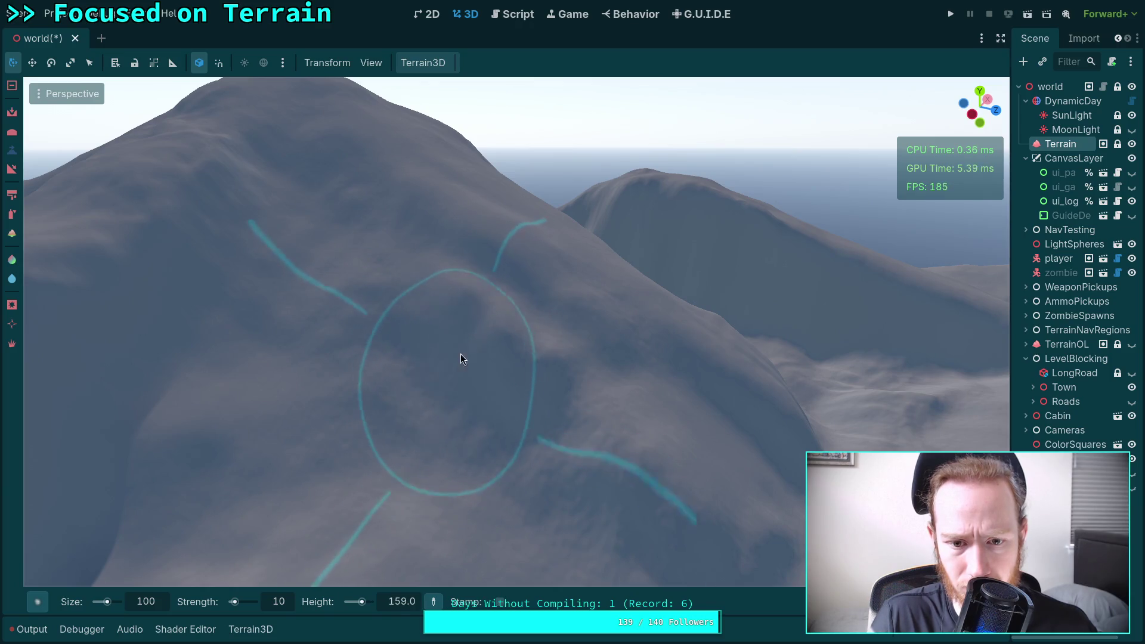
Step: Sample a target height from the slope and level the slopes uphill along the mountain flank
{"action": "left_click", "coordinate": [682, 494], "text": "ctrl"}
{"action": "left_click", "coordinate": [666, 546], "text": "ctrl"}
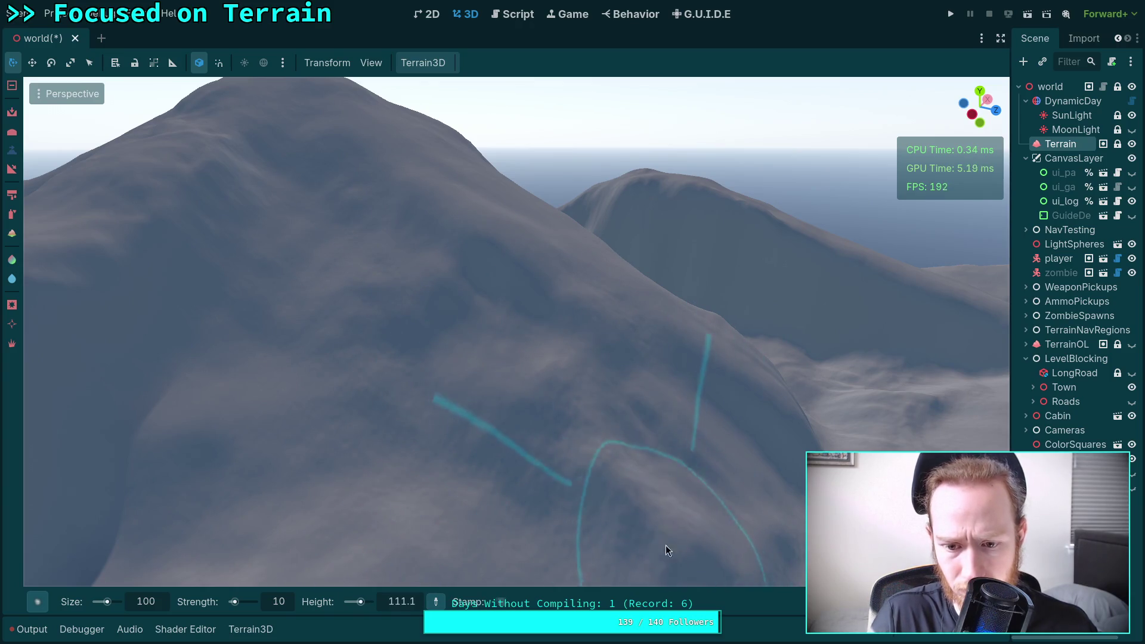
{"action": "left_click", "coordinate": [695, 510], "text": "ctrl"}
{"action": "left_click", "coordinate": [580, 389], "text": "ctrl"}
{"action": "mouse_move", "coordinate": [579, 389]}
{"action": "left_mouse_down", "text": "ctrl"}
{"action": "mouse_move", "coordinate": [488, 362]}
{"action": "mouse_move", "coordinate": [376, 268]}
{"action": "mouse_move", "coordinate": [350, 311]}
{"action": "left_mouse_up", "text": "ctrl"}
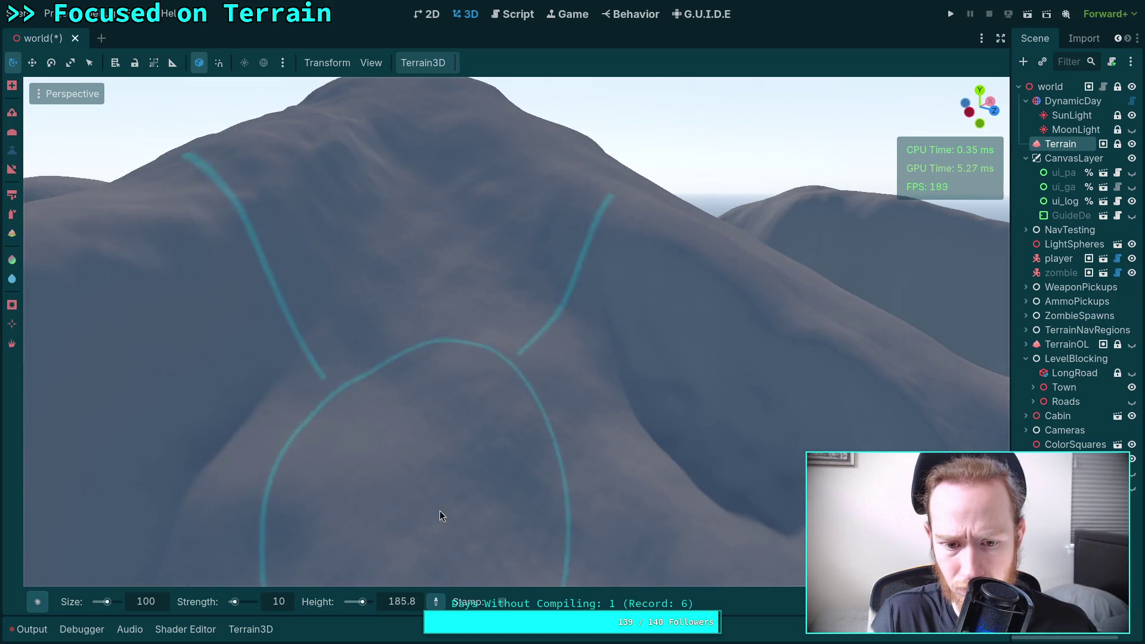
{"action": "left_click", "coordinate": [427, 361], "text": "ctrl"}
{"action": "left_click_drag", "start_coordinate": [427, 361], "coordinate": [428, 249], "text": "ctrl"}
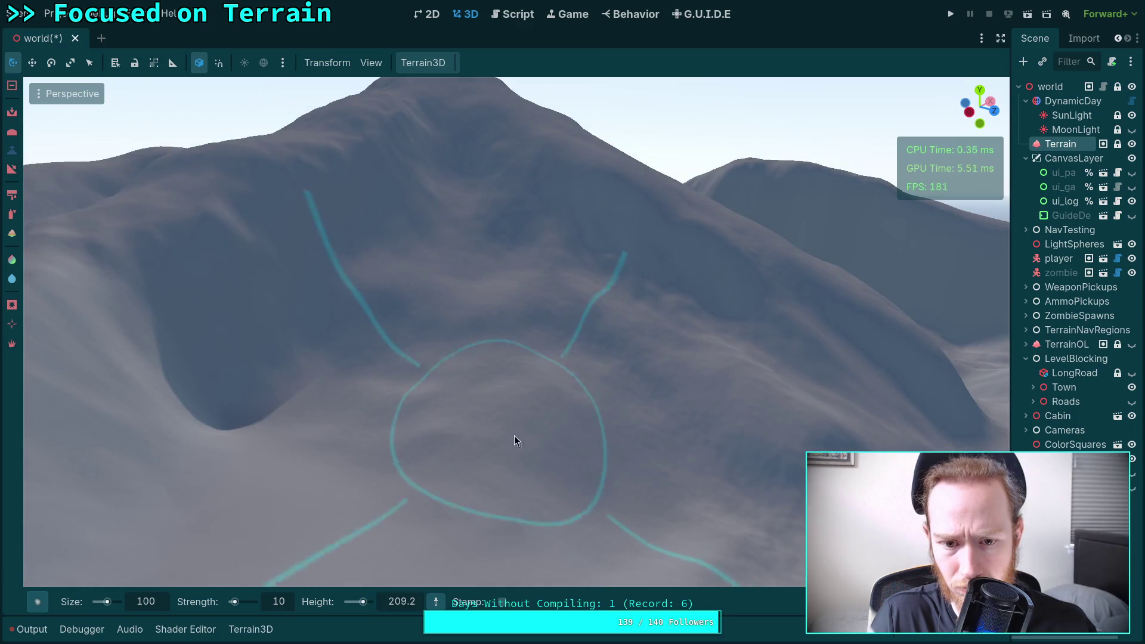
{"action": "mouse_move", "coordinate": [515, 437]}
{"action": "left_mouse_down", "text": "ctrl"}
{"action": "mouse_move", "coordinate": [528, 429]}
{"action": "mouse_move", "coordinate": [498, 384]}
{"action": "mouse_move", "coordinate": [534, 351]}
{"action": "mouse_move", "coordinate": [493, 312]}
{"action": "mouse_move", "coordinate": [404, 299]}
{"action": "mouse_move", "coordinate": [415, 276]}
{"action": "mouse_move", "coordinate": [461, 261]}
{"action": "mouse_move", "coordinate": [443, 355]}
{"action": "mouse_move", "coordinate": [590, 458]}
{"action": "mouse_move", "coordinate": [576, 459]}
{"action": "left_mouse_up", "text": "ctrl"}
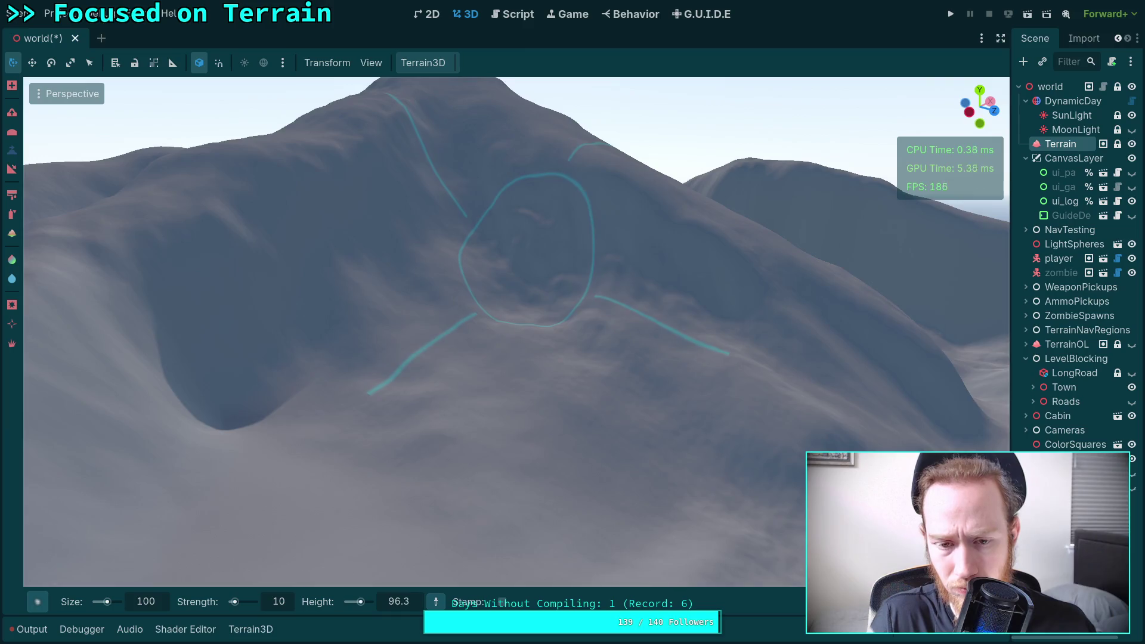
Step: Orbit and zoom around the peak to inspect the leveled slopes
{"action": "scroll", "coordinate": [526, 250], "scroll_direction": "down", "scroll_amount": 2}
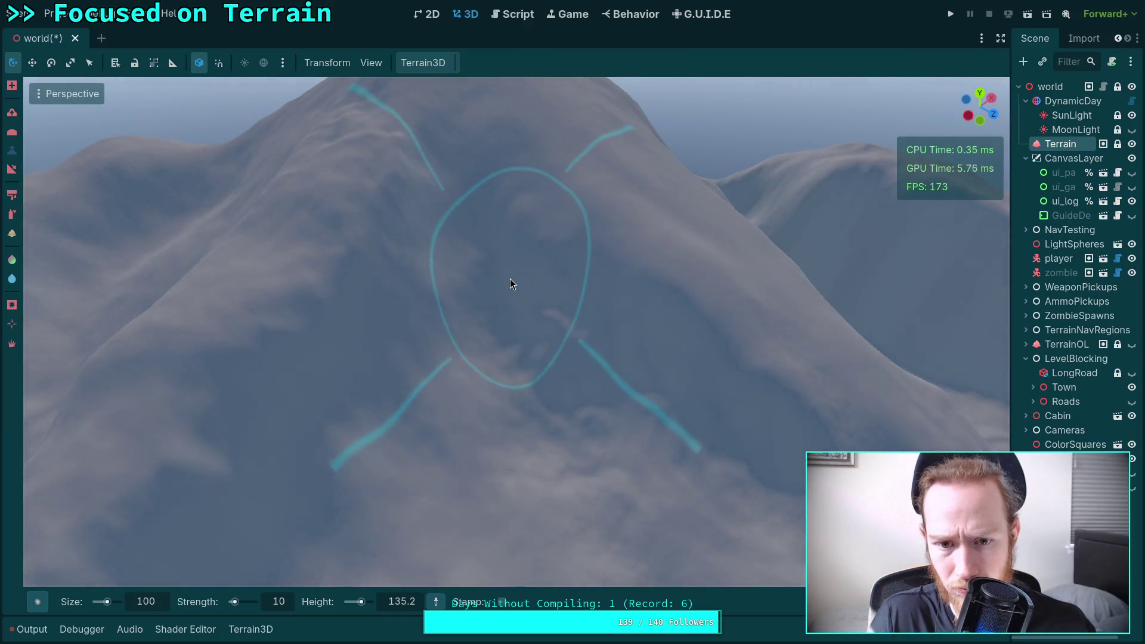
{"action": "scroll", "coordinate": [532, 232], "scroll_direction": "up", "scroll_amount": 2}
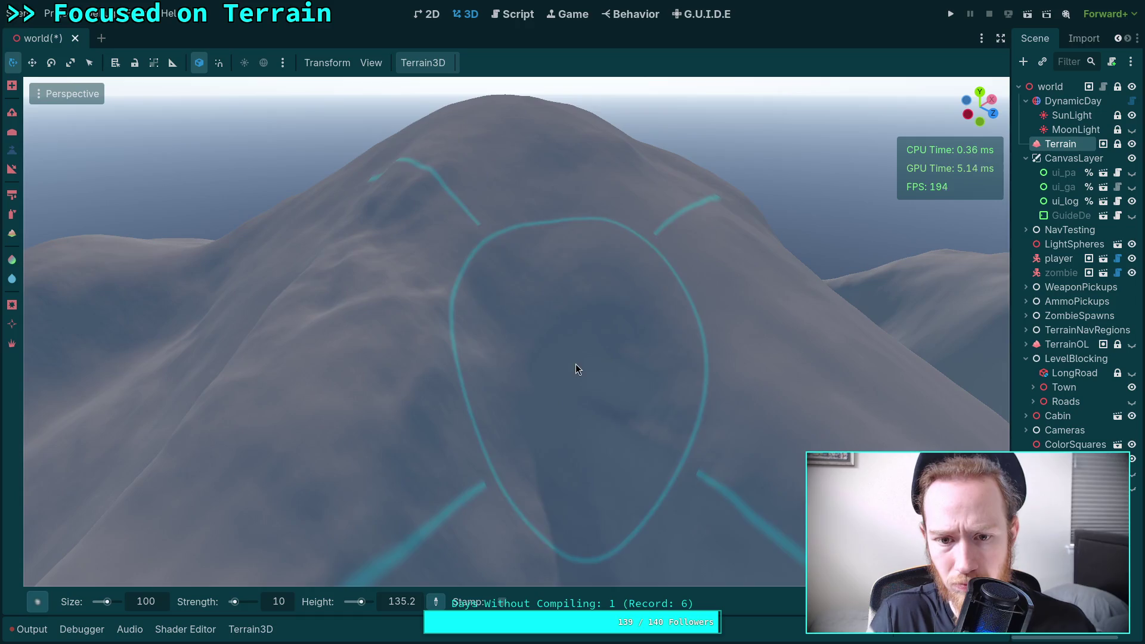
{"action": "scroll", "coordinate": [576, 355], "scroll_direction": "down", "scroll_amount": 3}
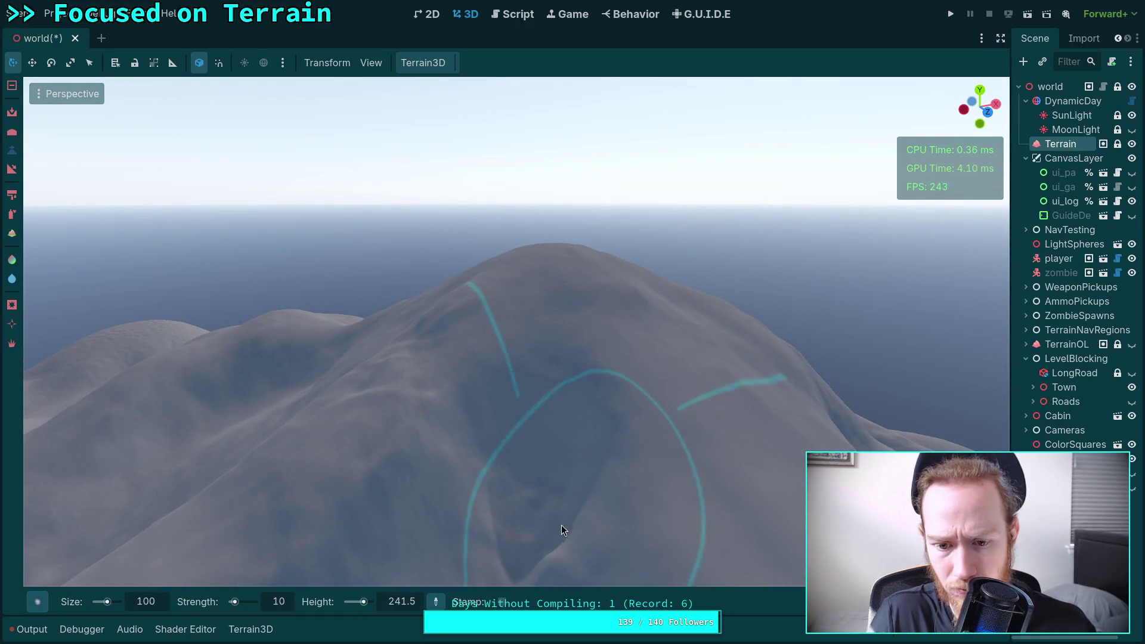
{"action": "scroll", "coordinate": [563, 529], "scroll_direction": "up", "scroll_amount": 4}
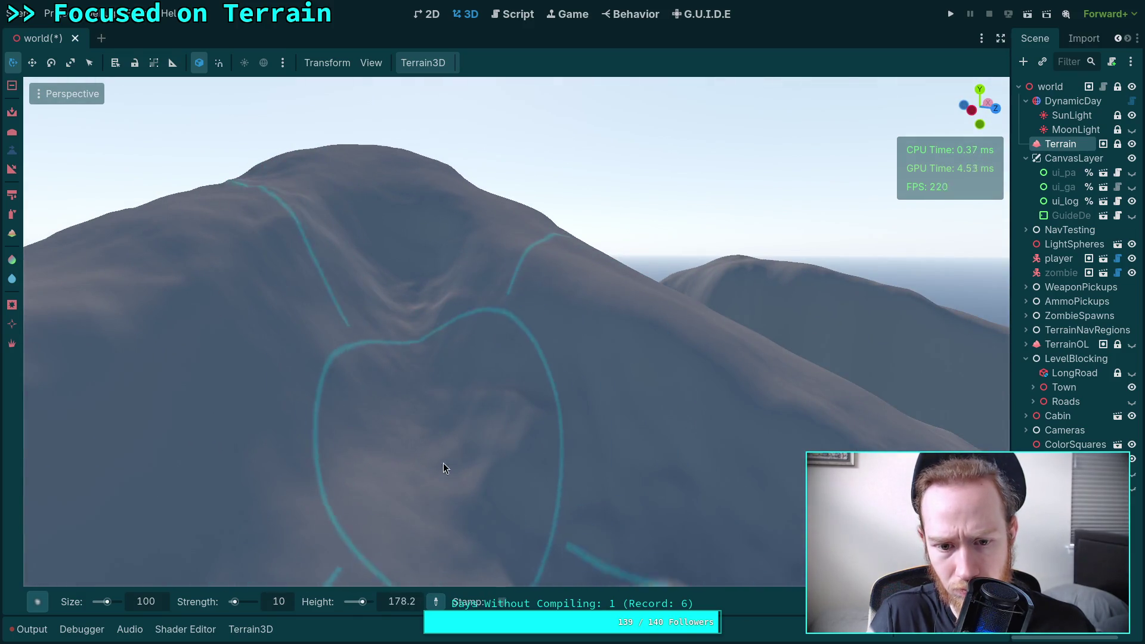
{"action": "left_click_drag", "start_coordinate": [443, 462], "coordinate": [414, 309]}
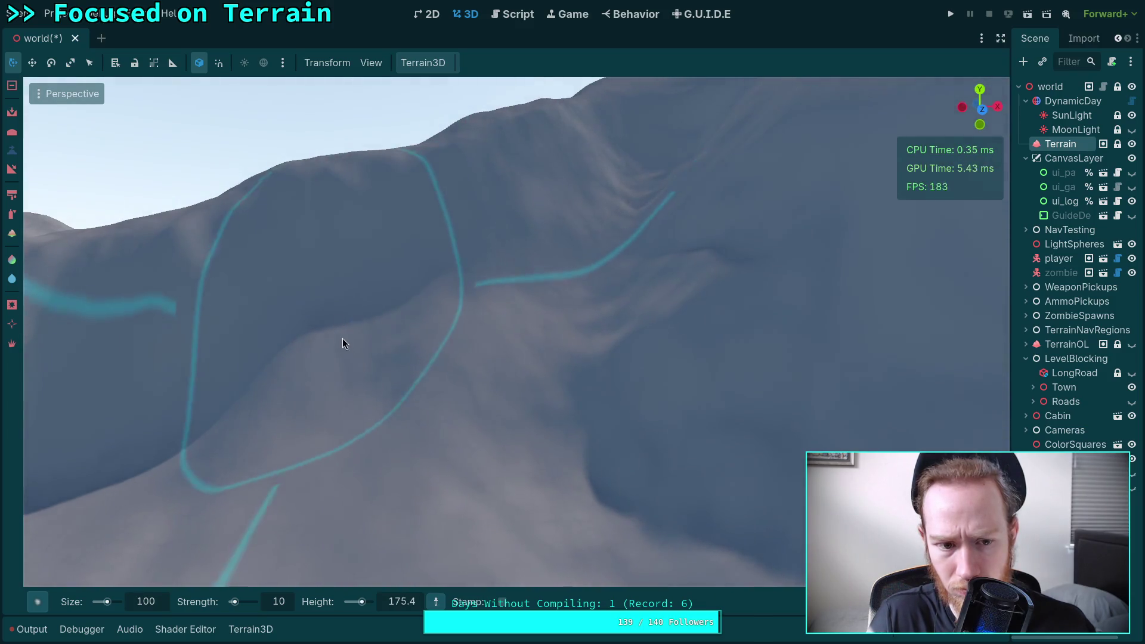
{"action": "scroll", "coordinate": [343, 338], "scroll_direction": "down", "scroll_amount": 3}
{"action": "scroll", "coordinate": [487, 349], "scroll_direction": "up", "scroll_amount": 2}
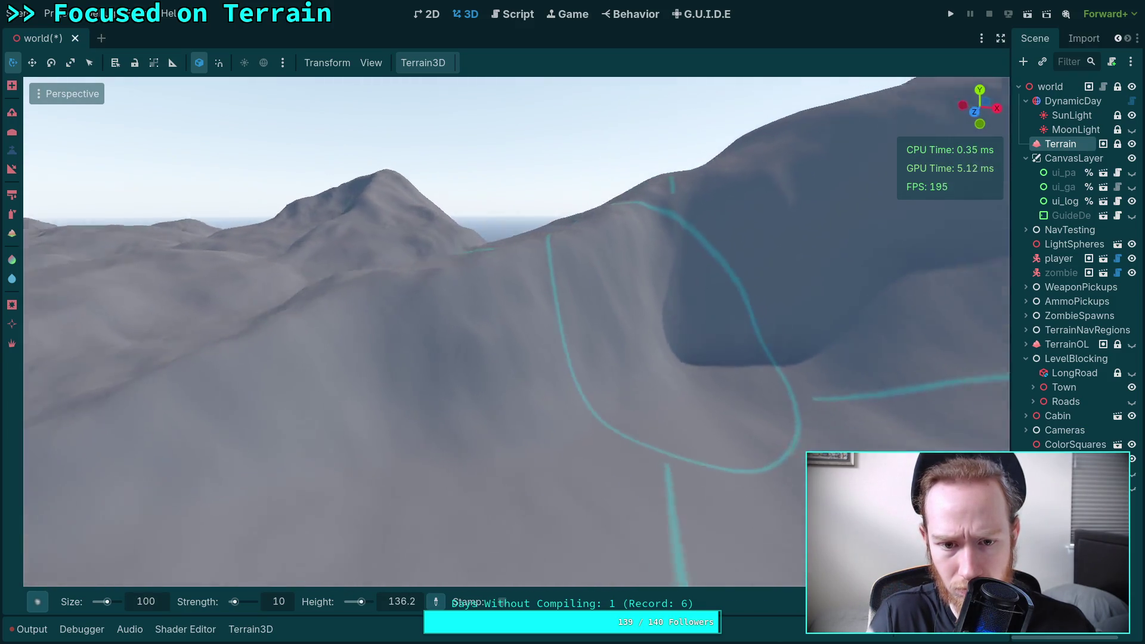
{"action": "scroll", "coordinate": [526, 393], "scroll_direction": "up", "scroll_amount": 2}
{"action": "mouse_move", "coordinate": [554, 443]}
{"action": "left_mouse_down"}
{"action": "mouse_move", "coordinate": [526, 394]}
{"action": "mouse_move", "coordinate": [342, 404]}
{"action": "left_mouse_up"}
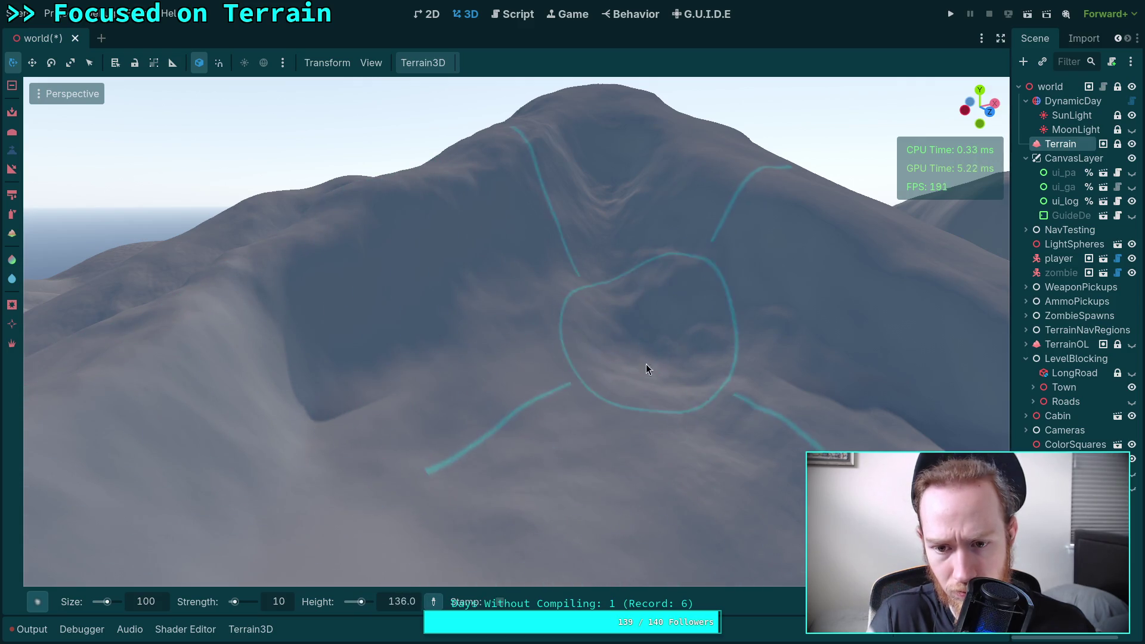
{"action": "left_click_drag", "start_coordinate": [643, 341], "coordinate": [619, 327]}
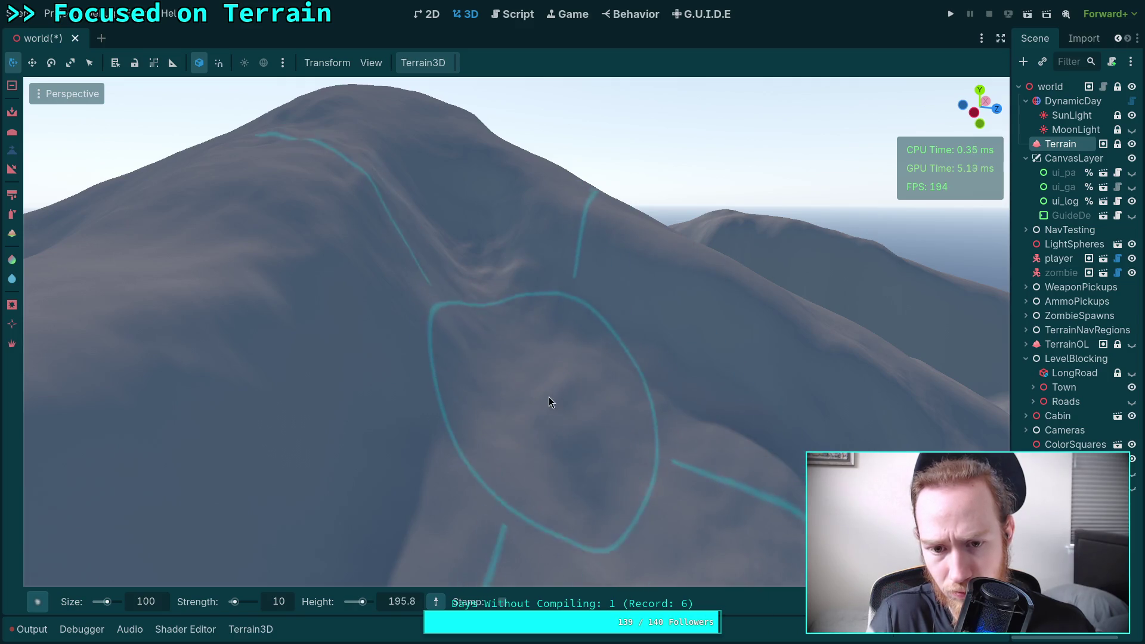
{"action": "left_click_drag", "start_coordinate": [655, 502], "coordinate": [513, 298]}
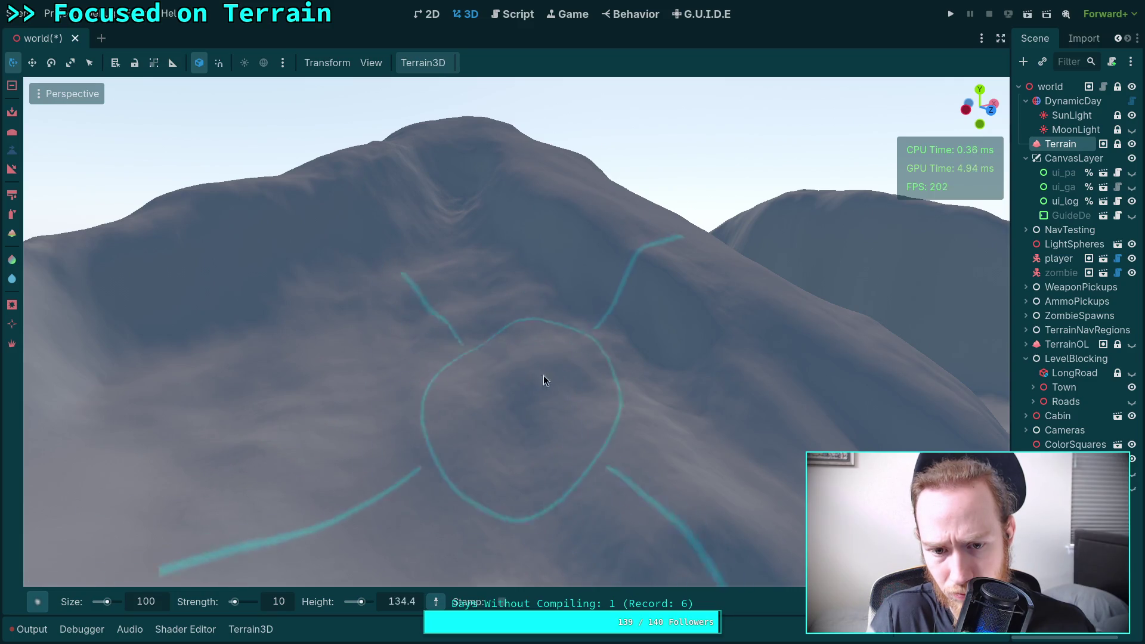
{"action": "scroll", "coordinate": [537, 406], "scroll_direction": "up", "scroll_amount": 3}
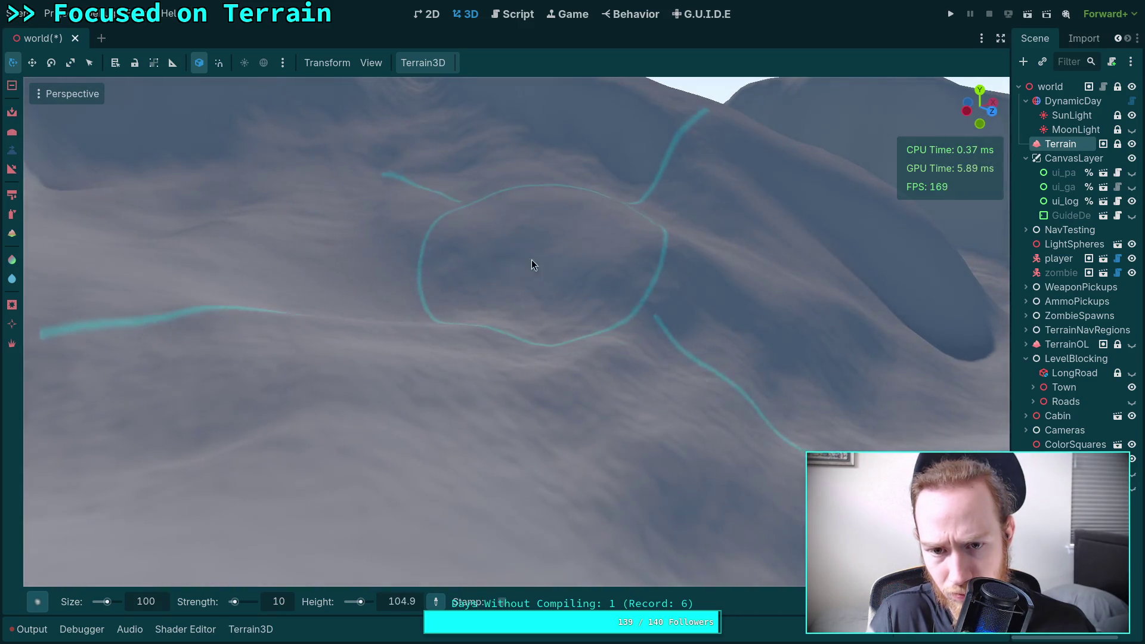
{"action": "left_click_drag", "start_coordinate": [590, 312], "coordinate": [493, 256]}
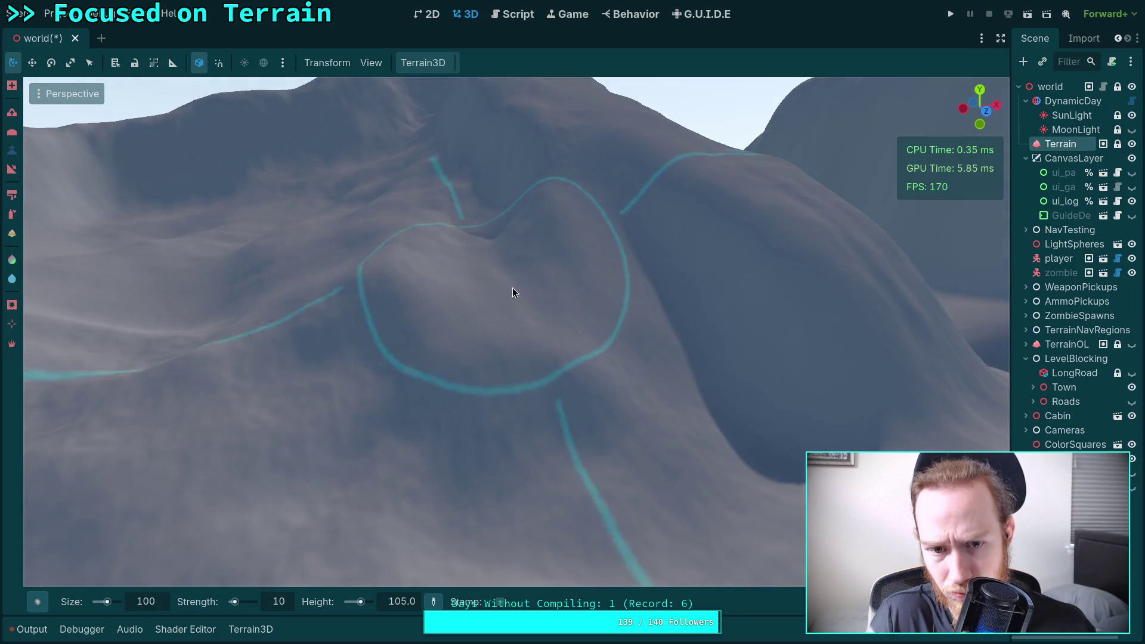
{"action": "scroll", "coordinate": [439, 289], "scroll_direction": "up", "scroll_amount": 4}
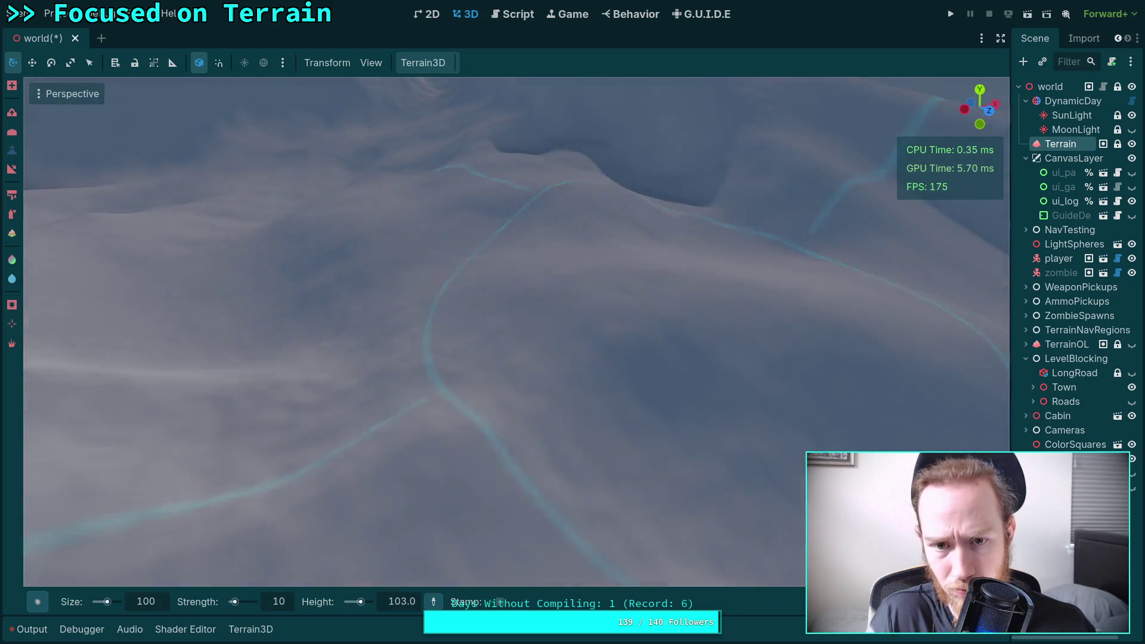
{"action": "scroll", "coordinate": [516, 331], "scroll_direction": "down", "scroll_amount": 4}
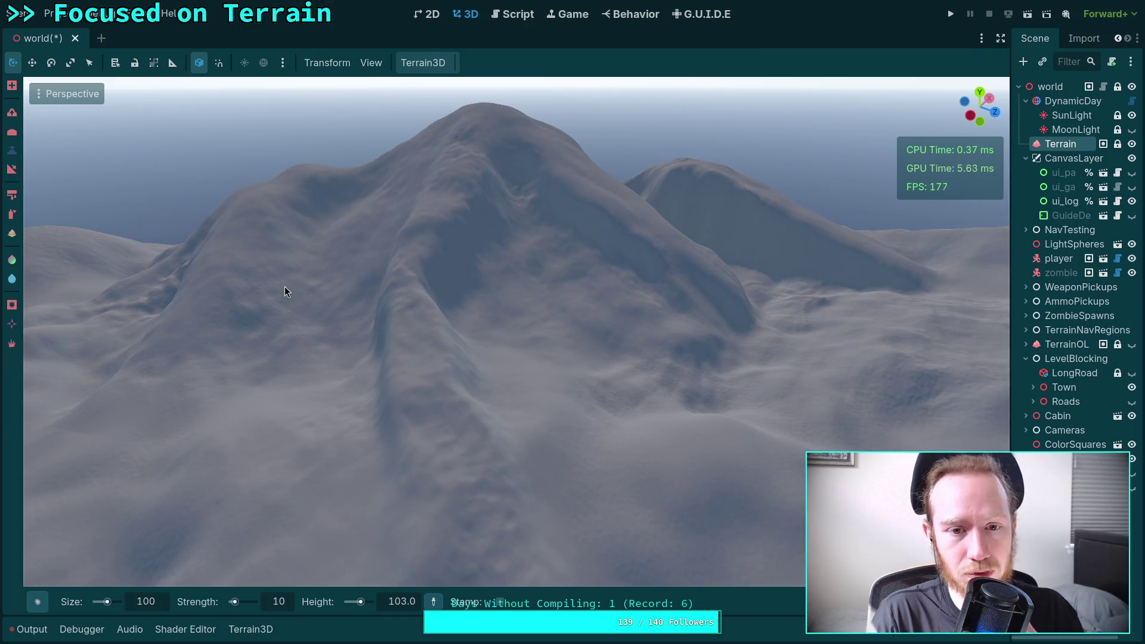
Step: Invert the brush with Ctrl and fill in the dark notch on the mountain
{"action": "key", "text": "ctrl"}
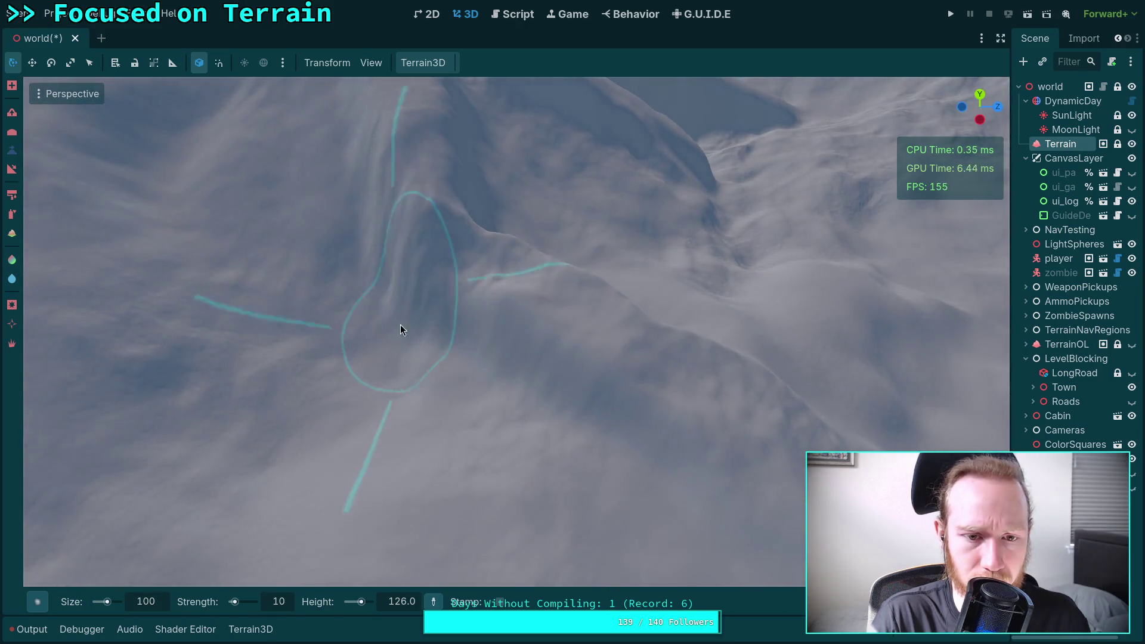
{"action": "scroll", "coordinate": [464, 232], "scroll_direction": "down", "scroll_amount": 5}
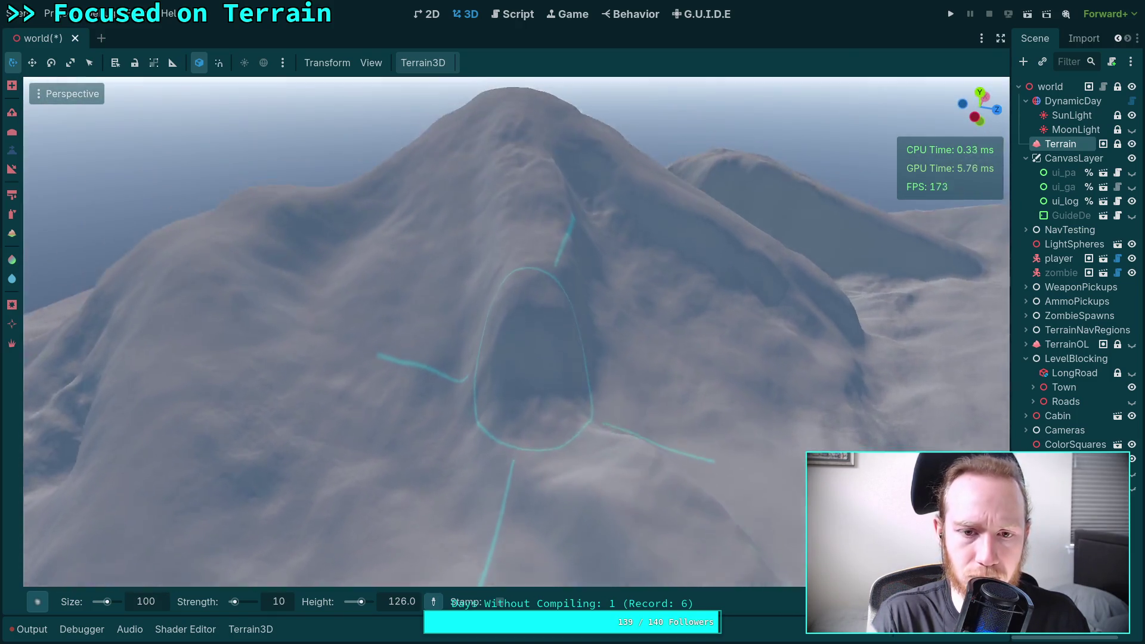
{"action": "scroll", "coordinate": [557, 394], "scroll_direction": "up", "scroll_amount": 2}
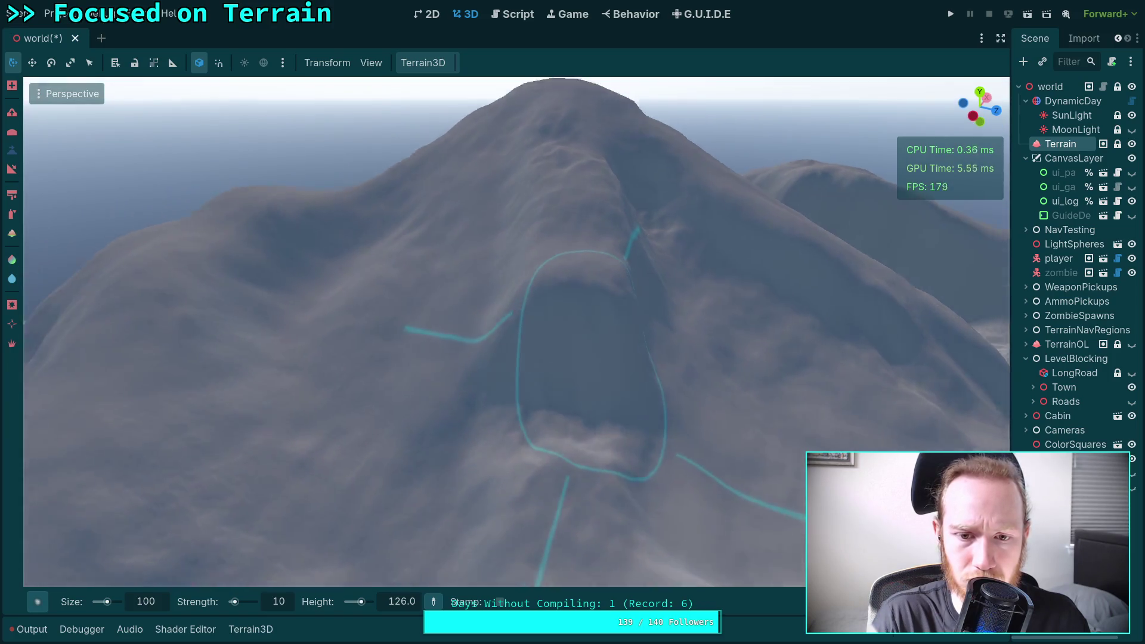
{"action": "mouse_move", "coordinate": [540, 445]}
{"action": "left_mouse_down"}
{"action": "mouse_move", "coordinate": [534, 460]}
{"action": "mouse_move", "coordinate": [543, 449]}
{"action": "left_mouse_up"}
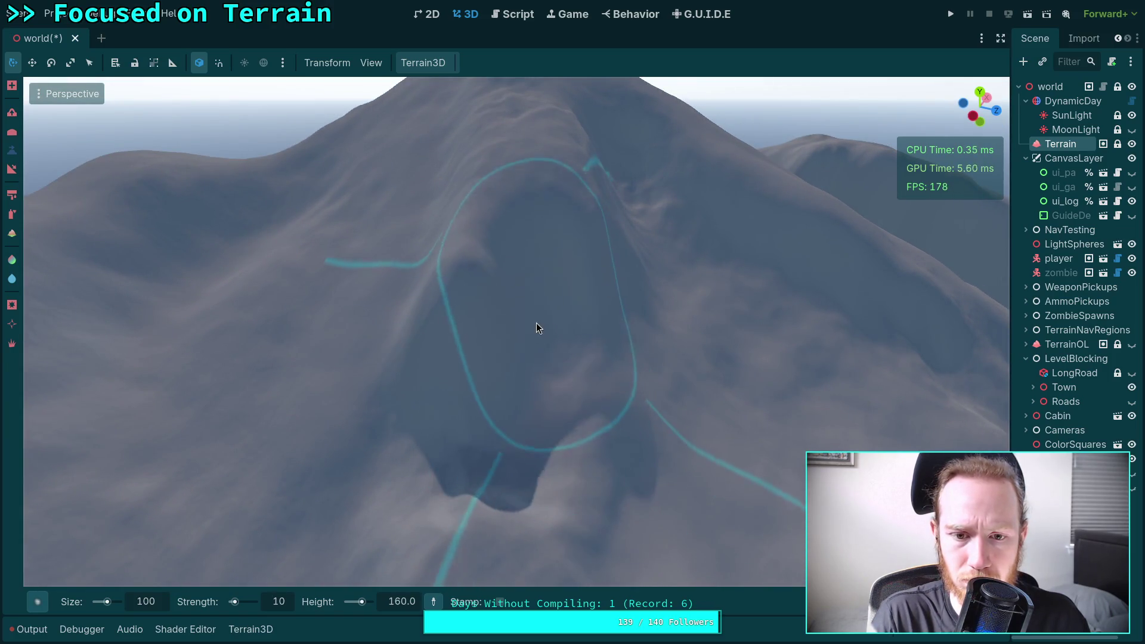
{"action": "left_click", "coordinate": [460, 293], "text": "ctrl"}
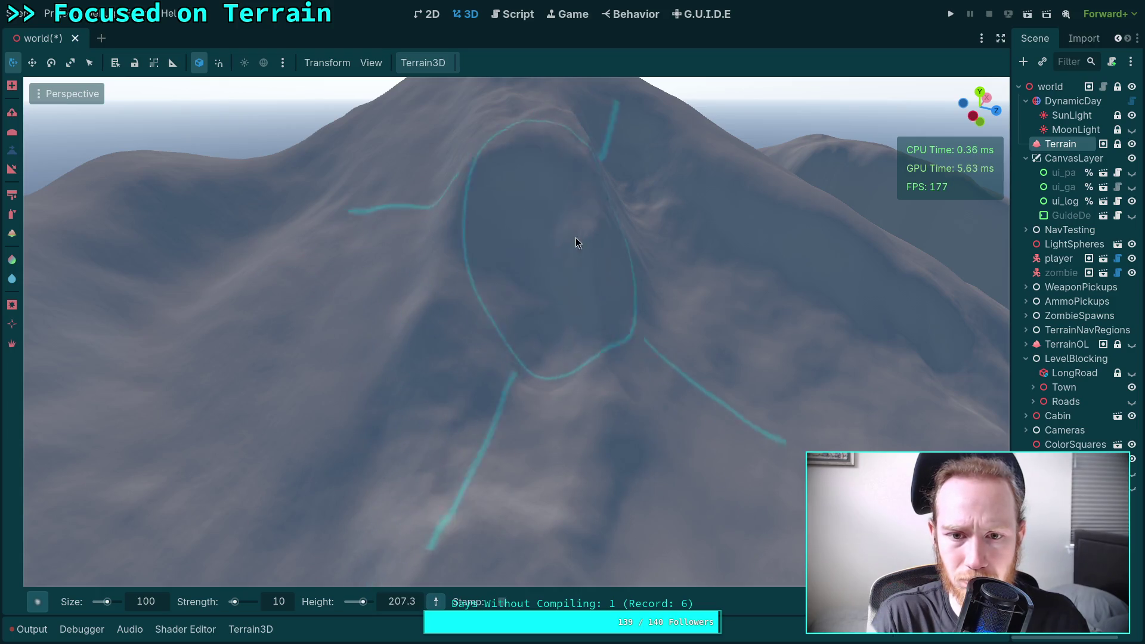
{"action": "scroll", "coordinate": [497, 327], "scroll_direction": "up", "scroll_amount": 3}
{"action": "scroll", "coordinate": [507, 215], "scroll_direction": "down", "scroll_amount": 3}
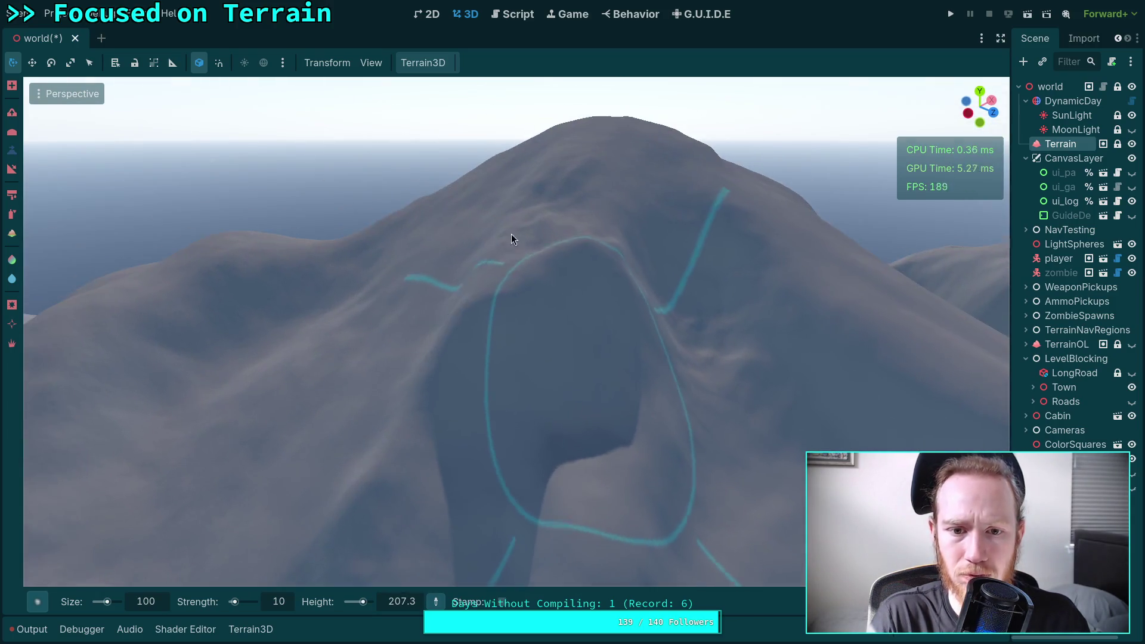
{"action": "left_click", "coordinate": [547, 352], "text": "ctrl"}
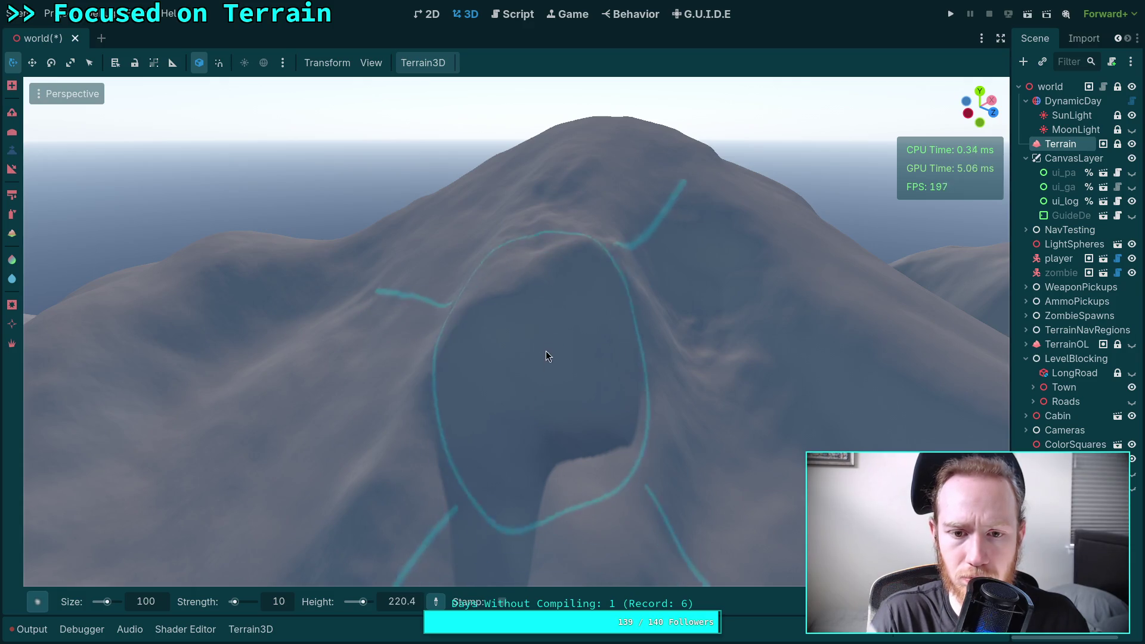
{"action": "mouse_move", "coordinate": [547, 352]}
{"action": "left_mouse_down"}
{"action": "mouse_move", "coordinate": [523, 300]}
{"action": "mouse_move", "coordinate": [562, 284]}
{"action": "mouse_move", "coordinate": [525, 249]}
{"action": "mouse_move", "coordinate": [635, 325]}
{"action": "mouse_move", "coordinate": [606, 328]}
{"action": "mouse_move", "coordinate": [621, 322]}
{"action": "mouse_move", "coordinate": [605, 198]}
{"action": "mouse_move", "coordinate": [691, 247]}
{"action": "mouse_move", "coordinate": [764, 333]}
{"action": "mouse_move", "coordinate": [417, 264]}
{"action": "left_mouse_up"}
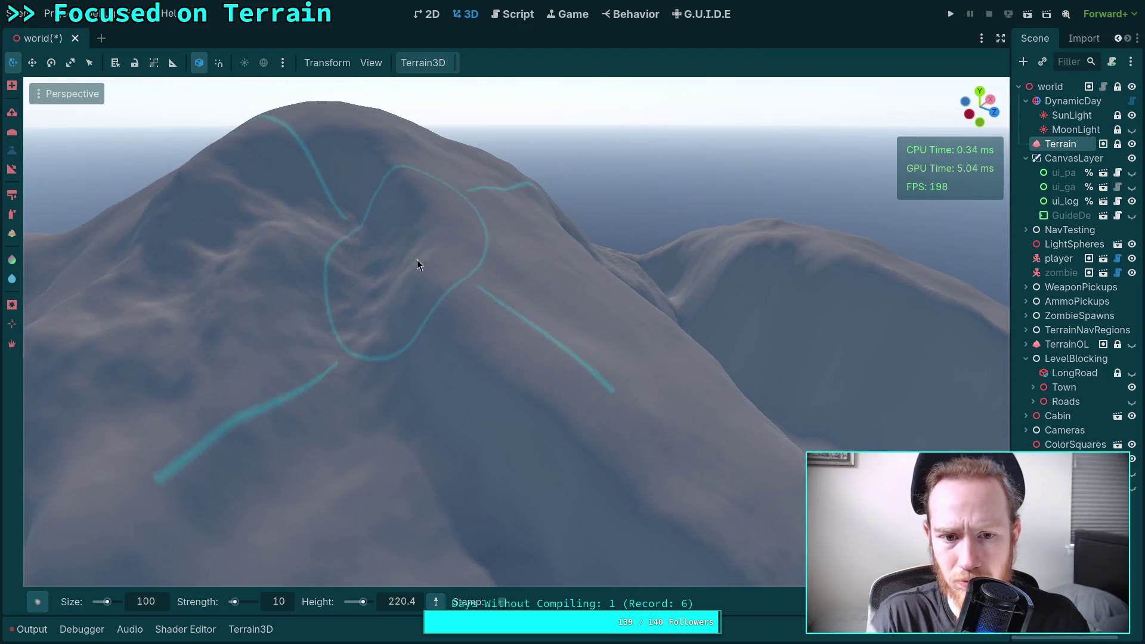
Step: Undo the last stroke and raise the central mountain into a taller, narrower peak
{"action": "left_click_drag", "start_coordinate": [478, 383], "coordinate": [468, 481]}
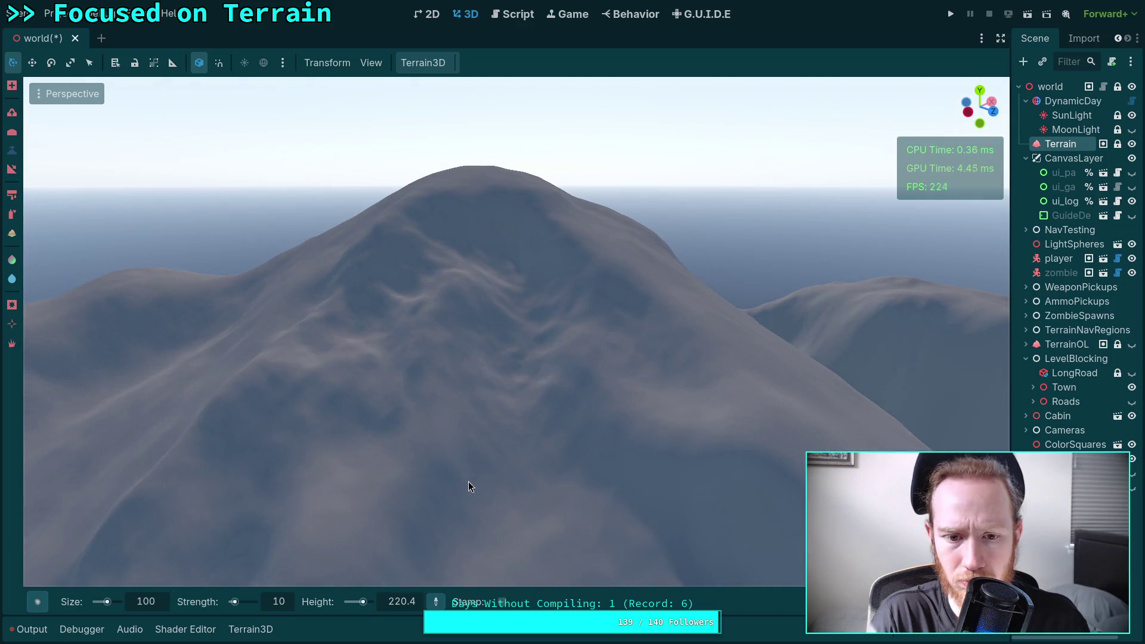
{"action": "scroll", "coordinate": [451, 312], "scroll_direction": "up", "scroll_amount": 3}
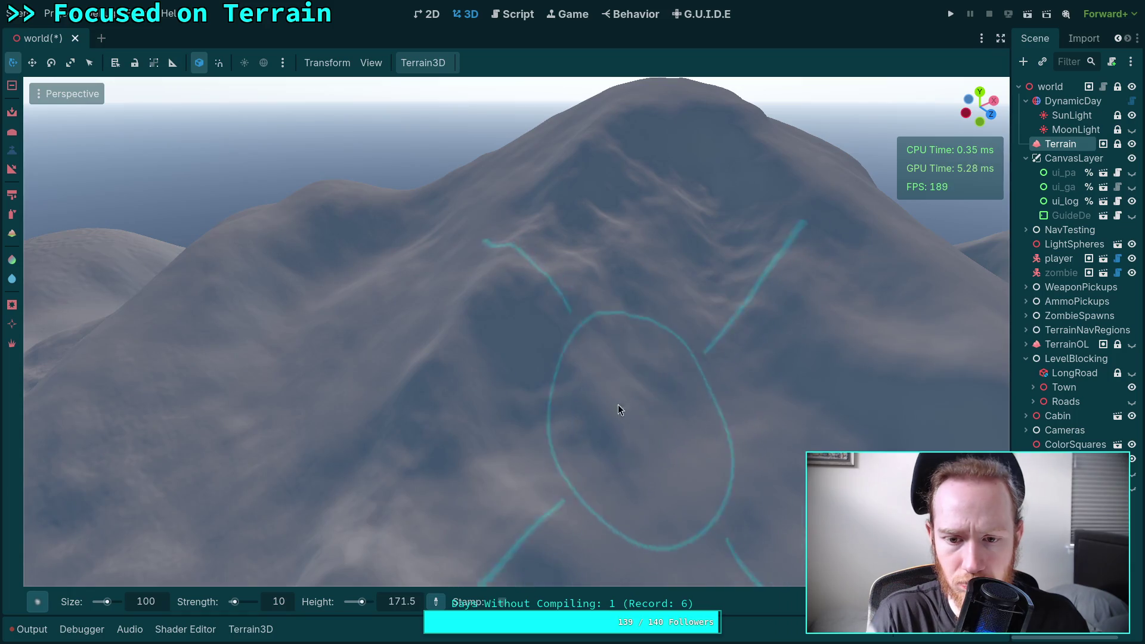
{"action": "key", "text": "ctrl+z"}
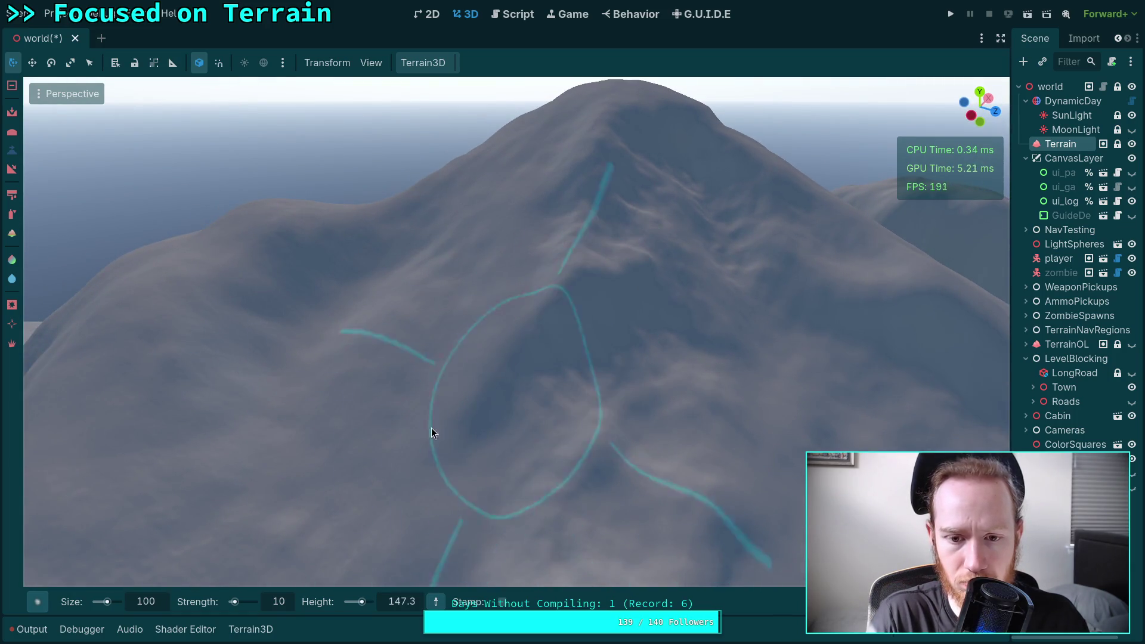
{"action": "mouse_move", "coordinate": [432, 428]}
{"action": "left_mouse_down"}
{"action": "mouse_move", "coordinate": [404, 423]}
{"action": "mouse_move", "coordinate": [397, 470]}
{"action": "mouse_move", "coordinate": [582, 249]}
{"action": "mouse_move", "coordinate": [484, 468]}
{"action": "mouse_move", "coordinate": [549, 330]}
{"action": "mouse_move", "coordinate": [390, 435]}
{"action": "left_mouse_up"}
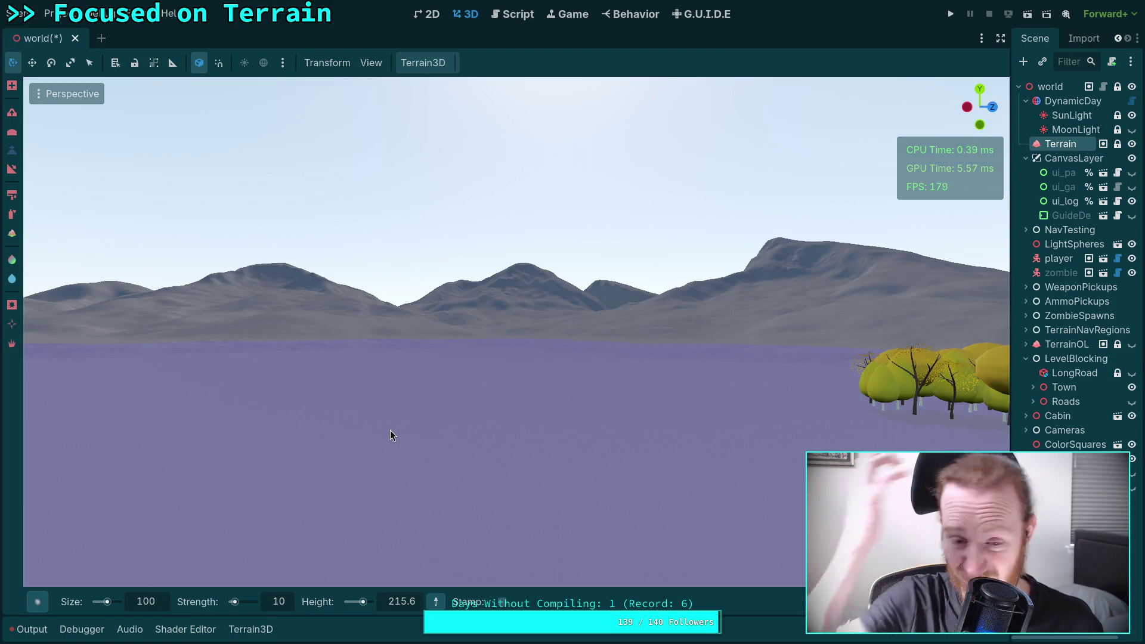
{"action": "left_click_drag", "start_coordinate": [390, 436], "coordinate": [391, 436]}
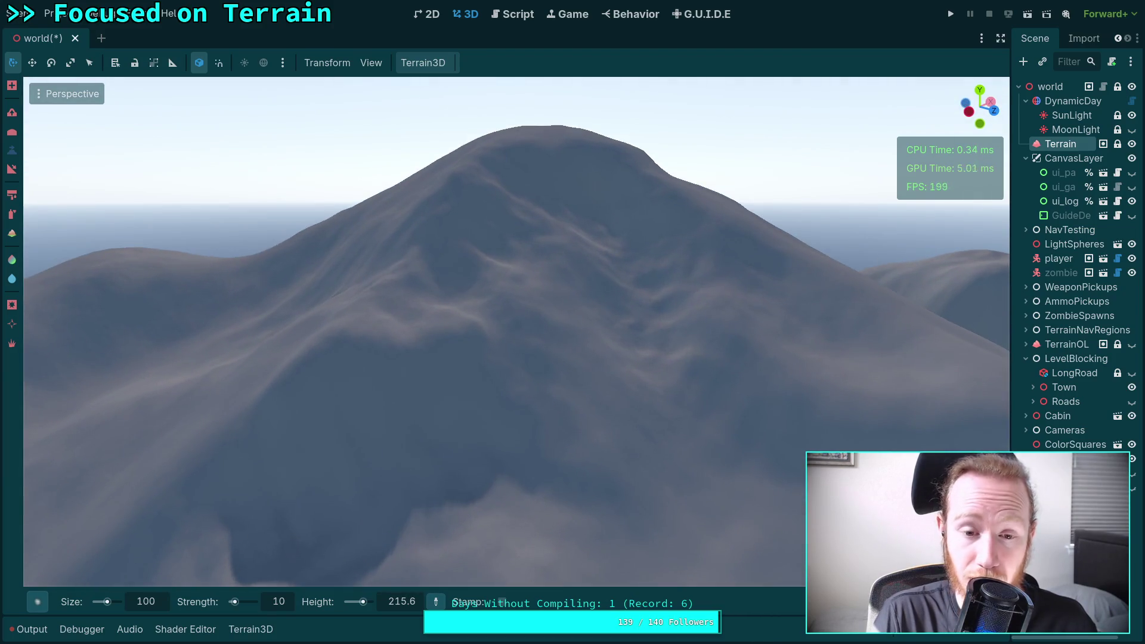
{"action": "left_click_drag", "start_coordinate": [453, 409], "coordinate": [453, 408]}
{"action": "mouse_move", "coordinate": [491, 285]}
{"action": "left_mouse_down"}
{"action": "mouse_move", "coordinate": [495, 355]}
{"action": "mouse_move", "coordinate": [540, 347]}
{"action": "mouse_move", "coordinate": [487, 259]}
{"action": "mouse_move", "coordinate": [466, 258]}
{"action": "mouse_move", "coordinate": [510, 248]}
{"action": "mouse_move", "coordinate": [520, 277]}
{"action": "mouse_move", "coordinate": [472, 352]}
{"action": "left_mouse_up"}
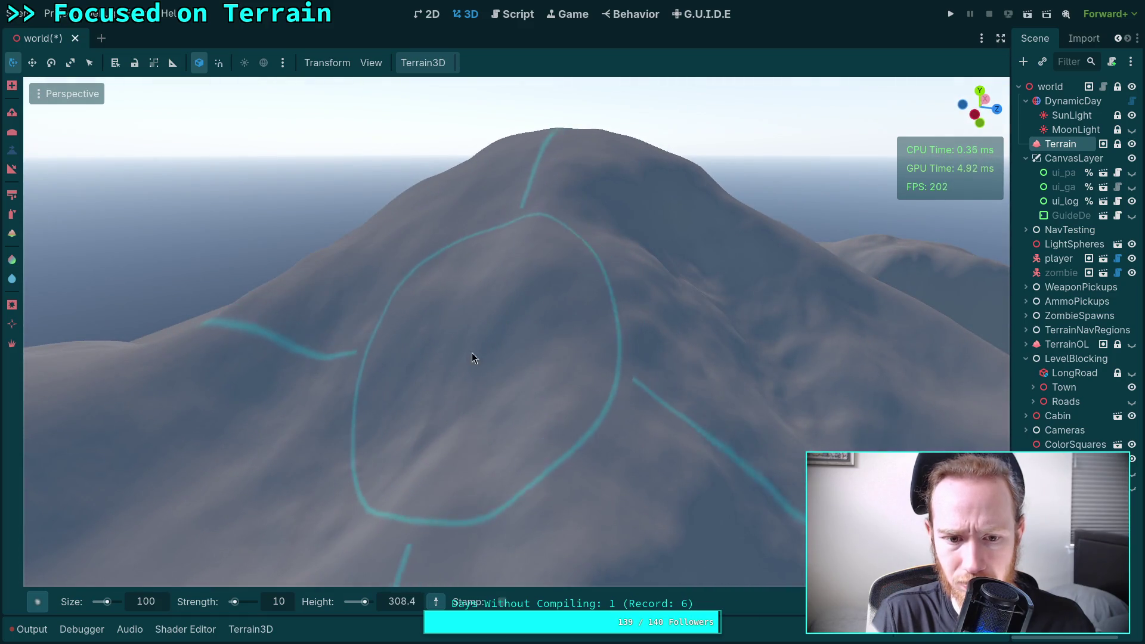
{"action": "key", "text": "w"}
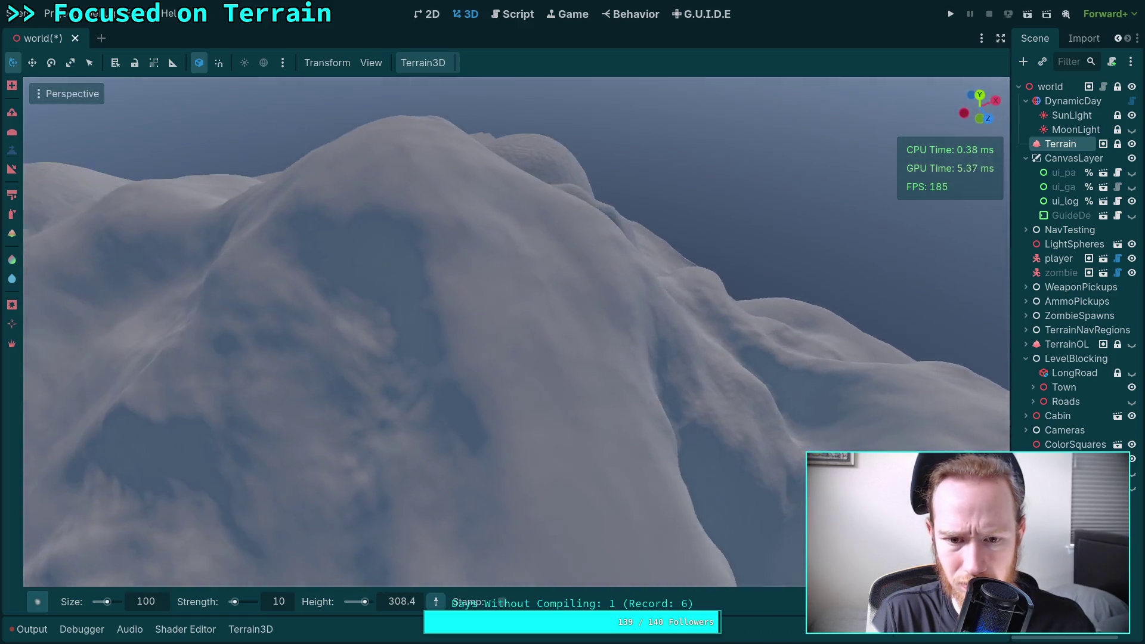
{"action": "key", "text": "s"}
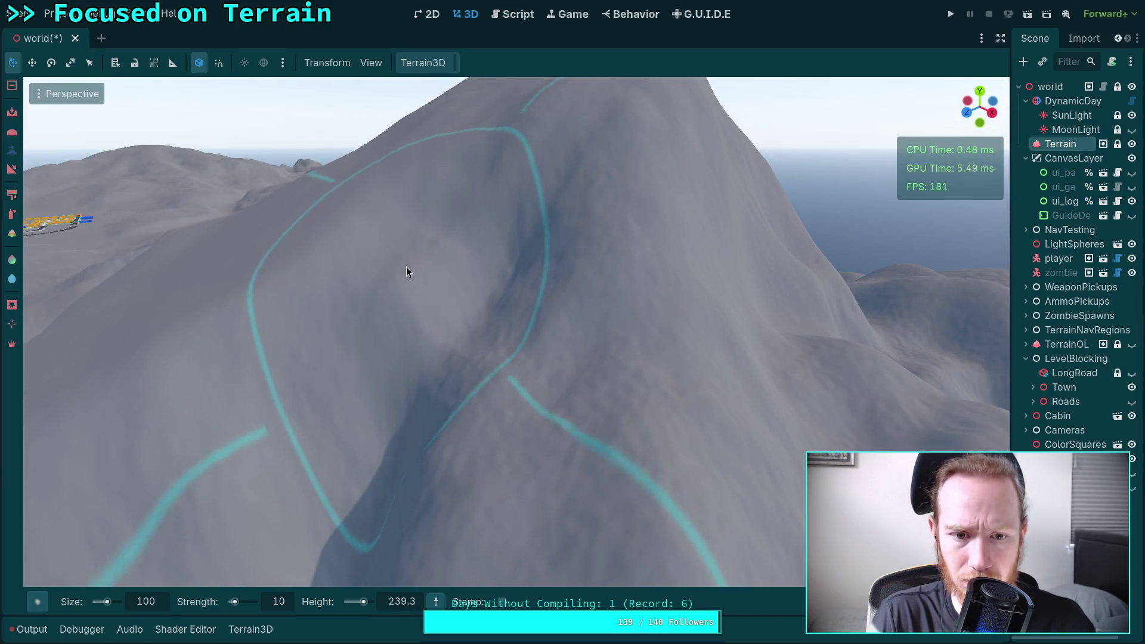
{"action": "left_click_drag", "start_coordinate": [409, 274], "coordinate": [463, 345]}
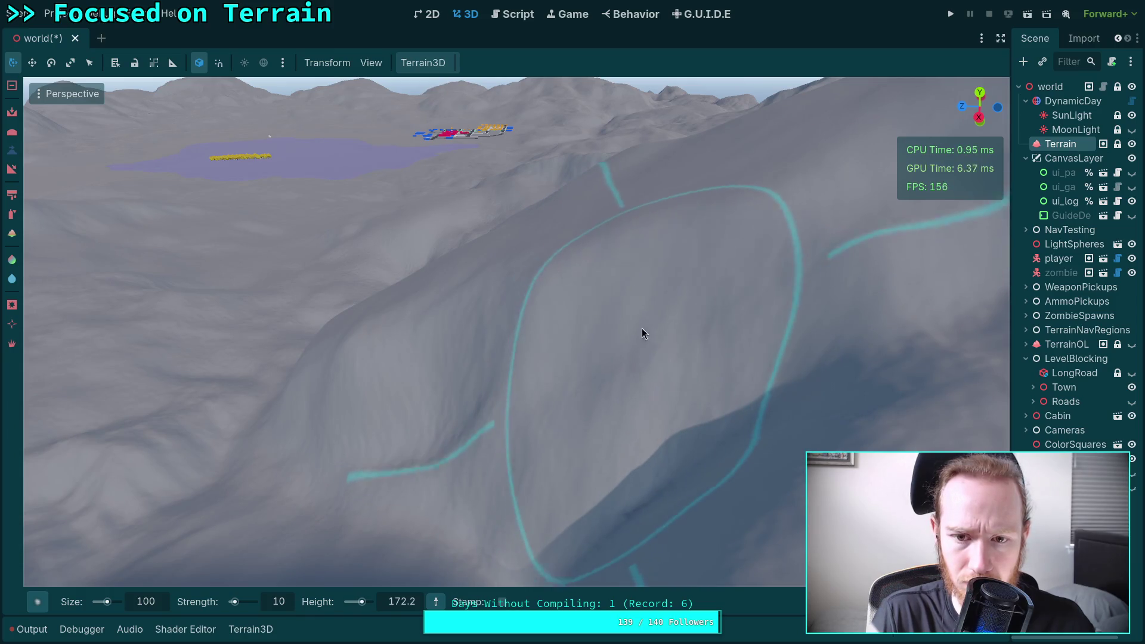
{"action": "key", "text": "w"}
{"action": "key", "text": "w"}
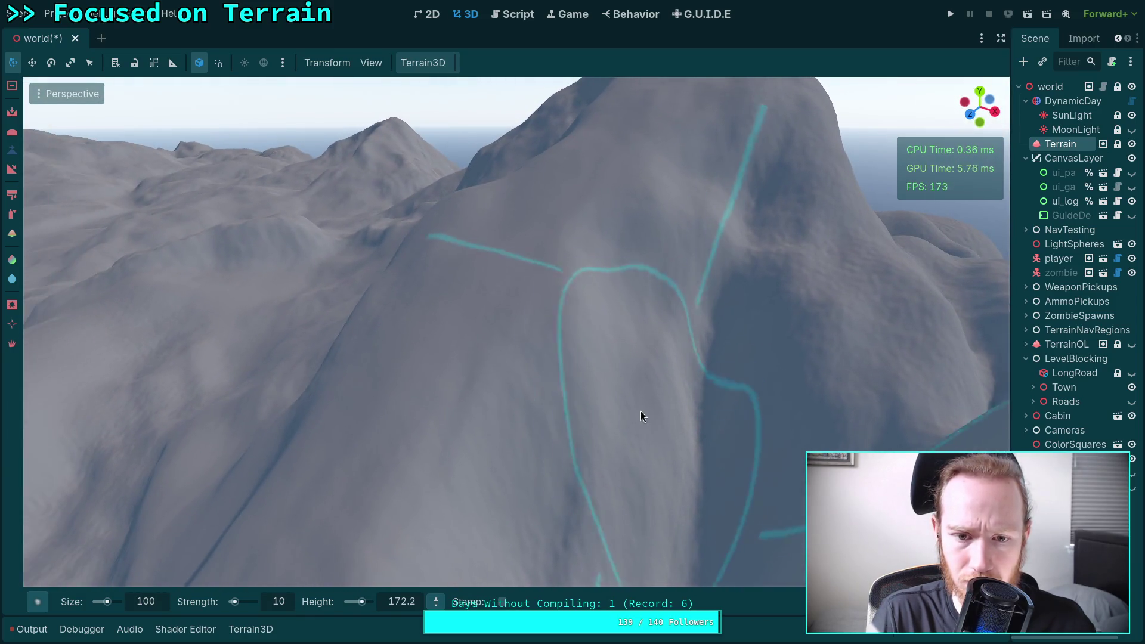
{"action": "key", "text": "w"}
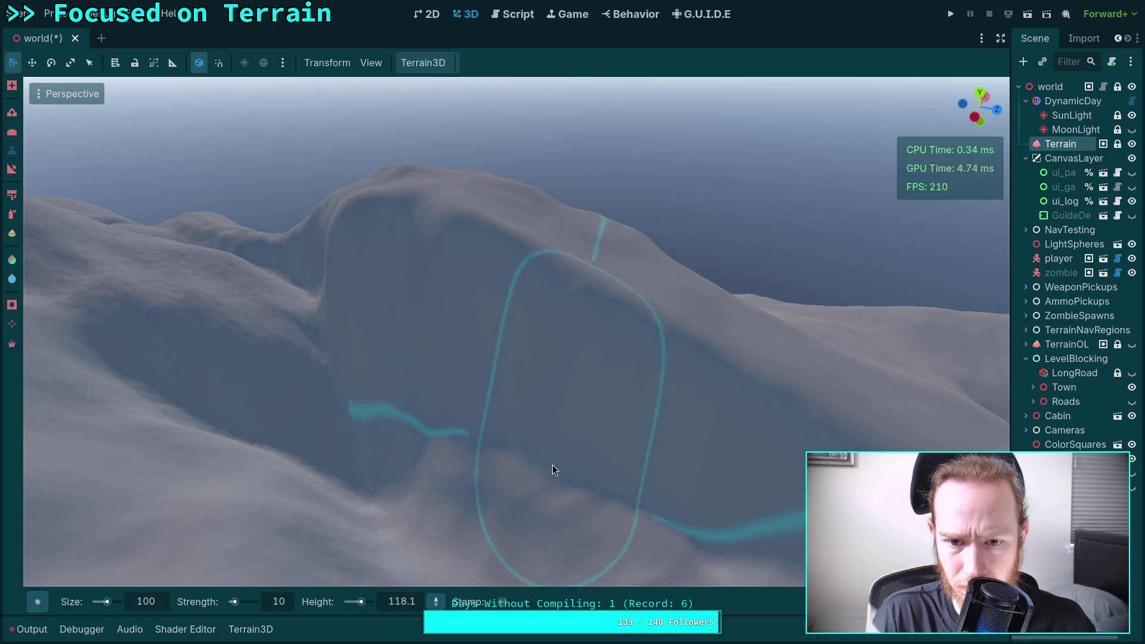
{"action": "key", "text": "w"}
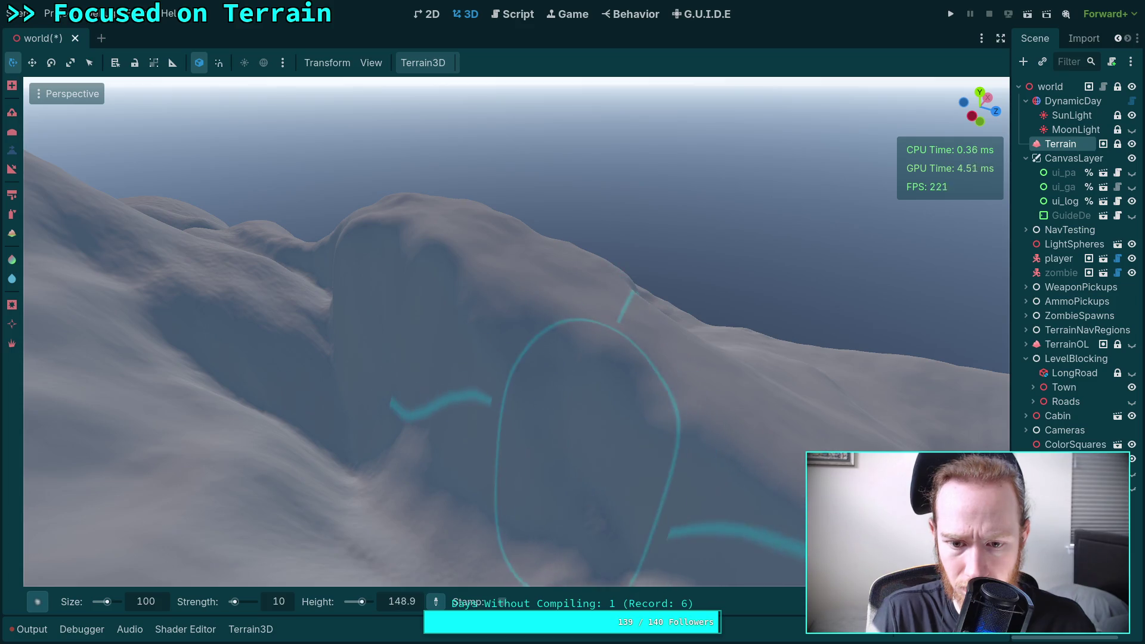
{"action": "key", "text": "w"}
{"action": "key", "text": "w"}
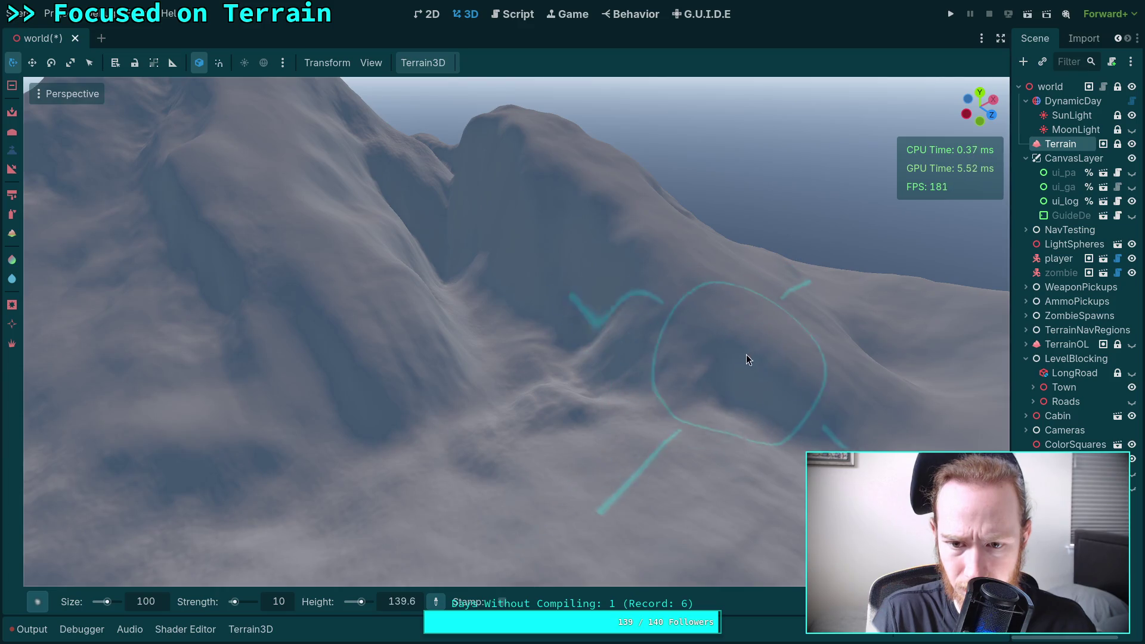
{"action": "key", "text": "w"}
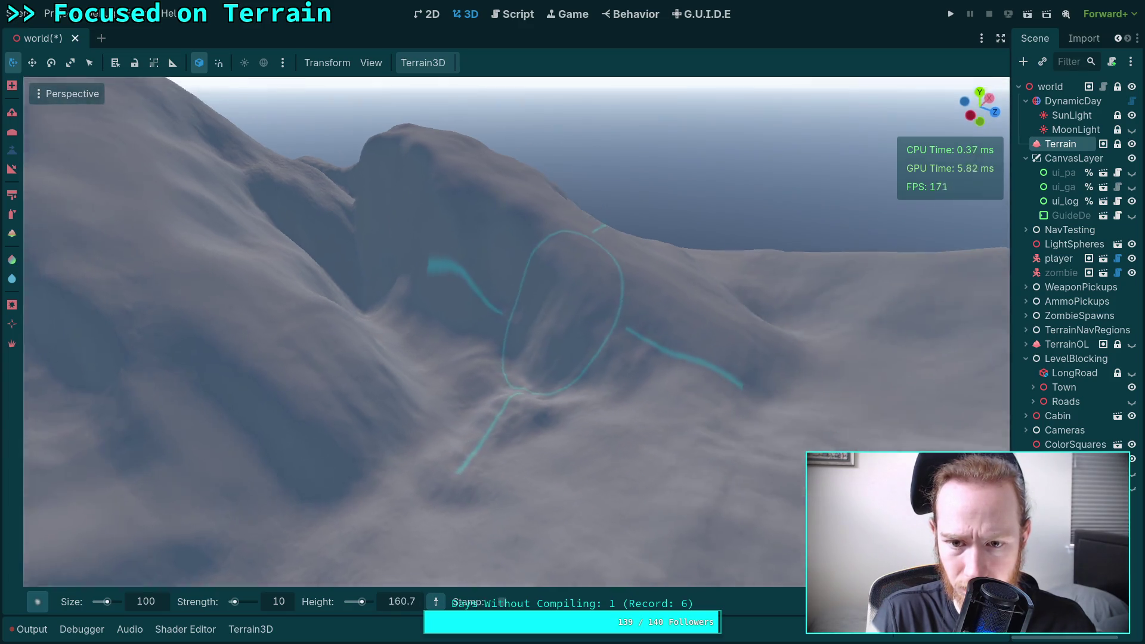
{"action": "key", "text": "s"}
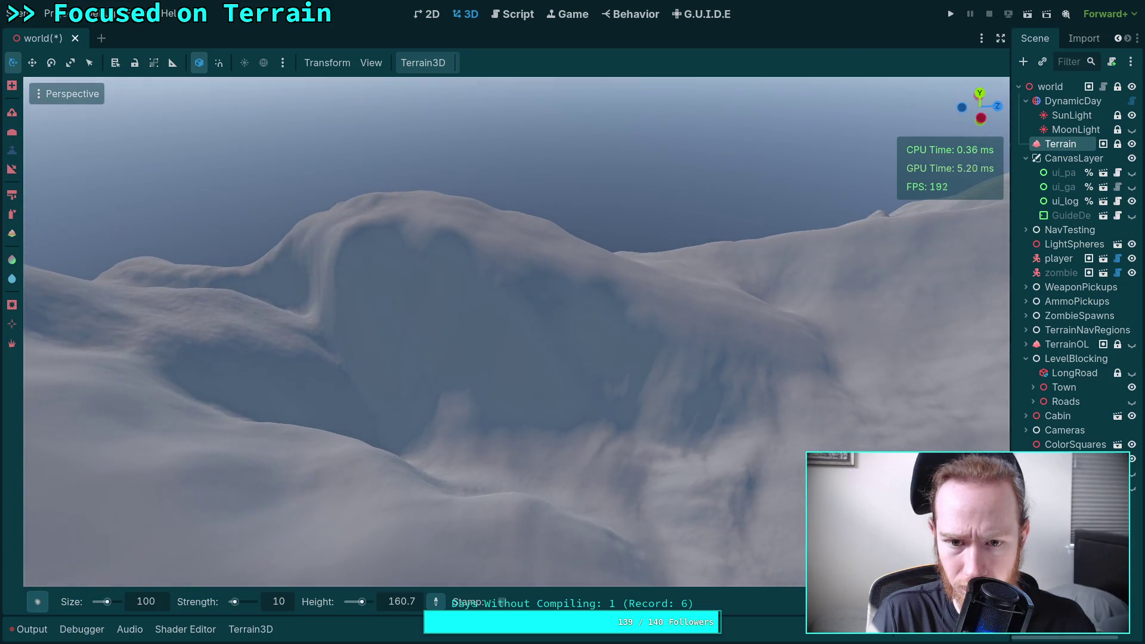
{"action": "key", "text": "w"}
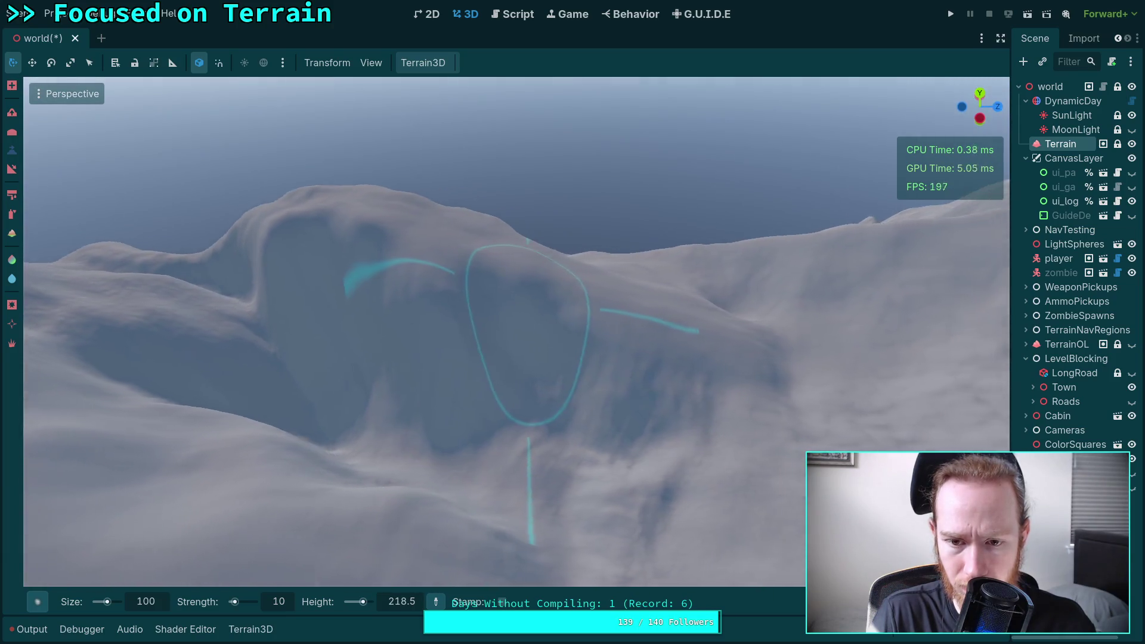
{"action": "key", "text": "s"}
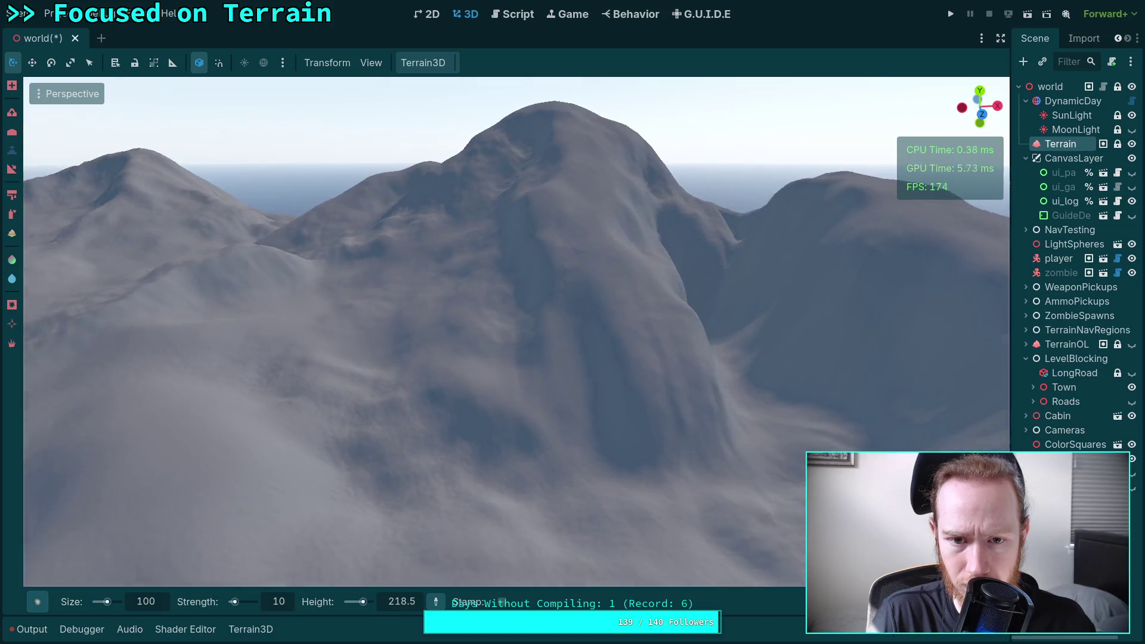
{"action": "key", "text": "w"}
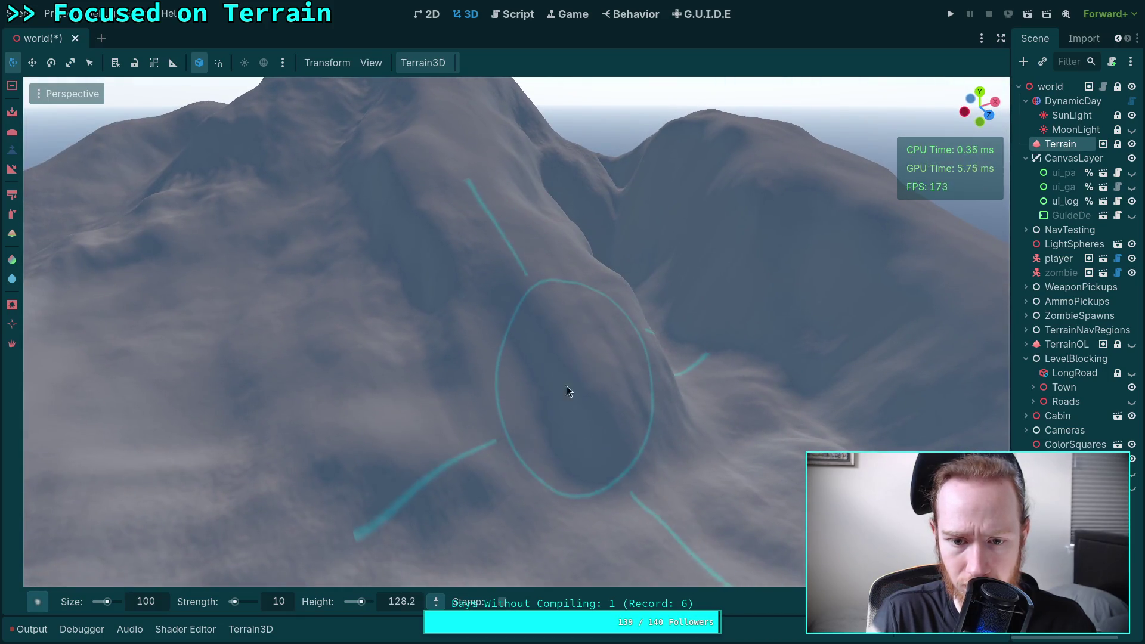
{"action": "right_click", "coordinate": [541, 408]}
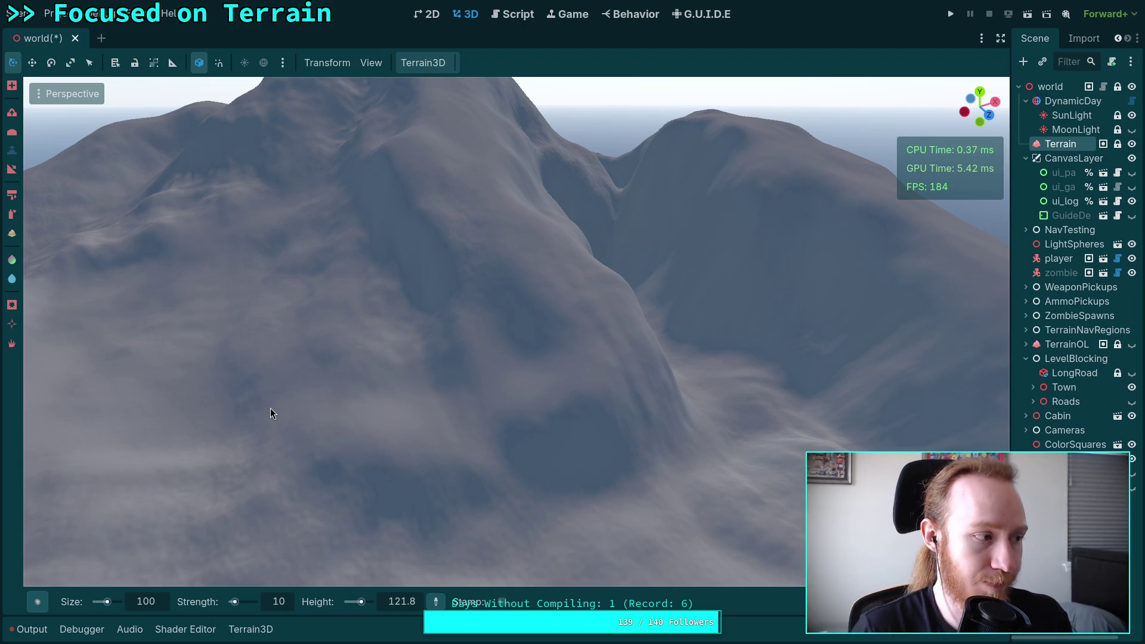
Step: Reshape the mountain slope below the central peak with several brush strokes
{"action": "mouse_move", "coordinate": [208, 296]}
{"action": "left_mouse_down"}
{"action": "mouse_move", "coordinate": [538, 349]}
{"action": "mouse_move", "coordinate": [627, 323]}
{"action": "mouse_move", "coordinate": [411, 341]}
{"action": "mouse_move", "coordinate": [530, 515]}
{"action": "left_mouse_up"}
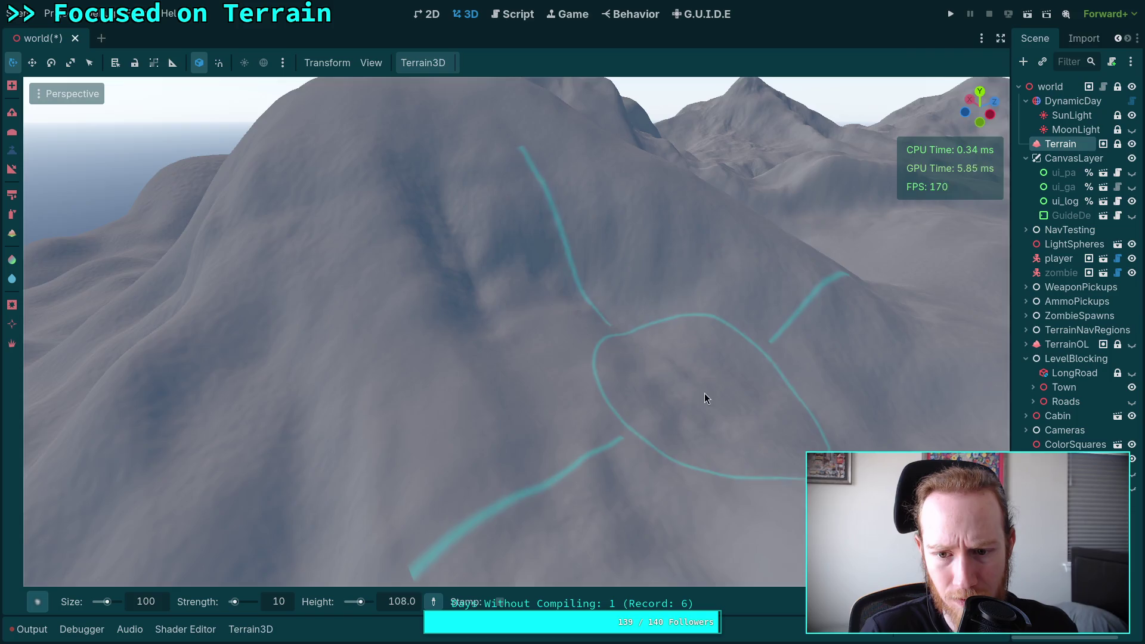
{"action": "scroll", "coordinate": [704, 398], "scroll_direction": "up", "scroll_amount": 5}
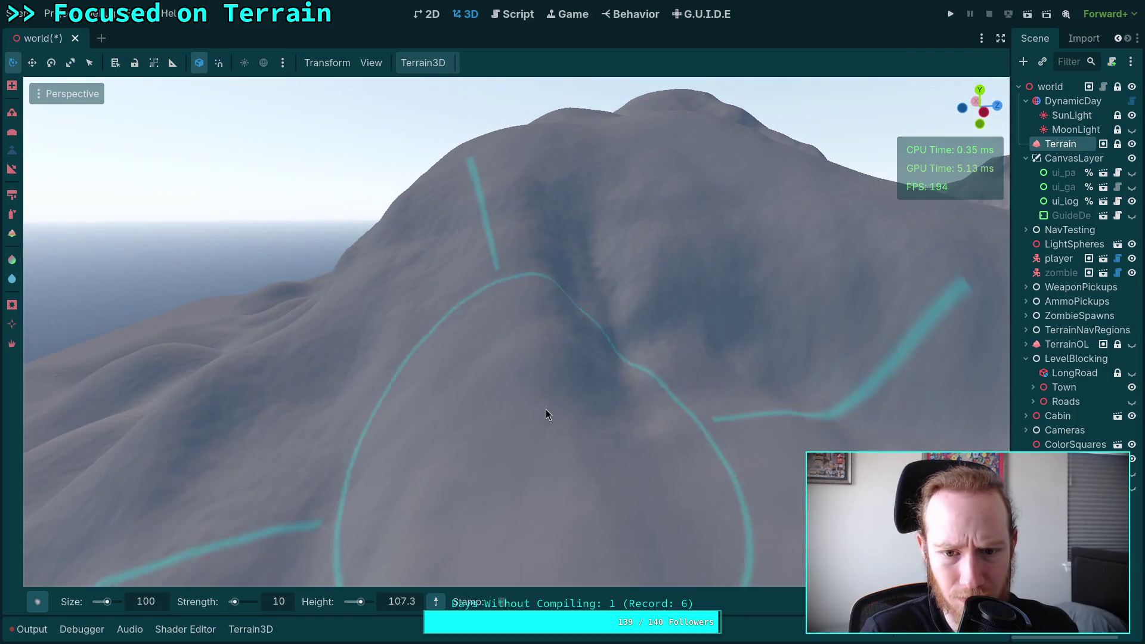
{"action": "mouse_move", "coordinate": [545, 408]}
{"action": "left_mouse_down"}
{"action": "mouse_move", "coordinate": [607, 412]}
{"action": "mouse_move", "coordinate": [540, 311]}
{"action": "mouse_move", "coordinate": [482, 318]}
{"action": "mouse_move", "coordinate": [571, 393]}
{"action": "left_mouse_up"}
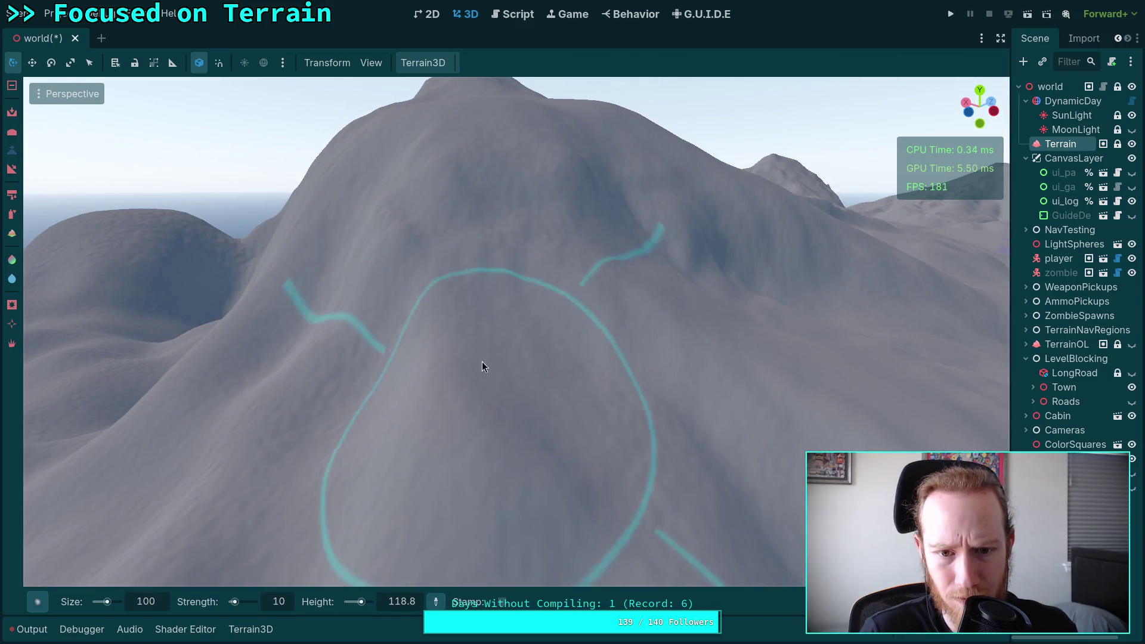
{"action": "mouse_move", "coordinate": [625, 367]}
{"action": "left_mouse_down"}
{"action": "mouse_move", "coordinate": [627, 395]}
{"action": "mouse_move", "coordinate": [534, 297]}
{"action": "mouse_move", "coordinate": [639, 341]}
{"action": "mouse_move", "coordinate": [608, 325]}
{"action": "left_mouse_up"}
{"action": "mouse_move", "coordinate": [585, 454]}
{"action": "left_mouse_down"}
{"action": "mouse_move", "coordinate": [582, 355]}
{"action": "mouse_move", "coordinate": [493, 325]}
{"action": "mouse_move", "coordinate": [498, 294]}
{"action": "mouse_move", "coordinate": [455, 280]}
{"action": "mouse_move", "coordinate": [608, 387]}
{"action": "left_mouse_up"}
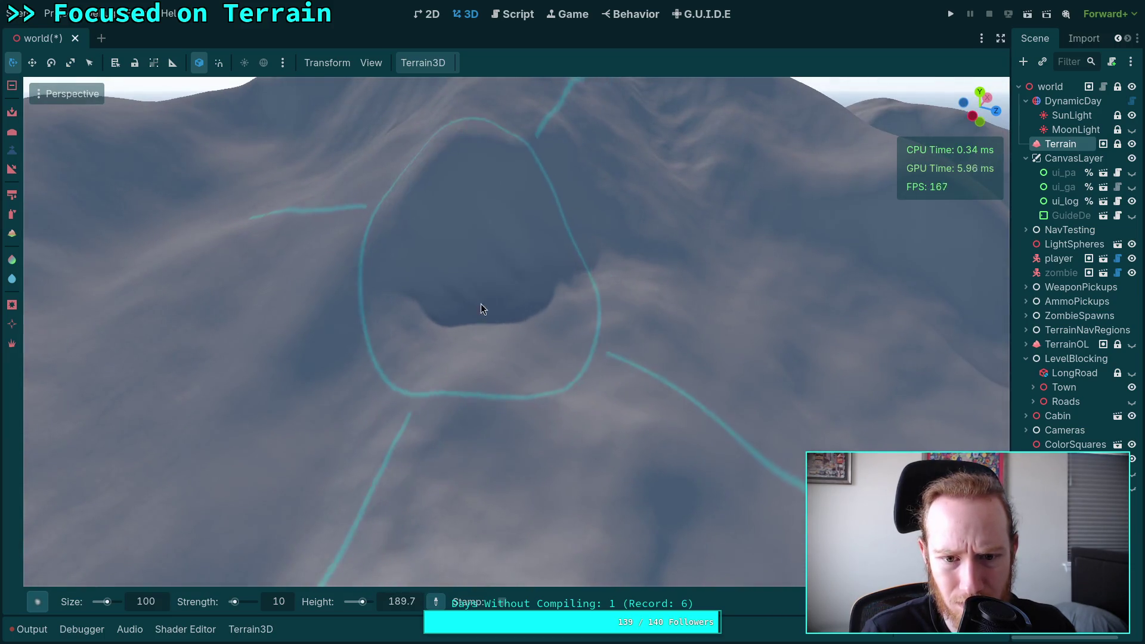
Step: Switch the brush to lowering mode and carve the hollow in the slope
{"action": "key", "text": "ctrl"}
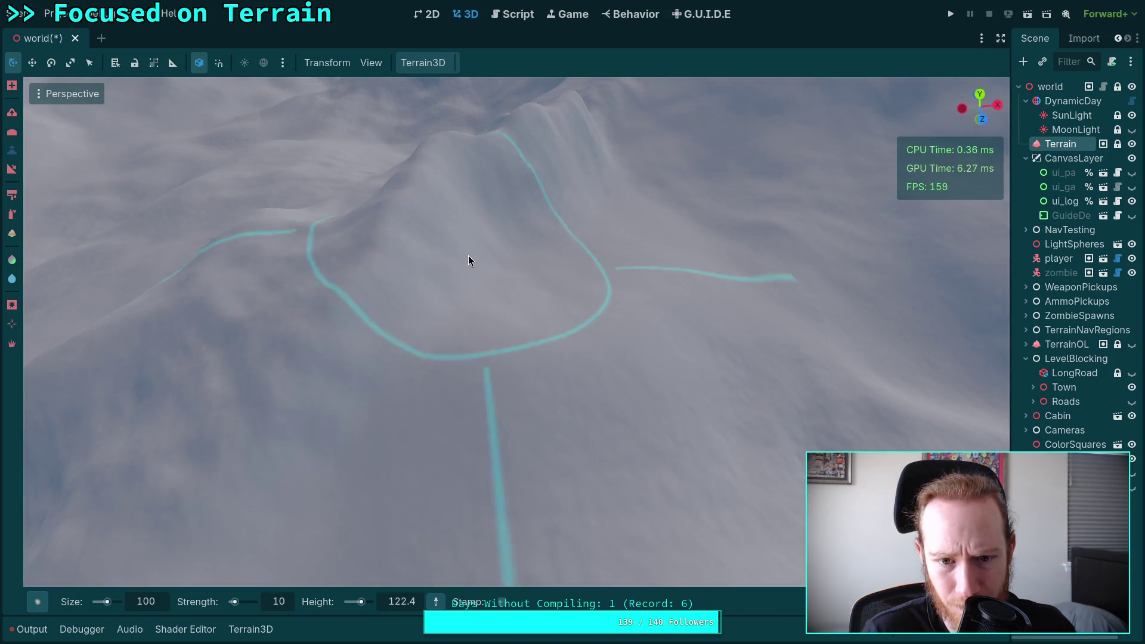
{"action": "scroll", "coordinate": [555, 172], "scroll_direction": "up", "scroll_amount": 3}
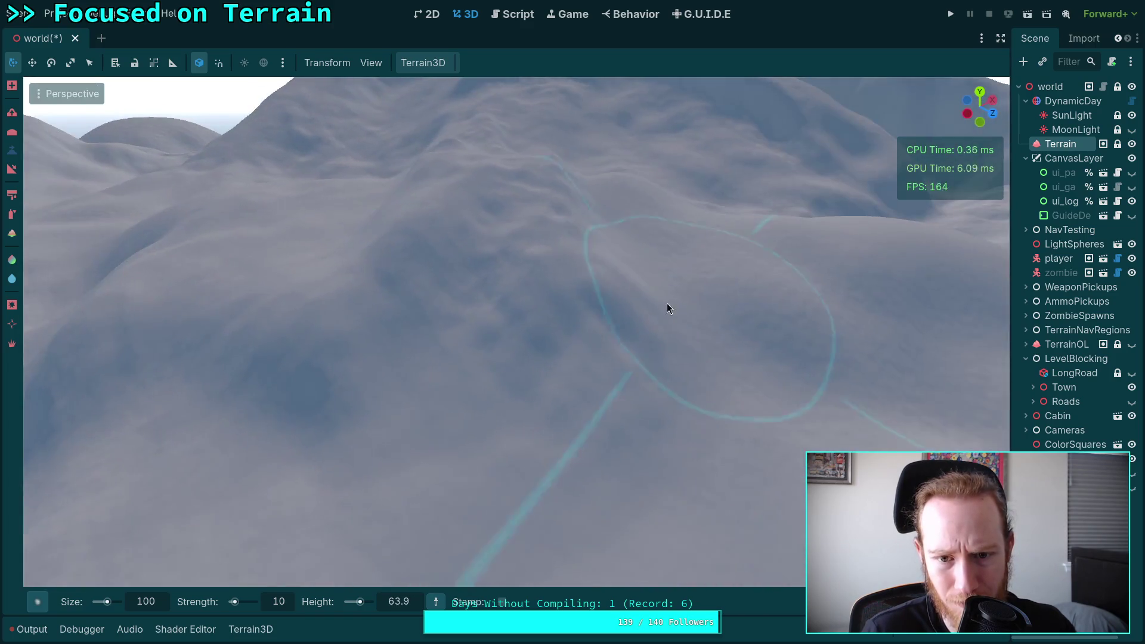
{"action": "mouse_move", "coordinate": [454, 386]}
{"action": "left_mouse_down"}
{"action": "mouse_move", "coordinate": [479, 311]}
{"action": "mouse_move", "coordinate": [418, 245]}
{"action": "mouse_move", "coordinate": [537, 257]}
{"action": "left_mouse_up"}
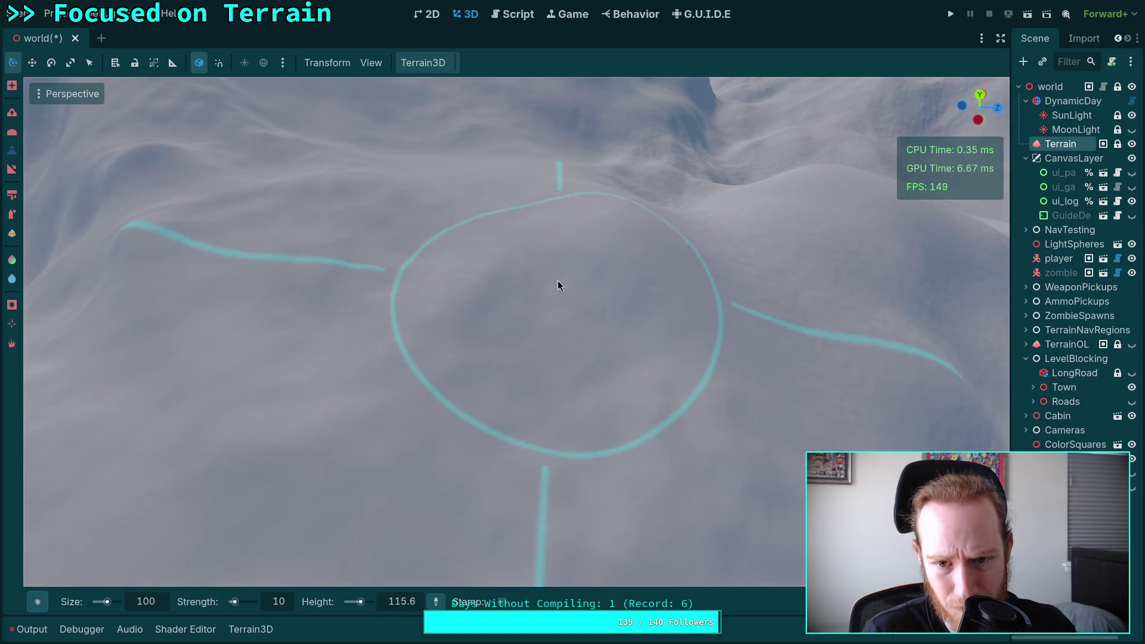
{"action": "scroll", "coordinate": [690, 293], "scroll_direction": "down", "scroll_amount": 3}
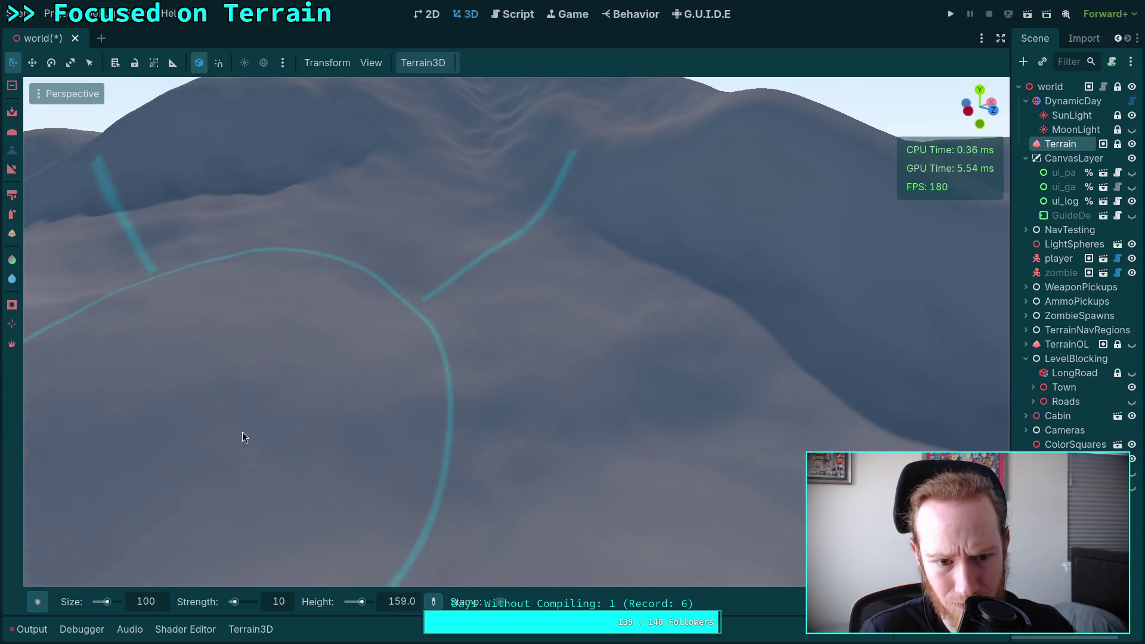
Step: Fly to the hollow in the mountainside and sculpt its walls with the height brush
{"action": "left_click_drag", "start_coordinate": [242, 437], "coordinate": [310, 400]}
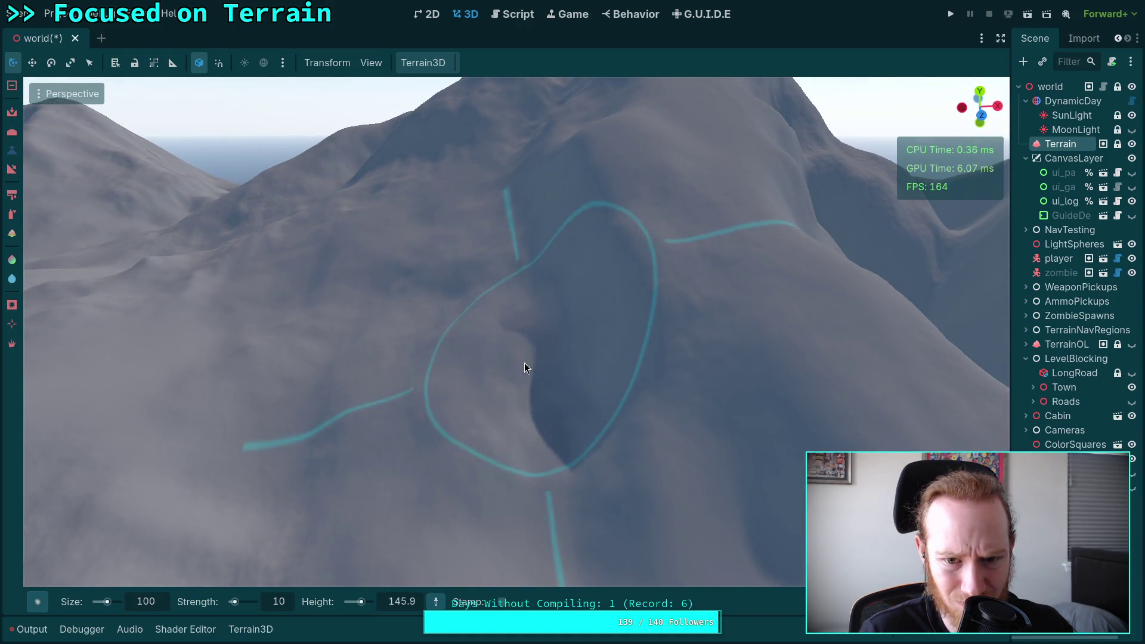
{"action": "left_click_drag", "start_coordinate": [502, 431], "coordinate": [489, 395]}
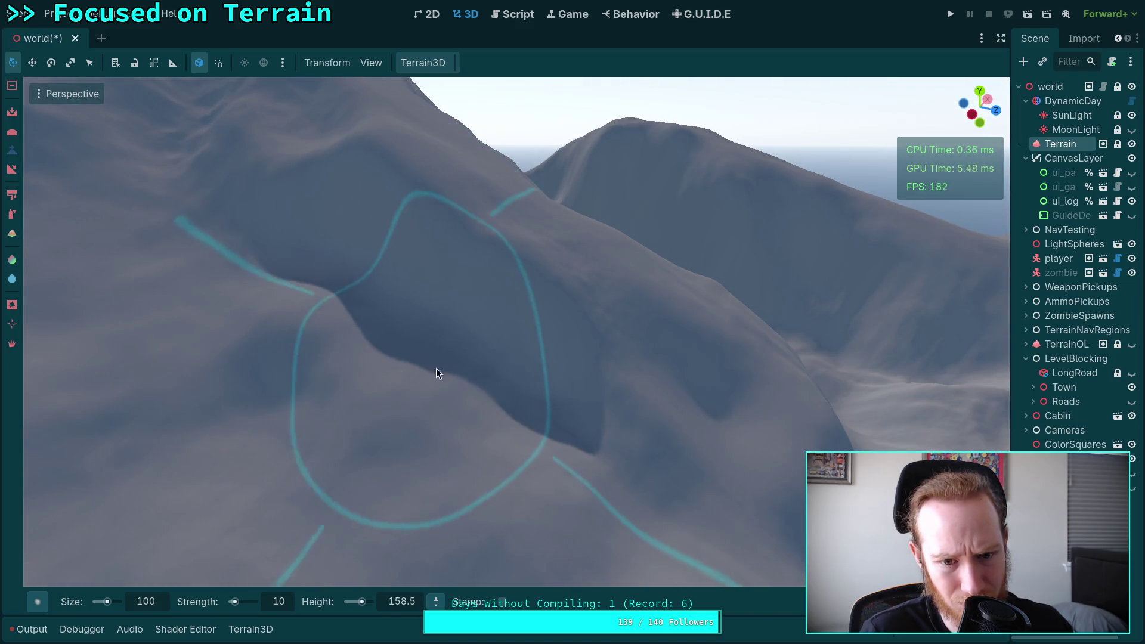
{"action": "mouse_move", "coordinate": [303, 311]}
{"action": "left_mouse_down"}
{"action": "mouse_move", "coordinate": [199, 444]}
{"action": "mouse_move", "coordinate": [366, 491]}
{"action": "left_mouse_up"}
{"action": "mouse_move", "coordinate": [458, 416]}
{"action": "left_mouse_down"}
{"action": "mouse_move", "coordinate": [459, 378]}
{"action": "mouse_move", "coordinate": [481, 392]}
{"action": "left_mouse_up"}
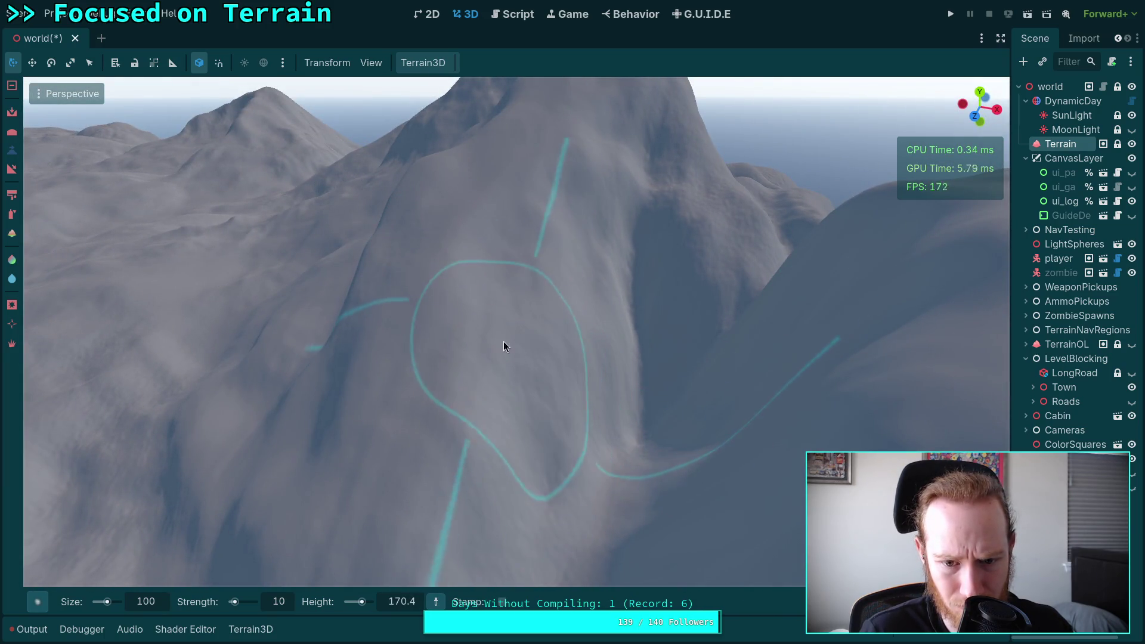
{"action": "left_click_drag", "start_coordinate": [634, 283], "coordinate": [572, 327]}
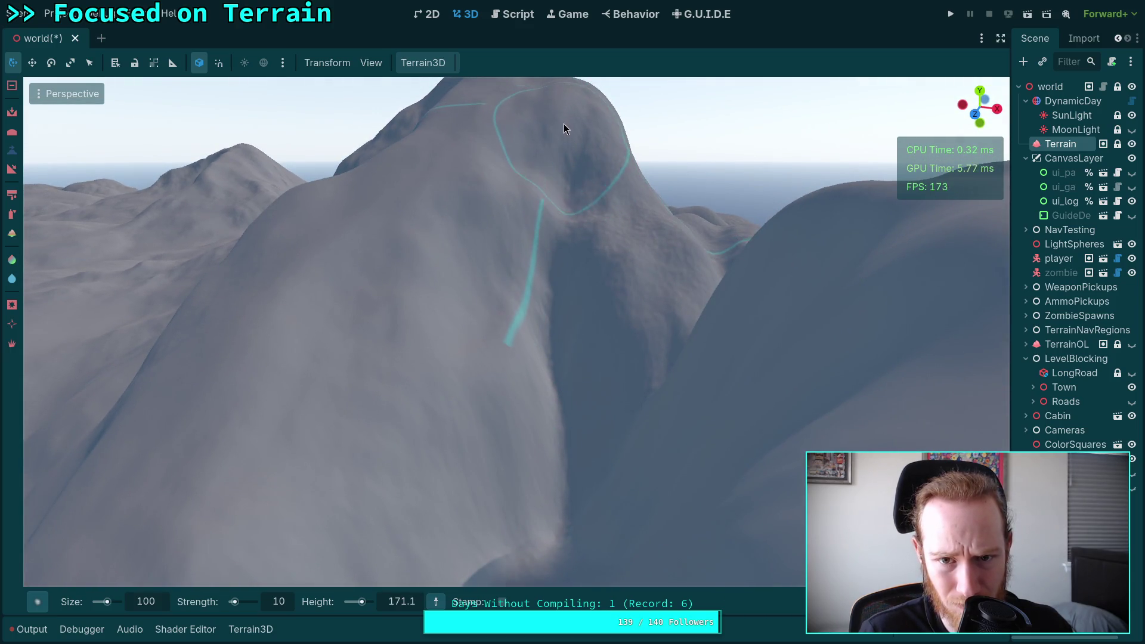
Step: Sculpt the peak's surface, then orbit along the valley to inspect the neighbouring ridges
{"action": "mouse_move", "coordinate": [550, 133]}
{"action": "left_mouse_down"}
{"action": "mouse_move", "coordinate": [537, 151]}
{"action": "mouse_move", "coordinate": [588, 155]}
{"action": "mouse_move", "coordinate": [537, 204]}
{"action": "left_mouse_up"}
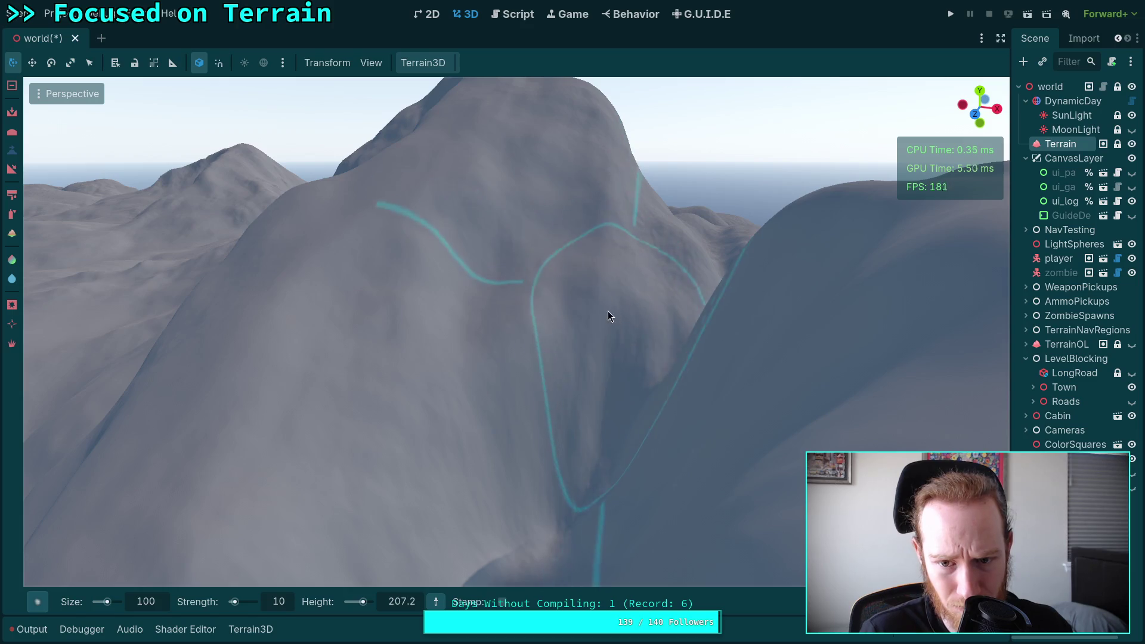
{"action": "left_click_drag", "start_coordinate": [607, 311], "coordinate": [476, 268]}
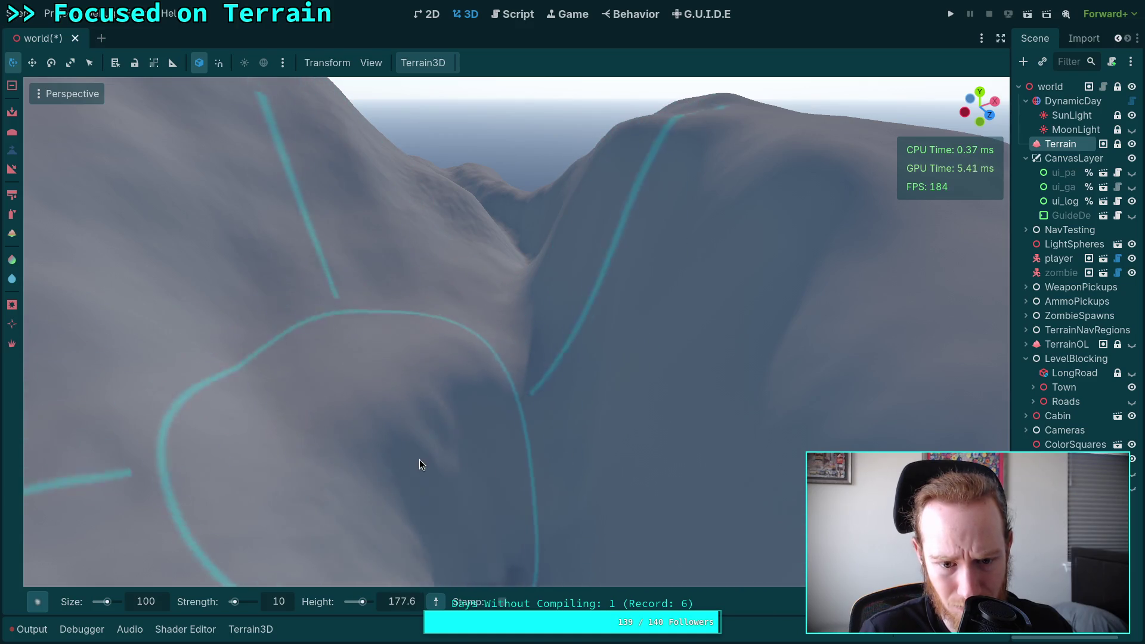
{"action": "left_click_drag", "start_coordinate": [540, 425], "coordinate": [483, 260]}
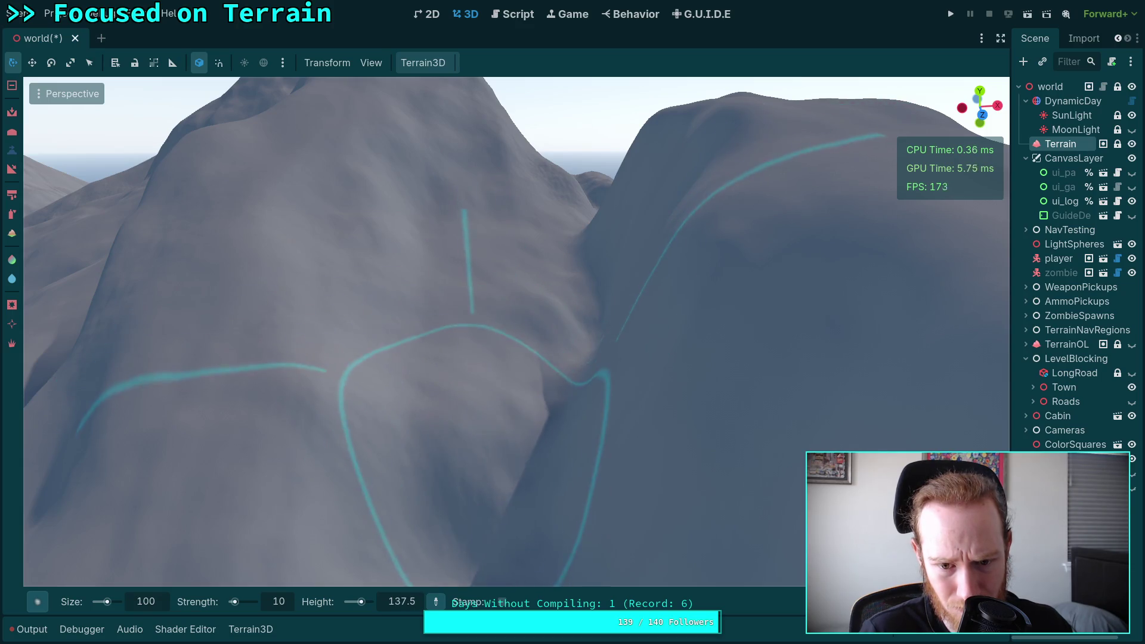
{"action": "left_click_drag", "start_coordinate": [472, 310], "coordinate": [358, 298]}
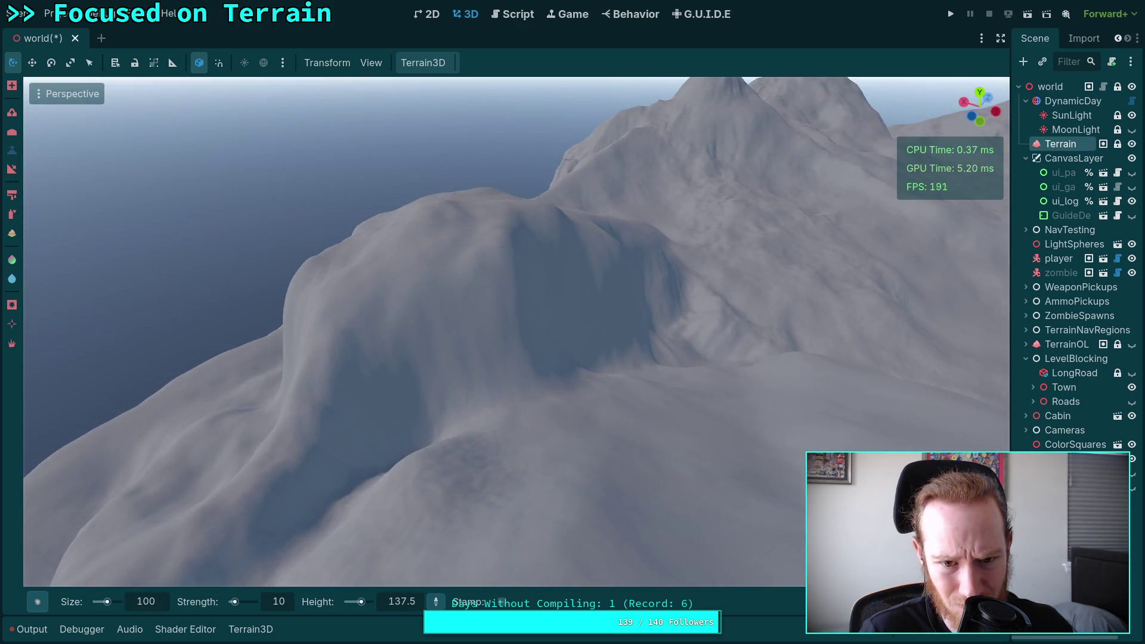
{"action": "mouse_move", "coordinate": [537, 316]}
{"action": "left_mouse_down"}
{"action": "mouse_move", "coordinate": [518, 314]}
{"action": "mouse_move", "coordinate": [522, 287]}
{"action": "mouse_move", "coordinate": [467, 248]}
{"action": "left_mouse_up"}
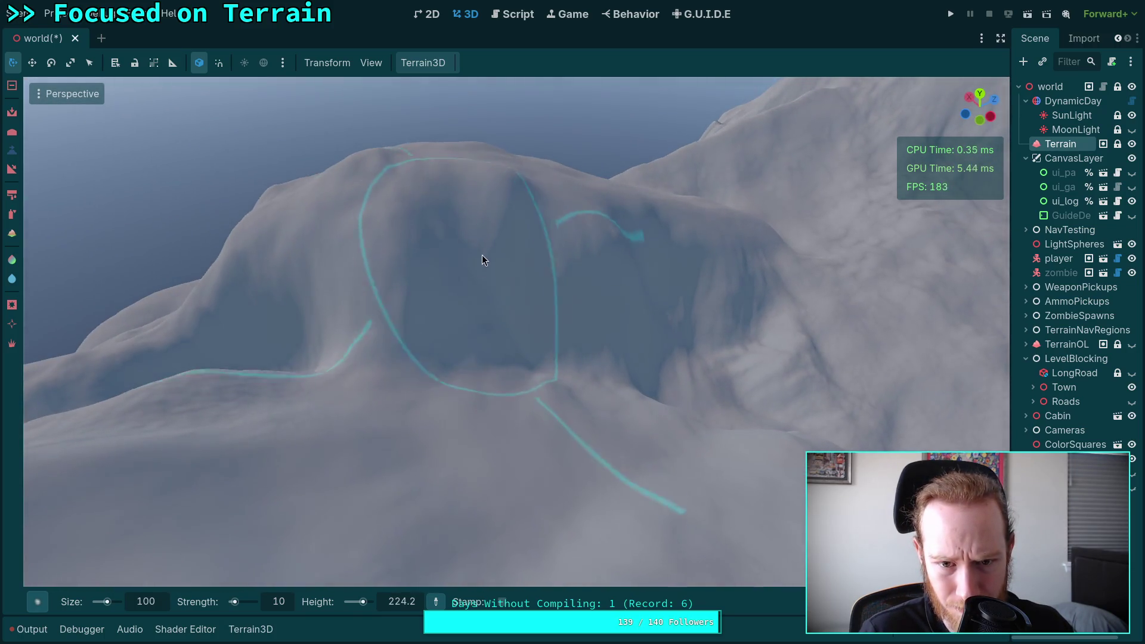
{"action": "mouse_move", "coordinate": [631, 326]}
{"action": "left_mouse_down"}
{"action": "mouse_move", "coordinate": [510, 311]}
{"action": "mouse_move", "coordinate": [447, 283]}
{"action": "left_mouse_up"}
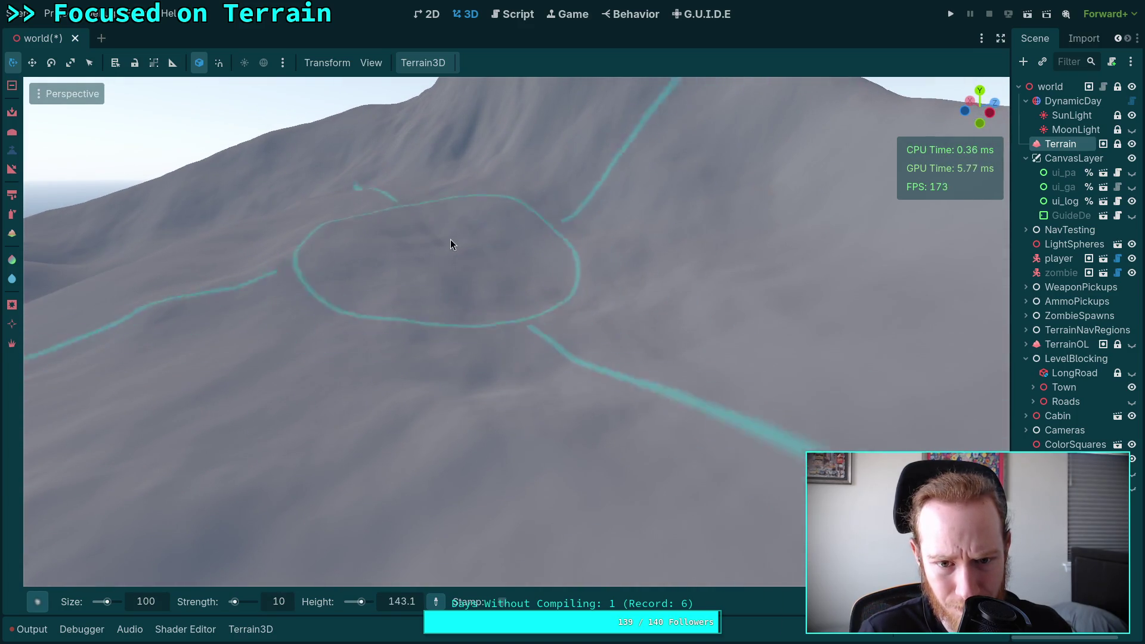
Step: Zoom and orbit the camera to frame the mountain slope and the hill
{"action": "scroll", "coordinate": [539, 280], "scroll_direction": "up", "scroll_amount": 5}
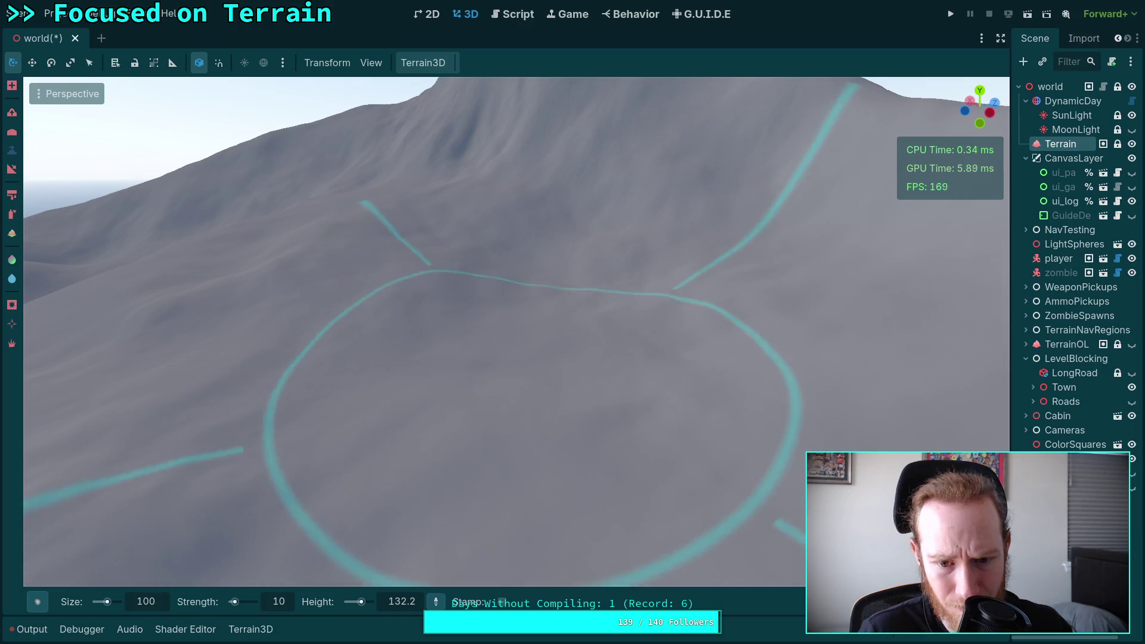
{"action": "scroll", "coordinate": [501, 222], "scroll_direction": "up", "scroll_amount": 3}
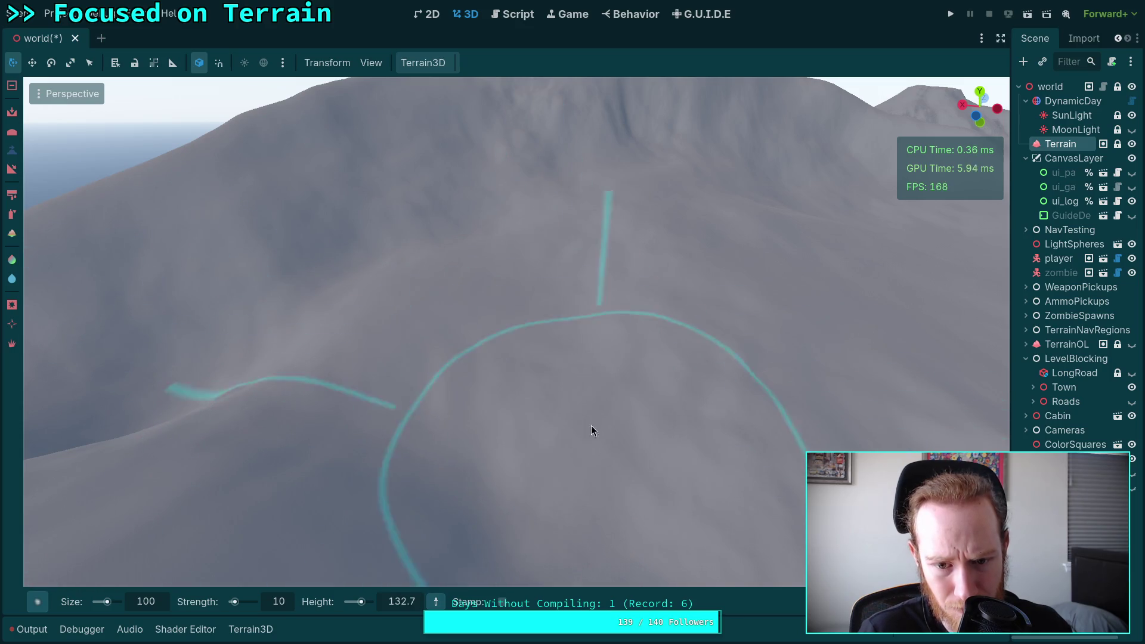
{"action": "scroll", "coordinate": [737, 393], "scroll_direction": "down", "scroll_amount": 3}
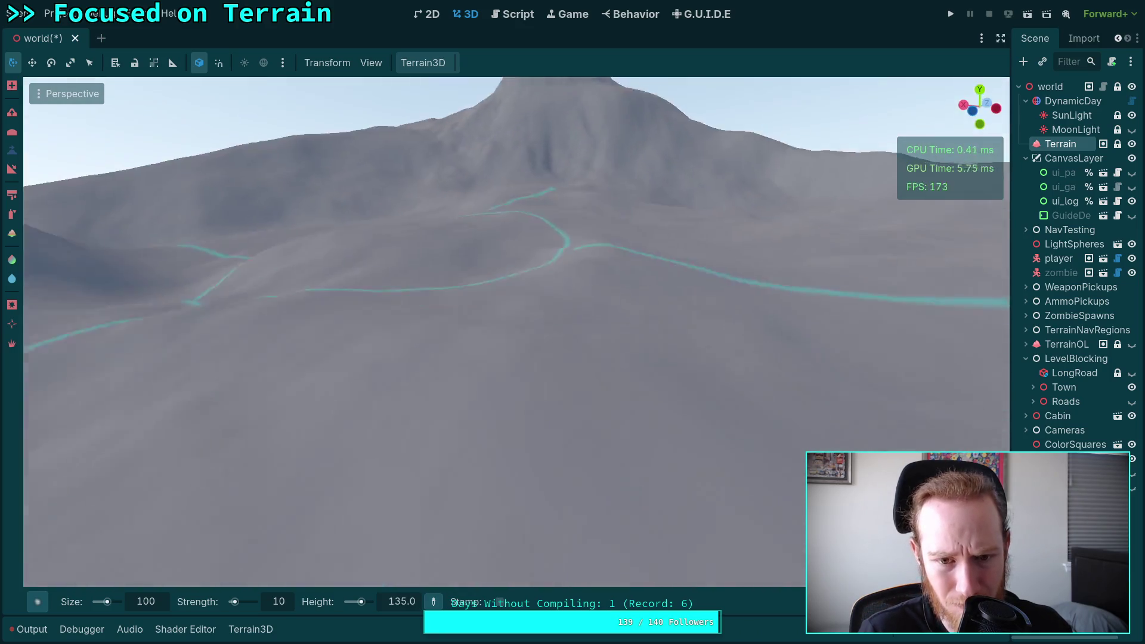
{"action": "scroll", "coordinate": [530, 269], "scroll_direction": "up", "scroll_amount": 3}
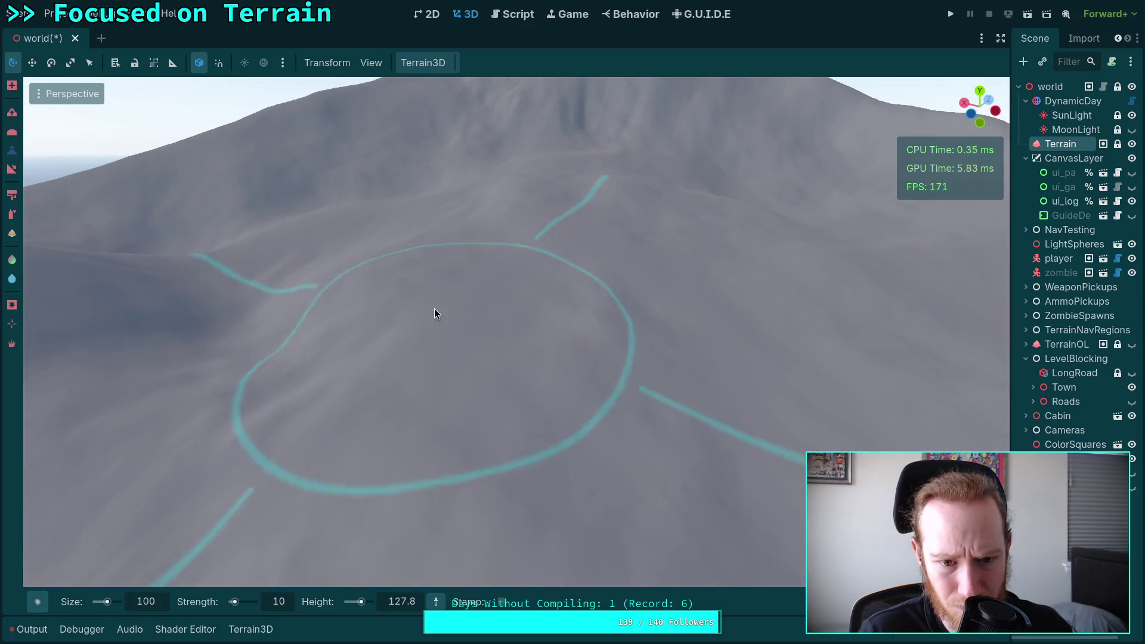
{"action": "scroll", "coordinate": [434, 308], "scroll_direction": "down", "scroll_amount": 3}
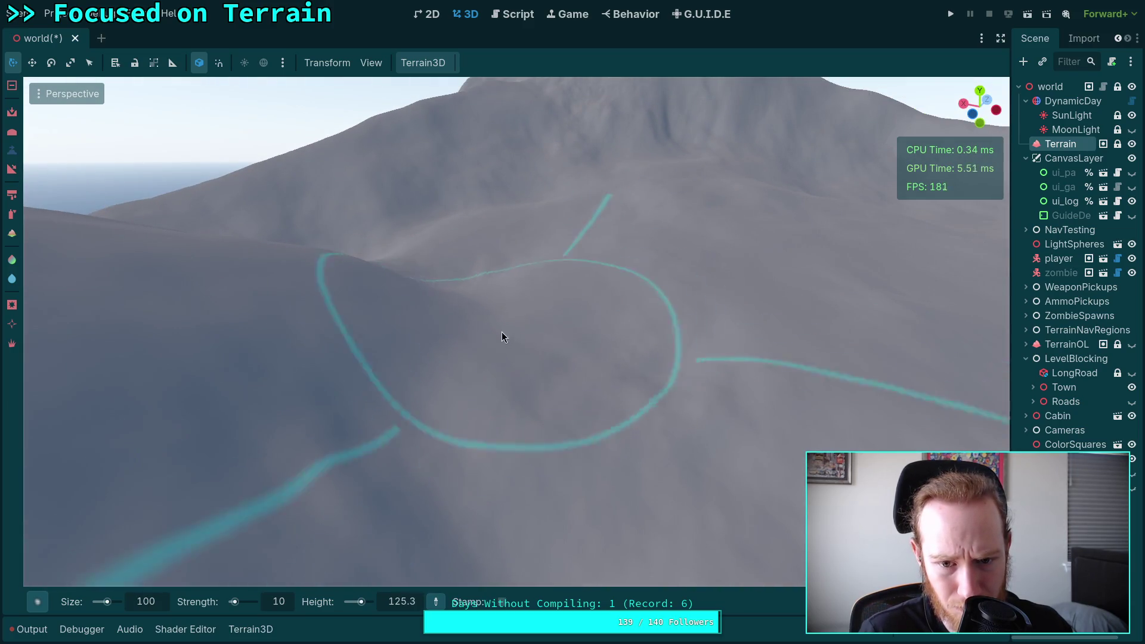
{"action": "left_click_drag", "start_coordinate": [505, 360], "coordinate": [548, 286]}
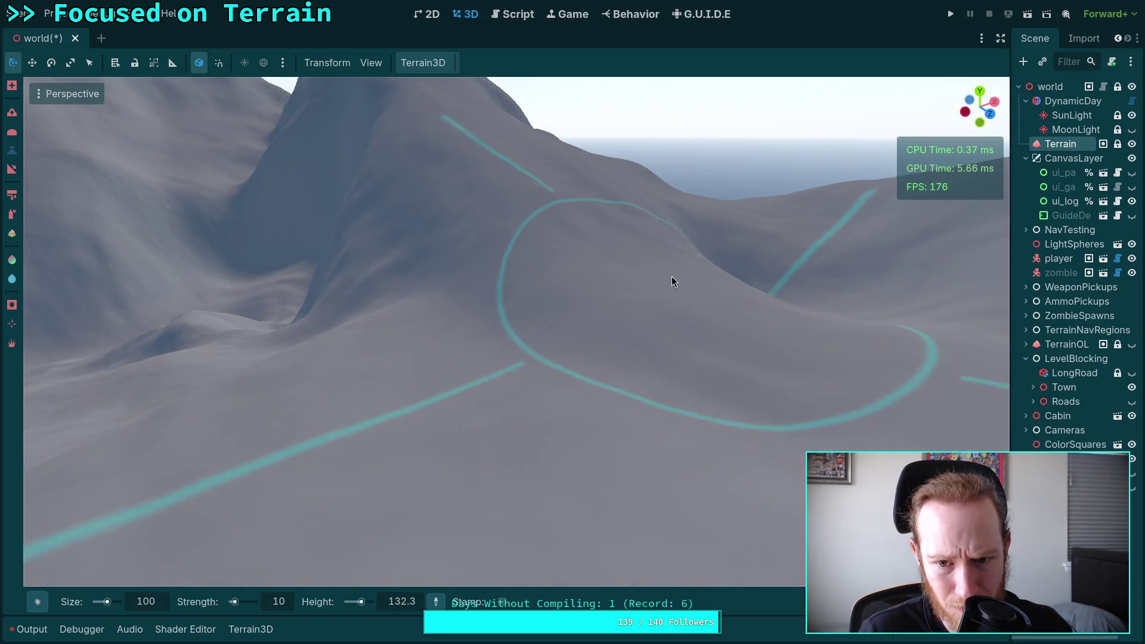
{"action": "left_click_drag", "start_coordinate": [671, 278], "coordinate": [509, 324]}
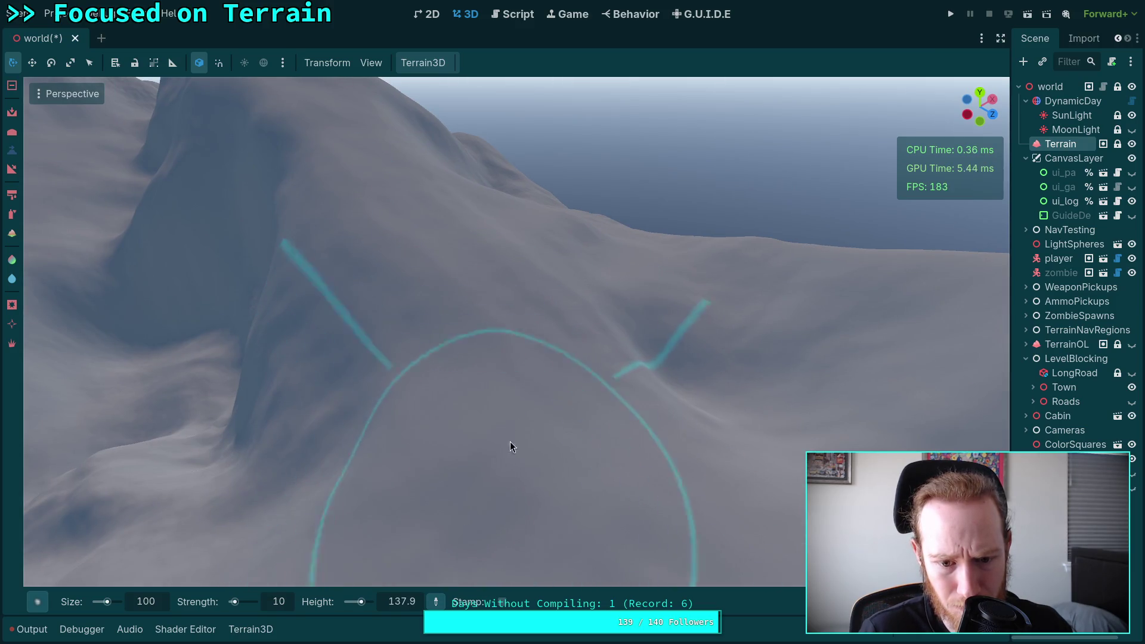
{"action": "left_click_drag", "start_coordinate": [511, 442], "coordinate": [443, 344]}
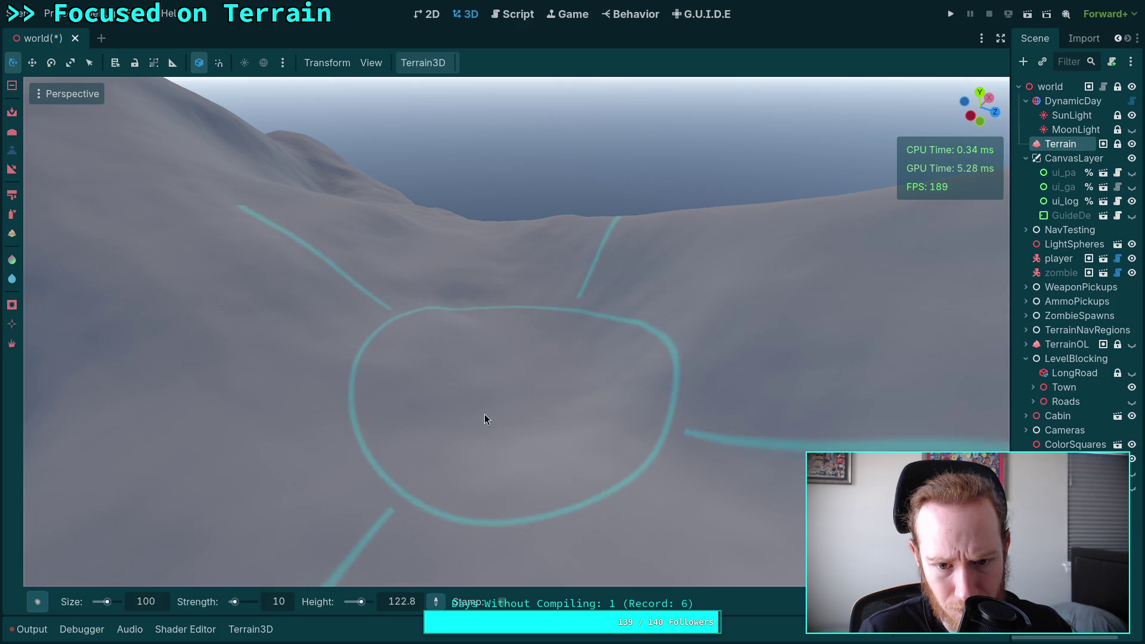
{"action": "mouse_move", "coordinate": [446, 355]}
{"action": "left_mouse_down"}
{"action": "mouse_move", "coordinate": [418, 310]}
{"action": "mouse_move", "coordinate": [486, 362]}
{"action": "left_mouse_up"}
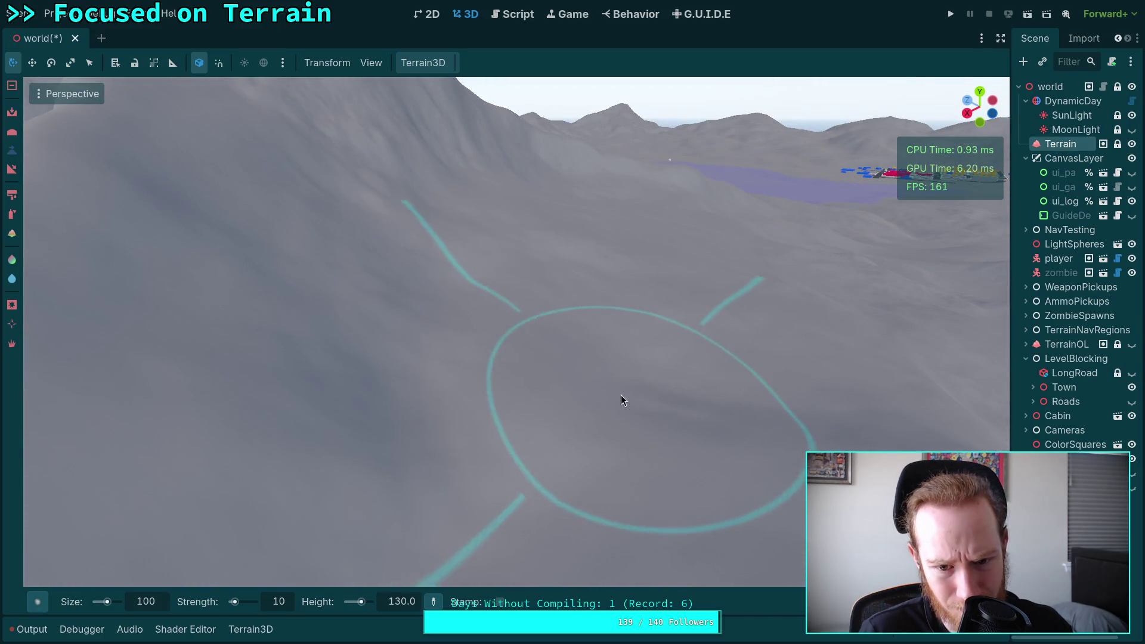
Step: Zoom in and out over the hilltop plateau inside the cyan guide circle
{"action": "scroll", "coordinate": [620, 338], "scroll_direction": "up", "scroll_amount": 5}
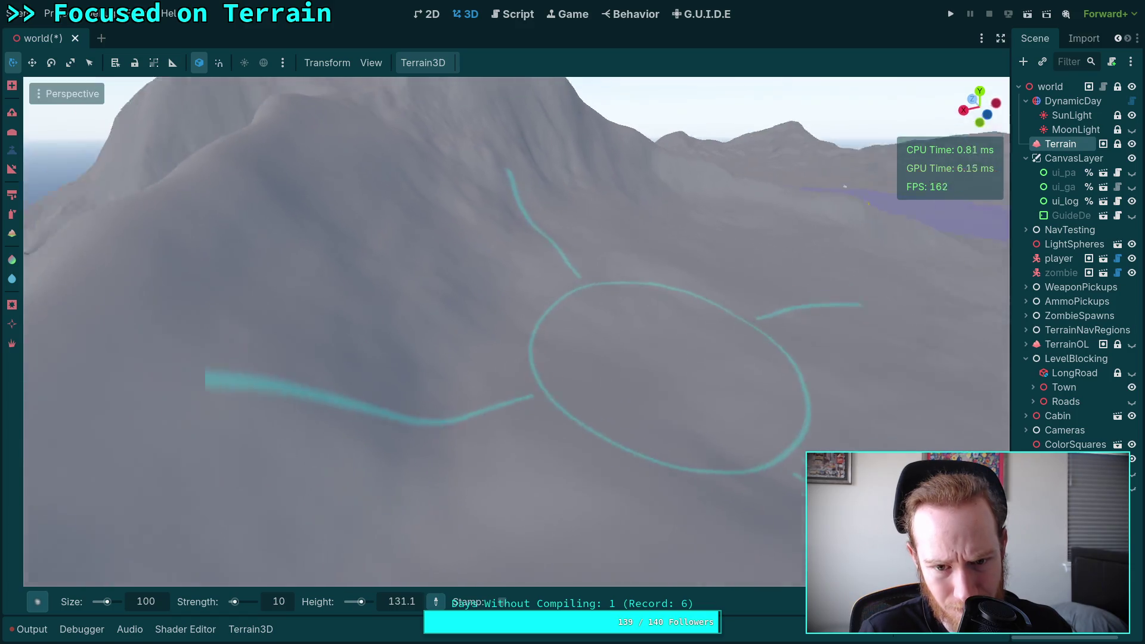
{"action": "scroll", "coordinate": [601, 283], "scroll_direction": "down", "scroll_amount": 5}
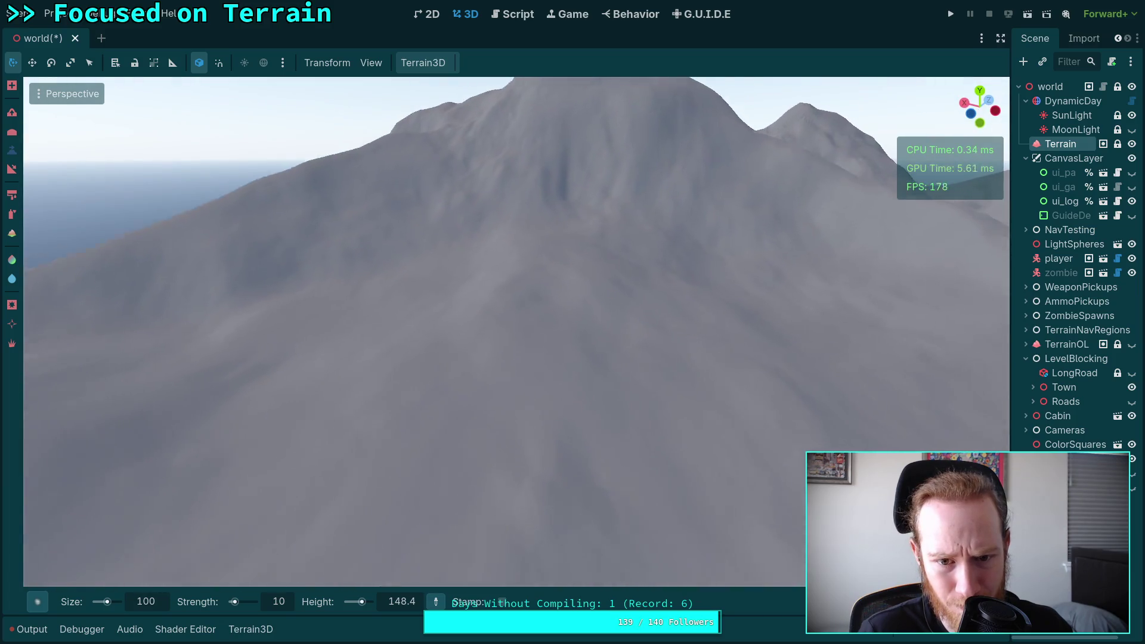
{"action": "scroll", "coordinate": [450, 360], "scroll_direction": "up", "scroll_amount": 4}
{"action": "scroll", "coordinate": [494, 303], "scroll_direction": "down", "scroll_amount": 2}
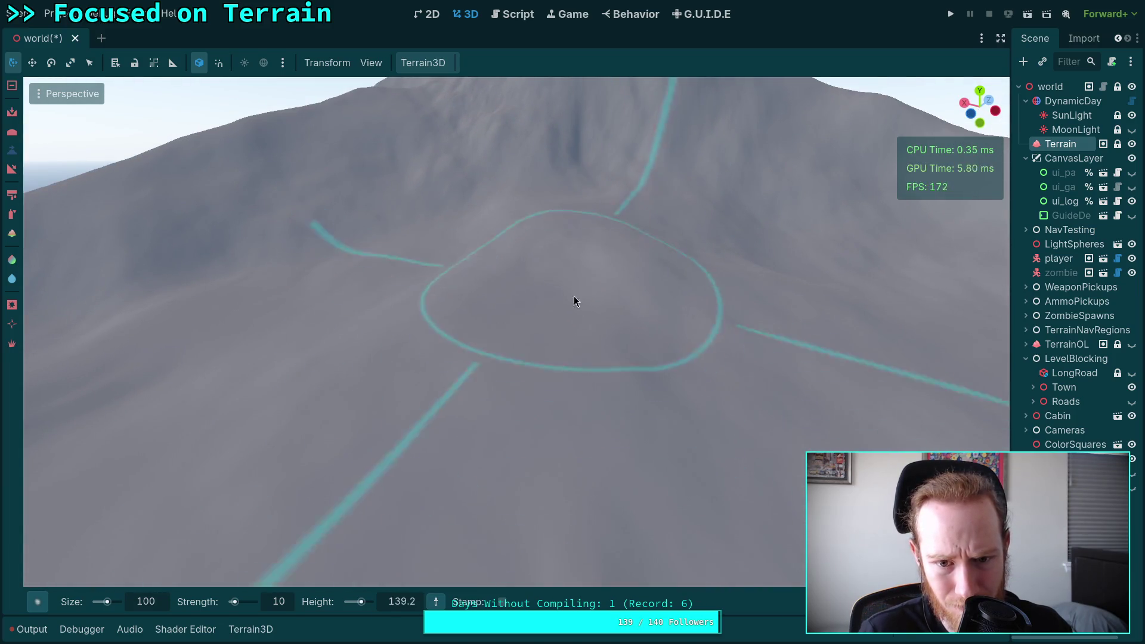
{"action": "scroll", "coordinate": [549, 356], "scroll_direction": "up", "scroll_amount": 3}
{"action": "scroll", "coordinate": [548, 361], "scroll_direction": "down", "scroll_amount": 3}
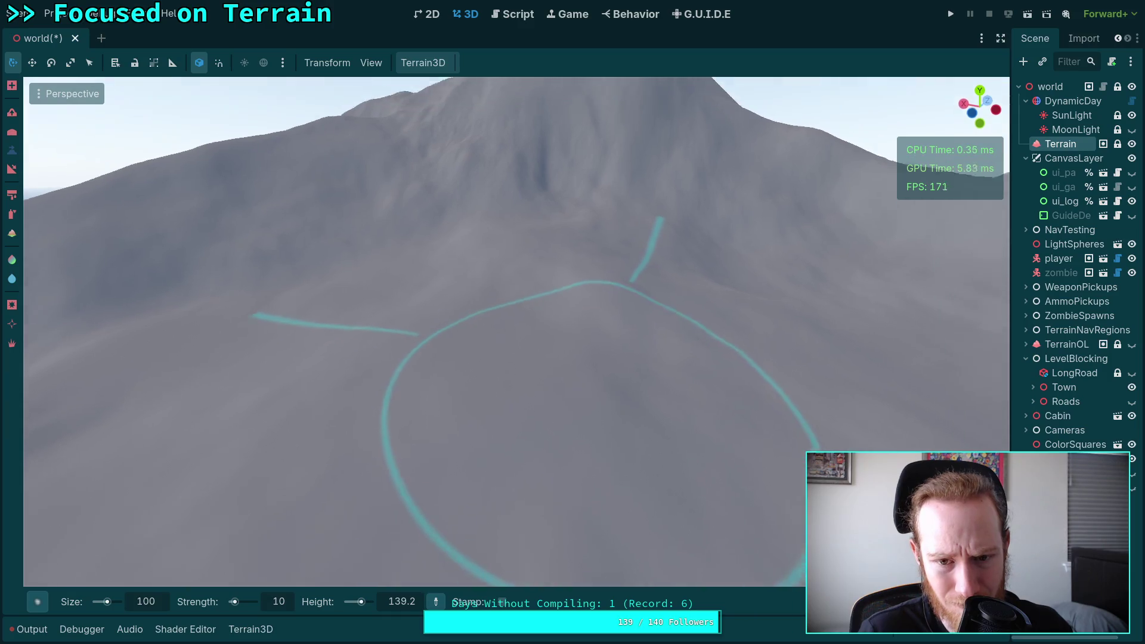
{"action": "scroll", "coordinate": [634, 422], "scroll_direction": "up", "scroll_amount": 4}
{"action": "scroll", "coordinate": [573, 310], "scroll_direction": "down", "scroll_amount": 4}
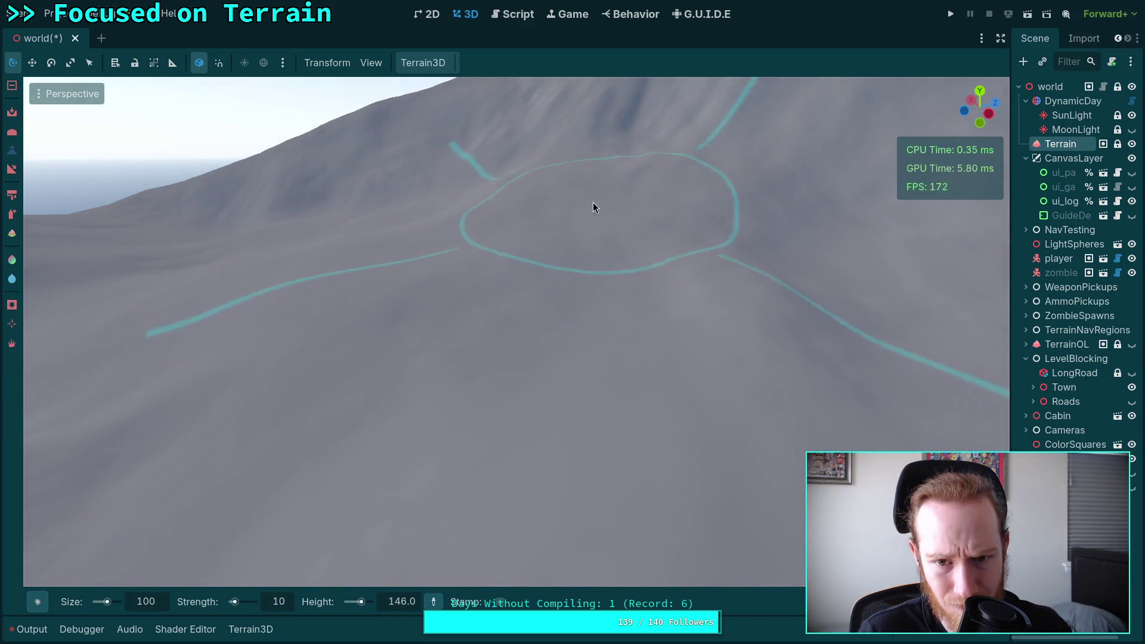
{"action": "scroll", "coordinate": [593, 208], "scroll_direction": "up", "scroll_amount": 5}
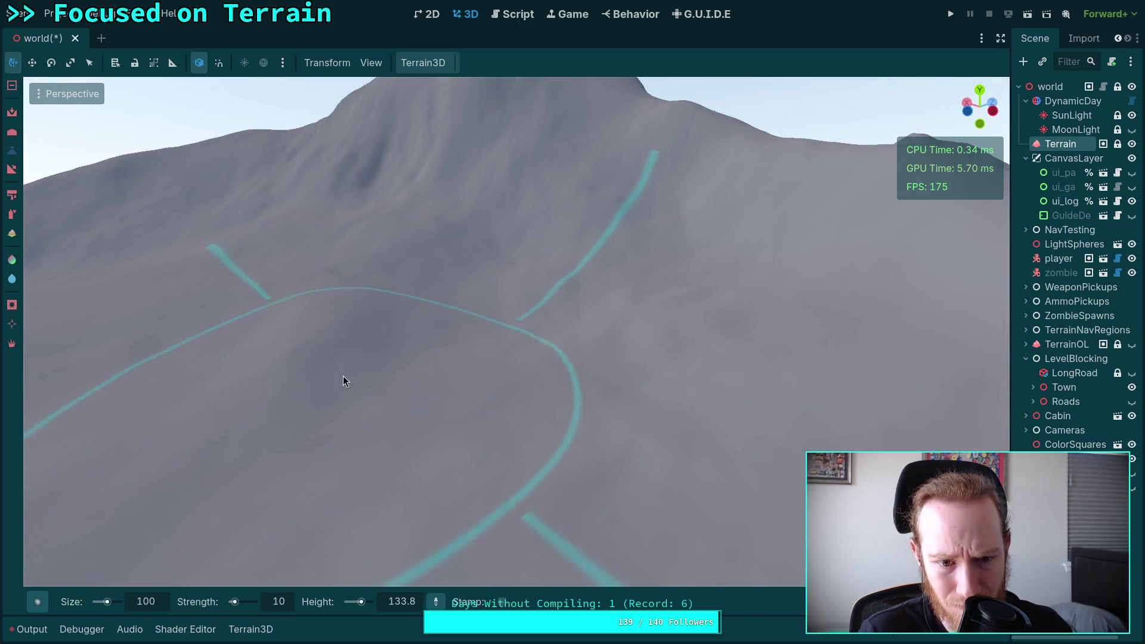
{"action": "right_click", "coordinate": [617, 350]}
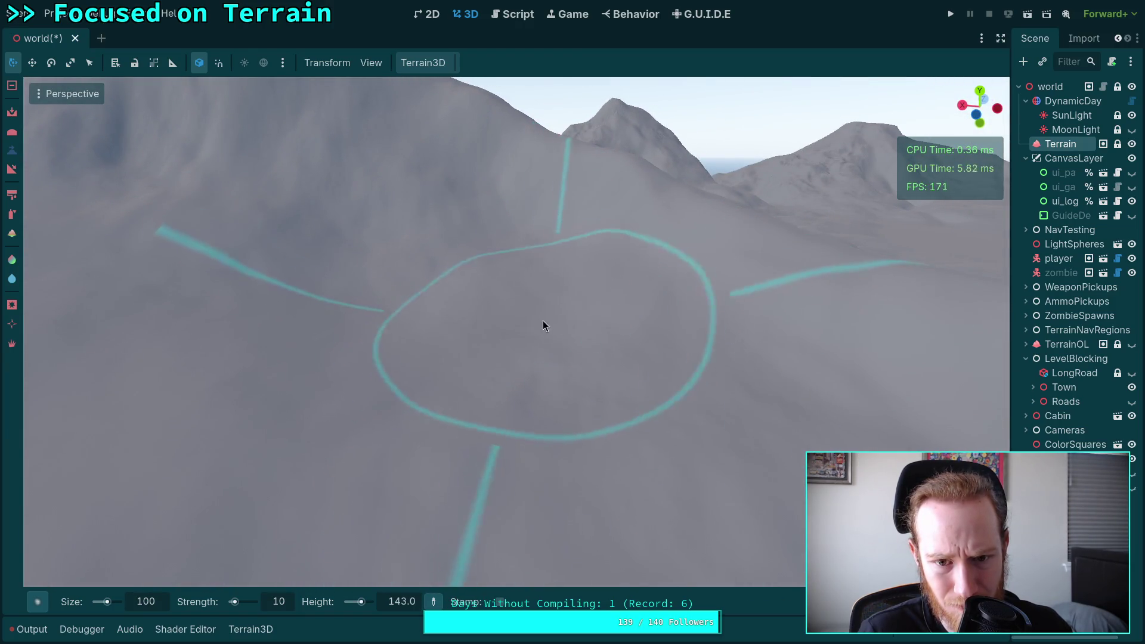
{"action": "right_click", "coordinate": [563, 371]}
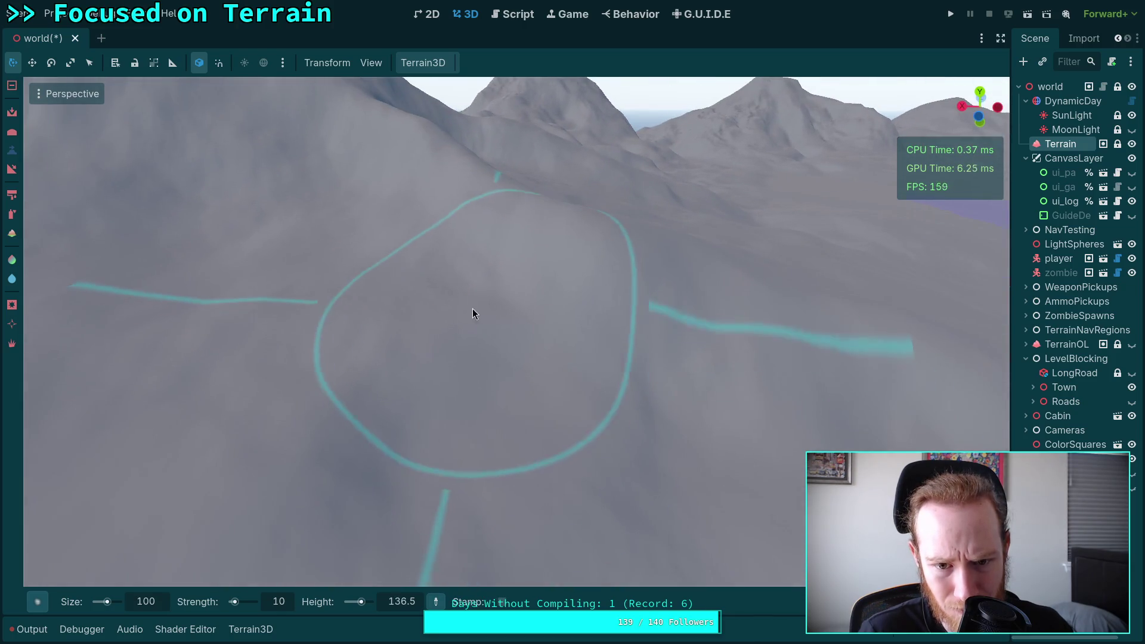
{"action": "right_click", "coordinate": [546, 385]}
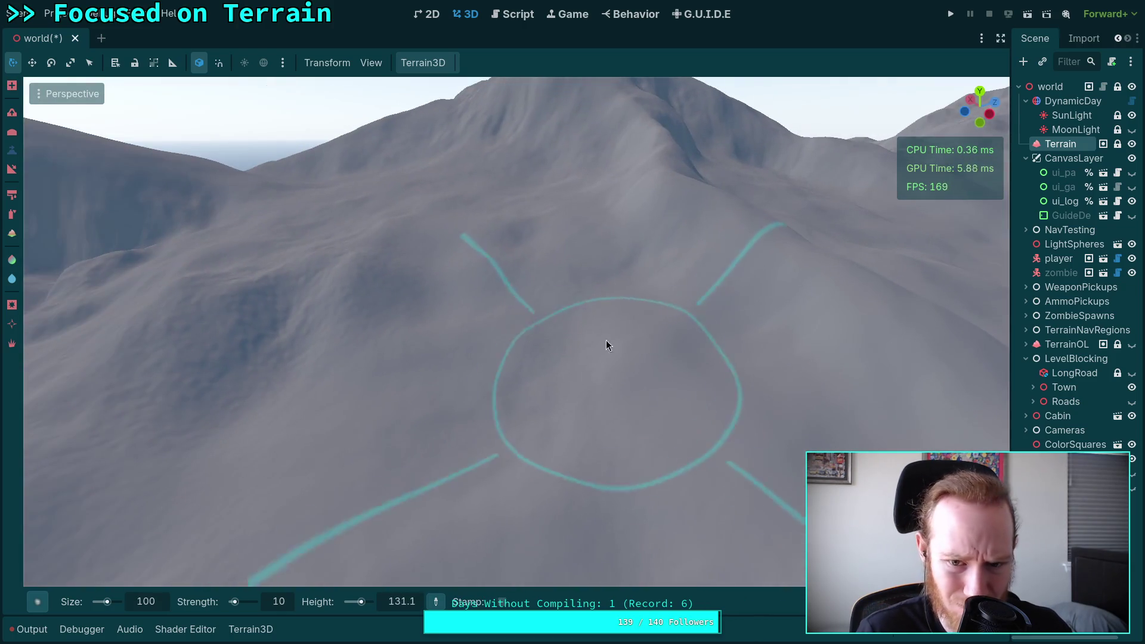
{"action": "right_click", "coordinate": [521, 432]}
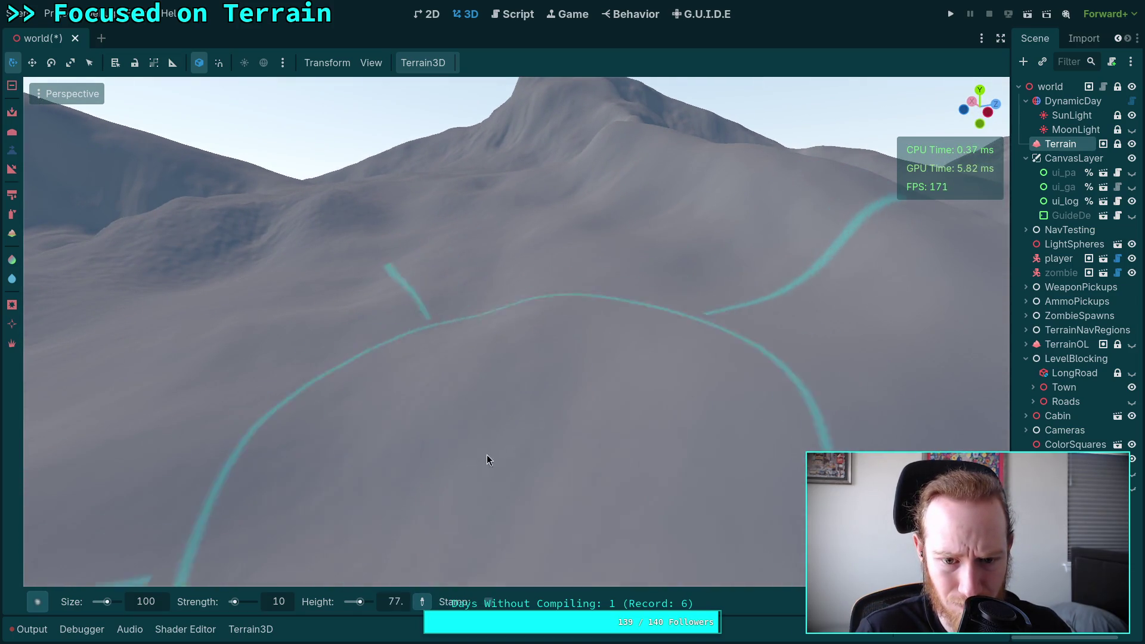
{"action": "right_click", "coordinate": [487, 457]}
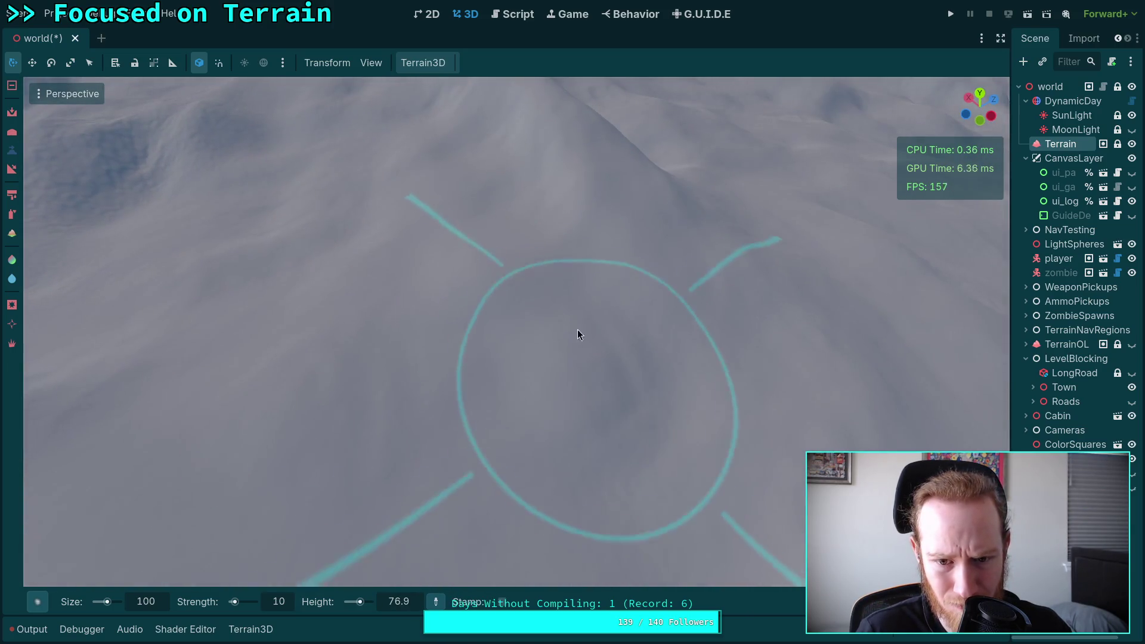
{"action": "right_click", "coordinate": [457, 379]}
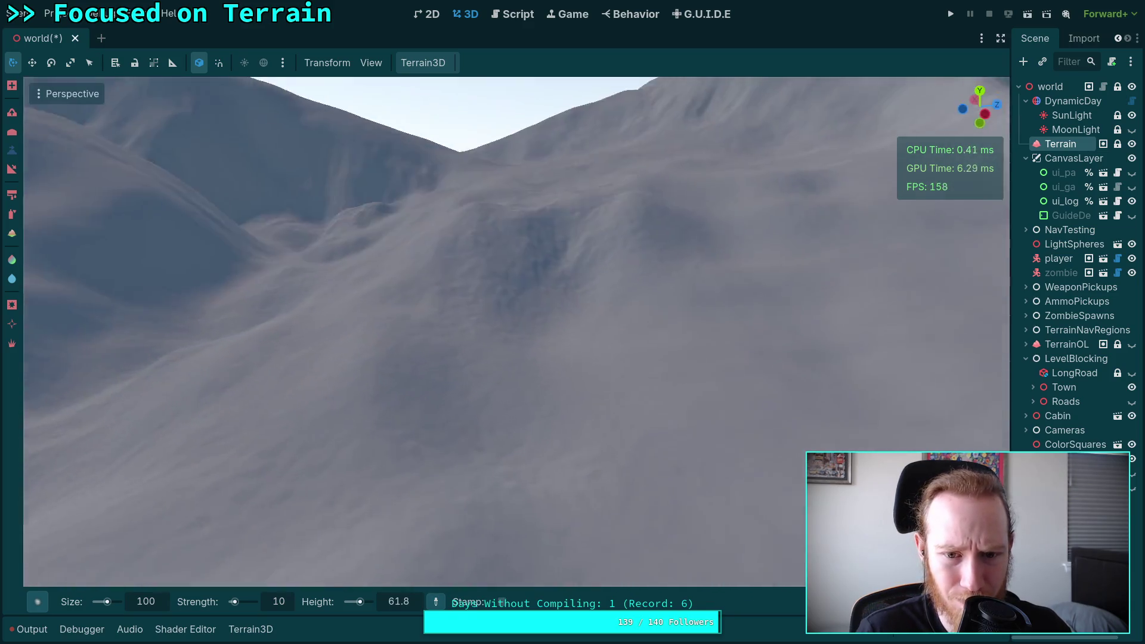
{"action": "right_click", "coordinate": [539, 408]}
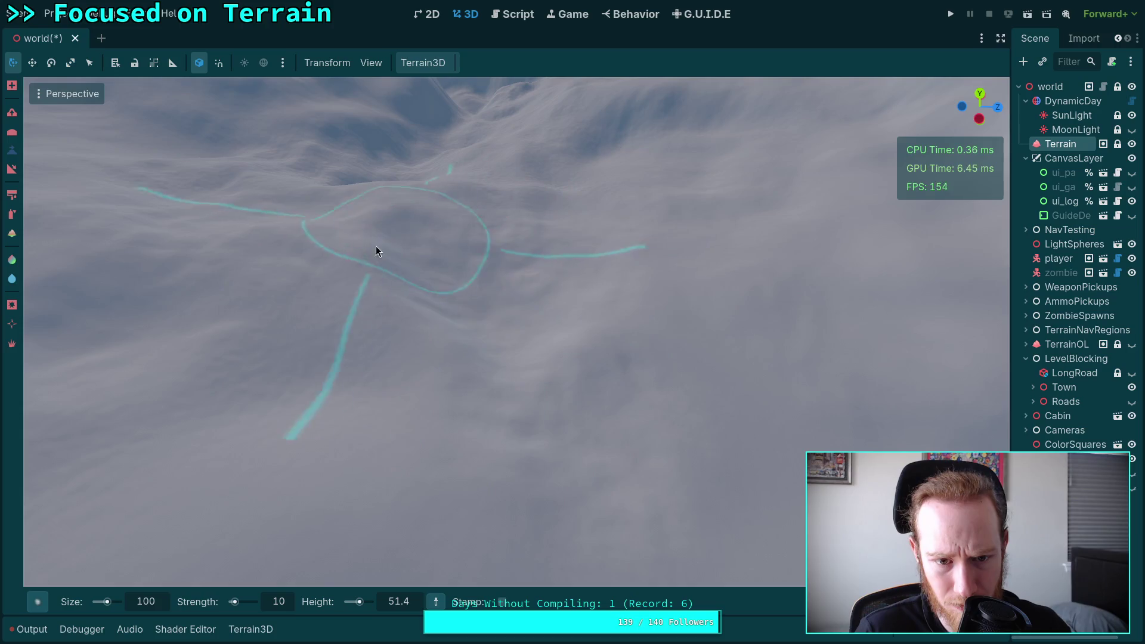
Step: Raise and level the crater-like hollow inside the ring with the height brush
{"action": "mouse_move", "coordinate": [405, 364]}
{"action": "left_mouse_down"}
{"action": "mouse_move", "coordinate": [642, 334]}
{"action": "mouse_move", "coordinate": [548, 341]}
{"action": "left_mouse_up"}
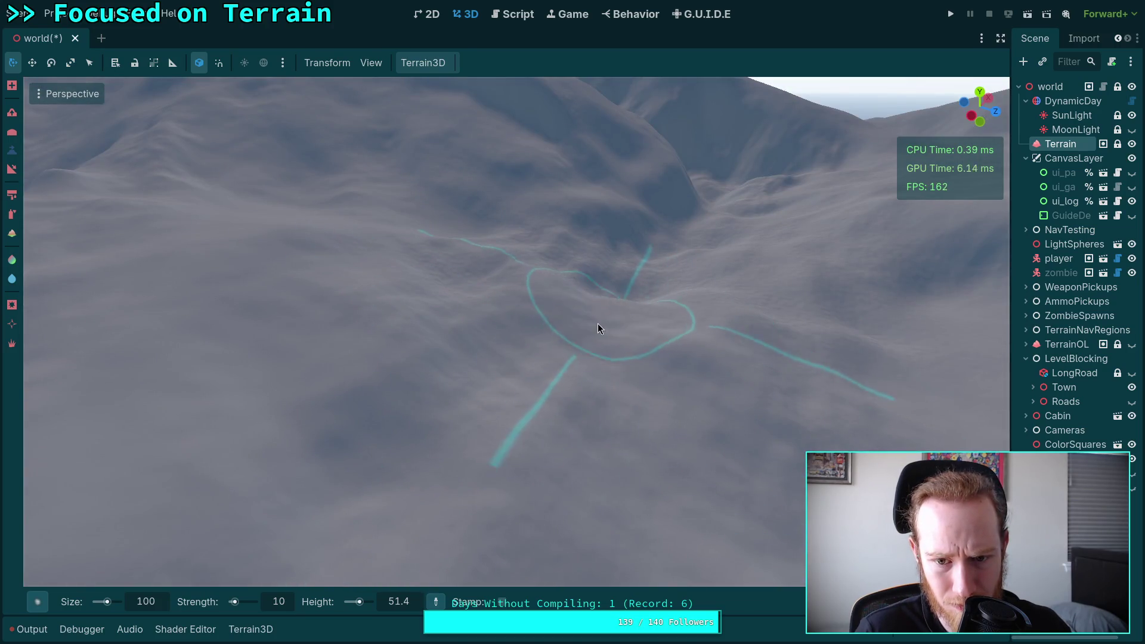
{"action": "left_click_drag", "start_coordinate": [639, 353], "coordinate": [645, 361]}
{"action": "mouse_move", "coordinate": [558, 357]}
{"action": "left_mouse_down"}
{"action": "mouse_move", "coordinate": [546, 331]}
{"action": "mouse_move", "coordinate": [522, 368]}
{"action": "mouse_move", "coordinate": [600, 362]}
{"action": "mouse_move", "coordinate": [554, 389]}
{"action": "left_mouse_up"}
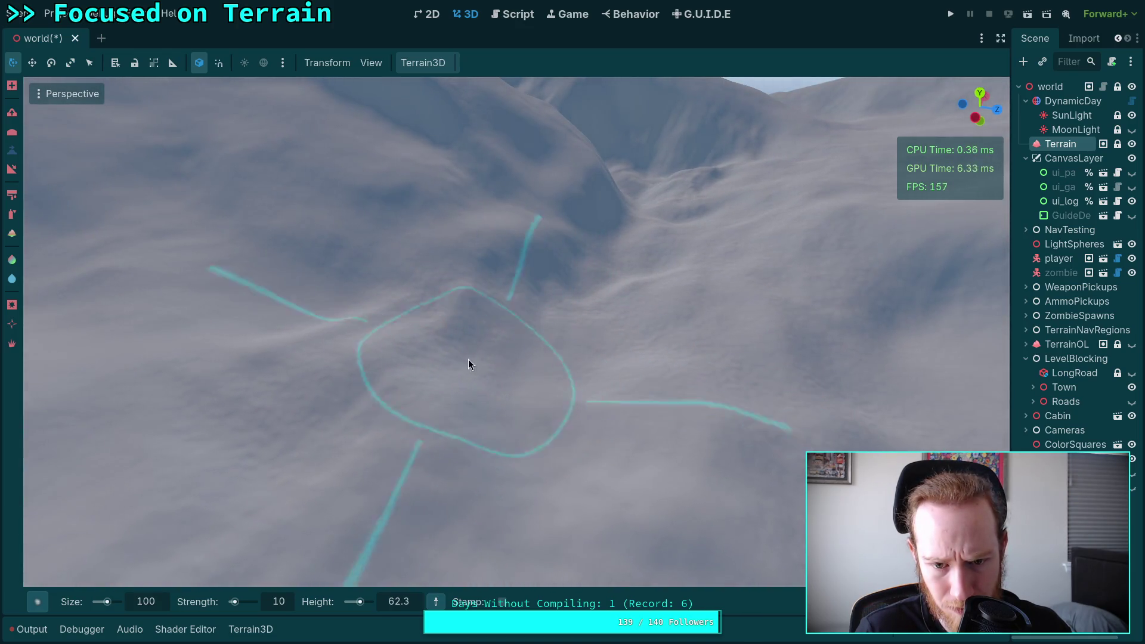
Step: Fly the camera down and back up for a wide view of the levelled crater and mountains
{"action": "left_click_drag", "start_coordinate": [517, 429], "coordinate": [553, 418]}
{"action": "left_click_drag", "start_coordinate": [573, 322], "coordinate": [313, 270]}
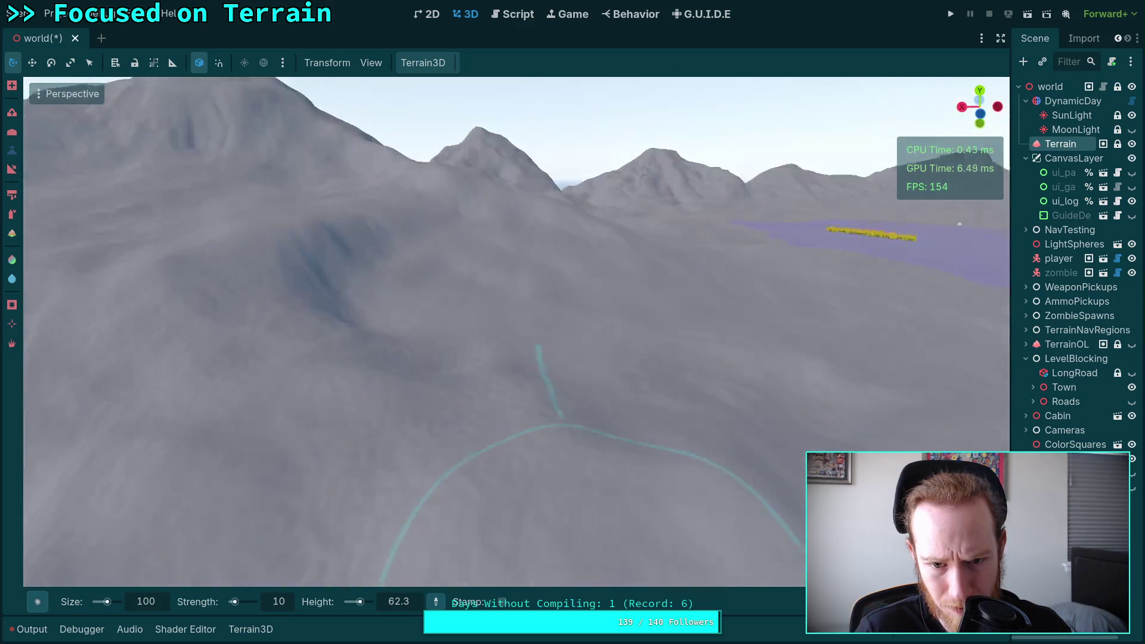
{"action": "mouse_move", "coordinate": [473, 317]}
{"action": "left_mouse_down"}
{"action": "mouse_move", "coordinate": [621, 332]}
{"action": "mouse_move", "coordinate": [564, 328]}
{"action": "mouse_move", "coordinate": [303, 234]}
{"action": "mouse_move", "coordinate": [355, 205]}
{"action": "mouse_move", "coordinate": [645, 325]}
{"action": "mouse_move", "coordinate": [460, 305]}
{"action": "mouse_move", "coordinate": [537, 287]}
{"action": "mouse_move", "coordinate": [511, 318]}
{"action": "mouse_move", "coordinate": [441, 319]}
{"action": "mouse_move", "coordinate": [311, 248]}
{"action": "mouse_move", "coordinate": [248, 309]}
{"action": "mouse_move", "coordinate": [133, 291]}
{"action": "mouse_move", "coordinate": [286, 313]}
{"action": "mouse_move", "coordinate": [178, 373]}
{"action": "mouse_move", "coordinate": [340, 416]}
{"action": "mouse_move", "coordinate": [424, 313]}
{"action": "mouse_move", "coordinate": [409, 265]}
{"action": "mouse_move", "coordinate": [329, 300]}
{"action": "mouse_move", "coordinate": [463, 258]}
{"action": "mouse_move", "coordinate": [465, 240]}
{"action": "left_mouse_up"}
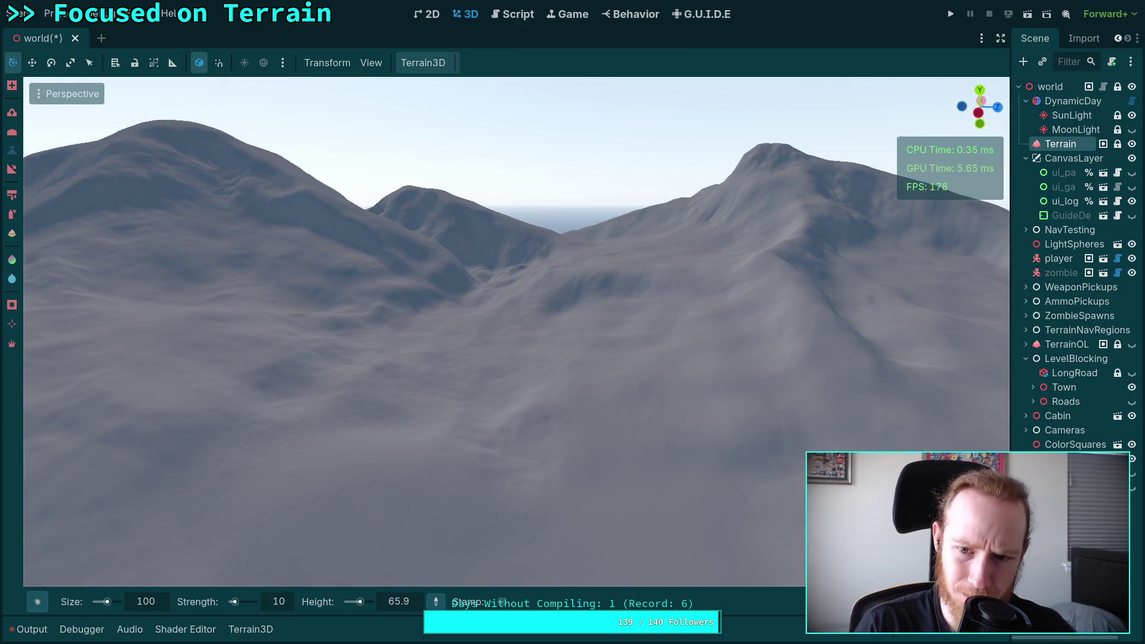
Step: Sculpt the lower hillside beneath the central peak, bringing the height target to 77.5
{"action": "mouse_move", "coordinate": [418, 334]}
{"action": "left_mouse_down"}
{"action": "mouse_move", "coordinate": [286, 388]}
{"action": "mouse_move", "coordinate": [574, 401]}
{"action": "left_mouse_up"}
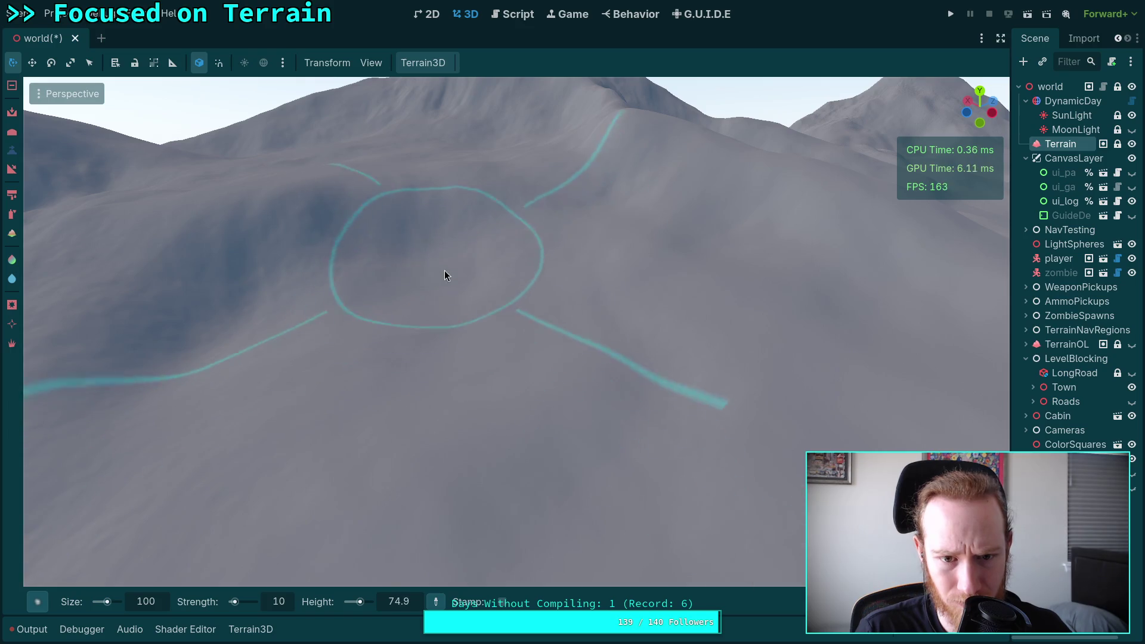
{"action": "left_click_drag", "start_coordinate": [445, 271], "coordinate": [477, 323]}
{"action": "left_click_drag", "start_coordinate": [591, 378], "coordinate": [273, 410]}
{"action": "left_click_drag", "start_coordinate": [272, 320], "coordinate": [289, 311]}
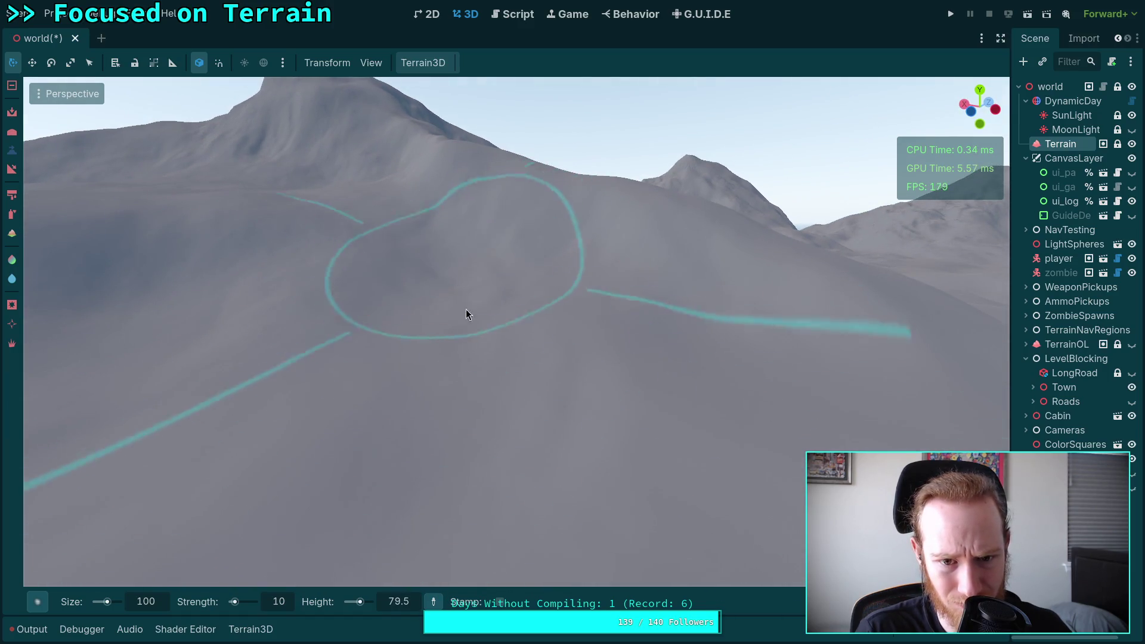
{"action": "left_click_drag", "start_coordinate": [423, 304], "coordinate": [510, 390]}
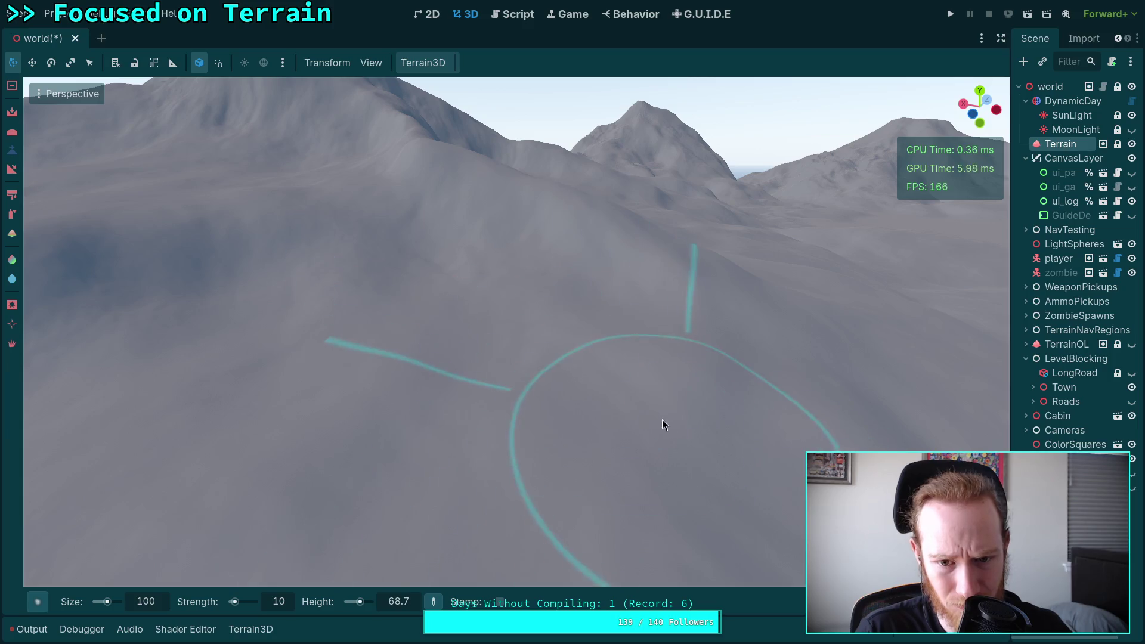
{"action": "left_click_drag", "start_coordinate": [642, 389], "coordinate": [597, 383]}
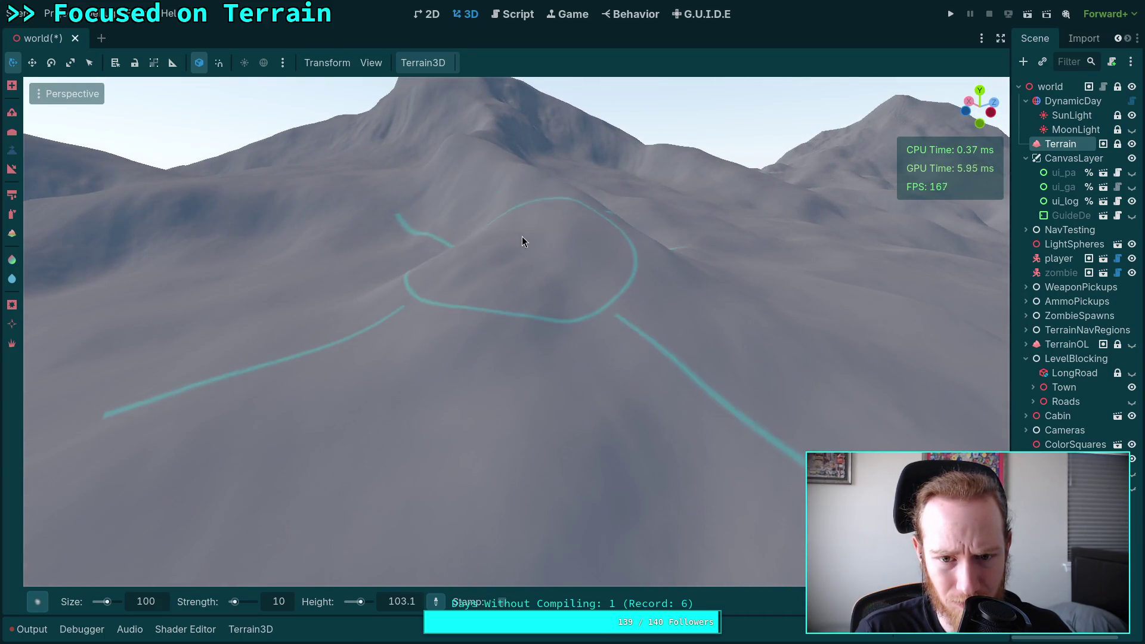
{"action": "scroll", "coordinate": [510, 272], "scroll_direction": "up", "scroll_amount": 2}
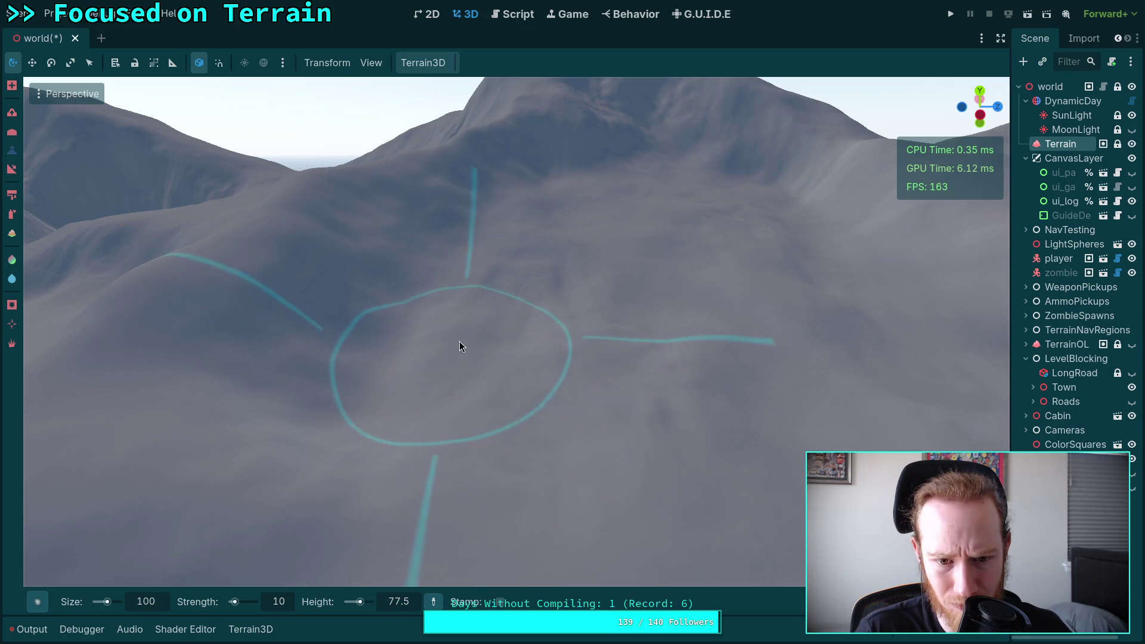
{"action": "right_click", "coordinate": [494, 273]}
{"action": "key", "text": "w"}
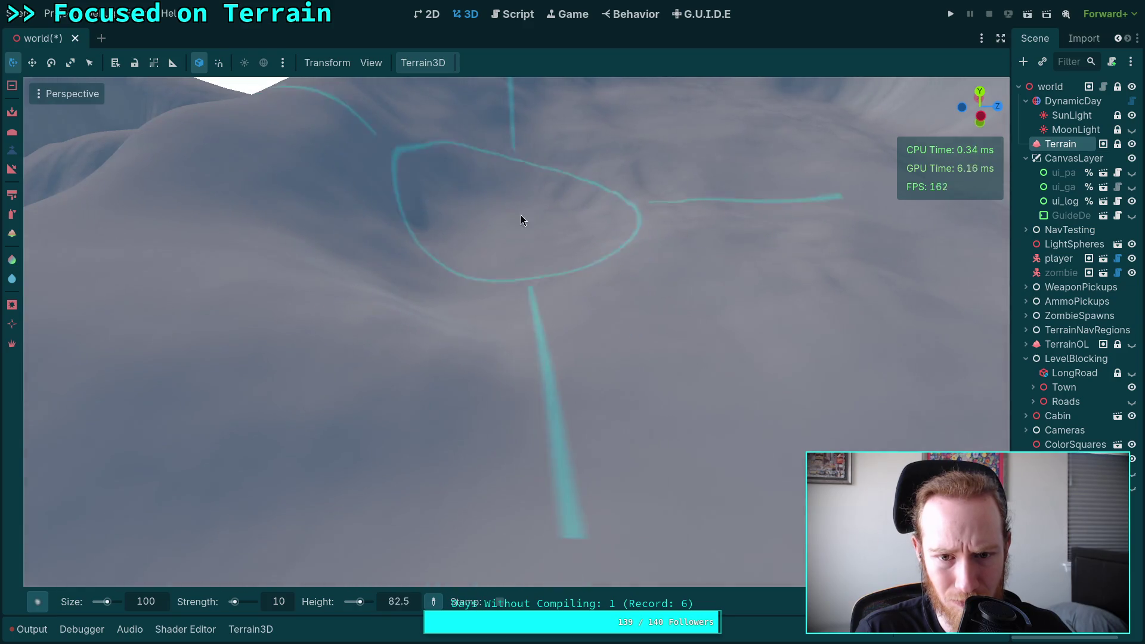
{"action": "right_click", "coordinate": [570, 218]}
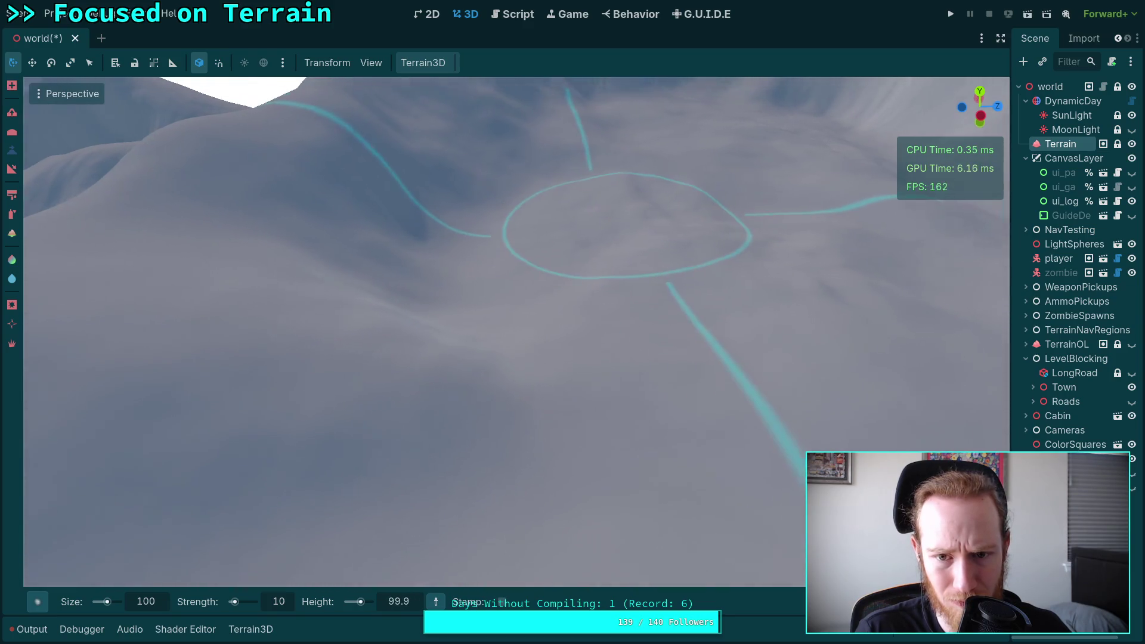
{"action": "right_click", "coordinate": [493, 226]}
{"action": "right_click", "coordinate": [466, 193]}
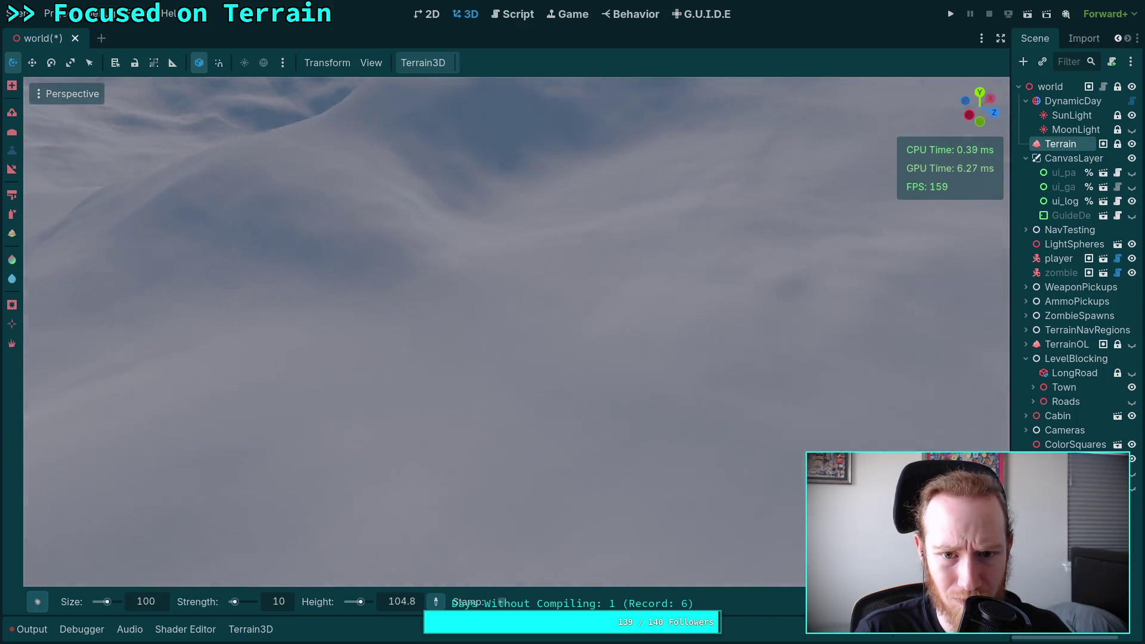
{"action": "mouse_move", "coordinate": [397, 216]}
{"action": "left_mouse_down"}
{"action": "mouse_move", "coordinate": [319, 248]}
{"action": "mouse_move", "coordinate": [221, 253]}
{"action": "mouse_move", "coordinate": [570, 240]}
{"action": "mouse_move", "coordinate": [453, 238]}
{"action": "mouse_move", "coordinate": [493, 262]}
{"action": "left_mouse_up"}
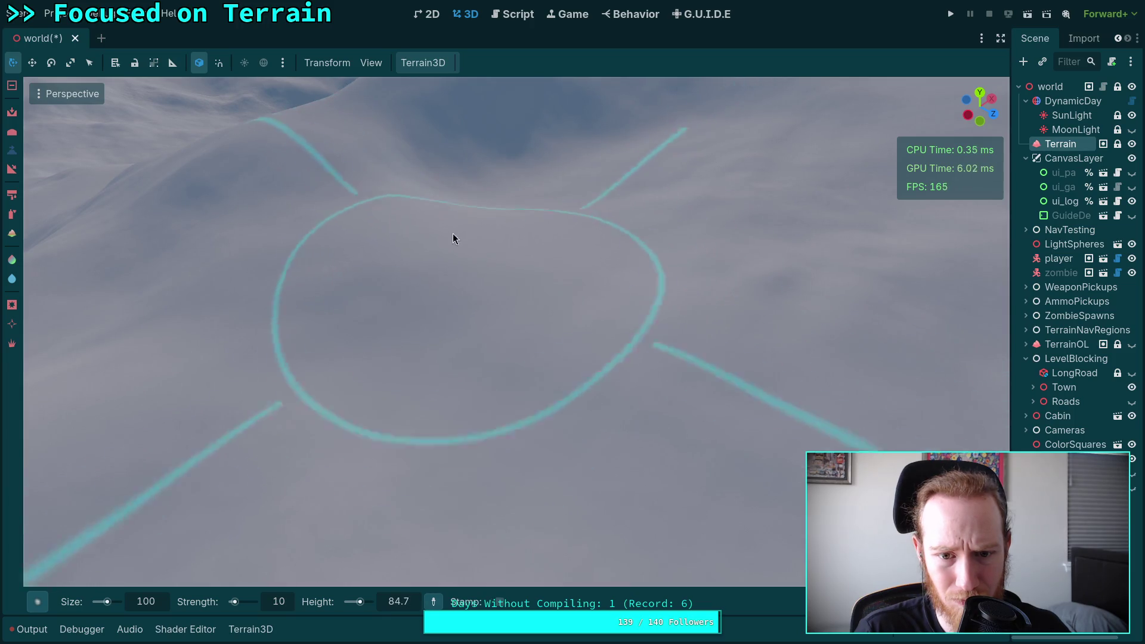
{"action": "right_click", "coordinate": [453, 238]}
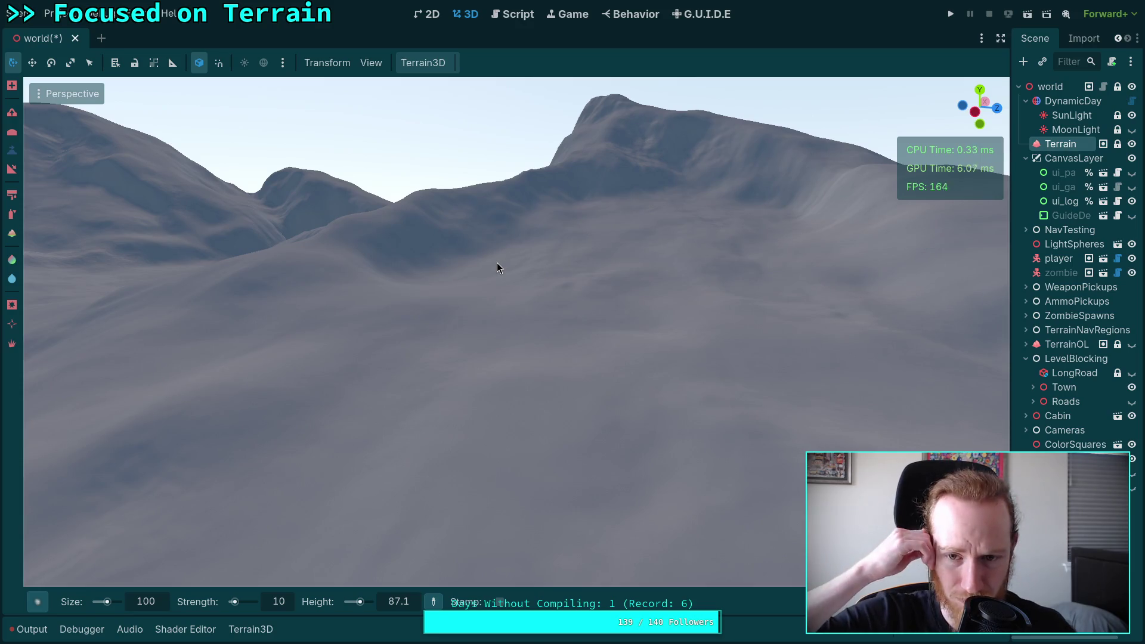
{"action": "left_click_drag", "start_coordinate": [497, 262], "coordinate": [583, 395]}
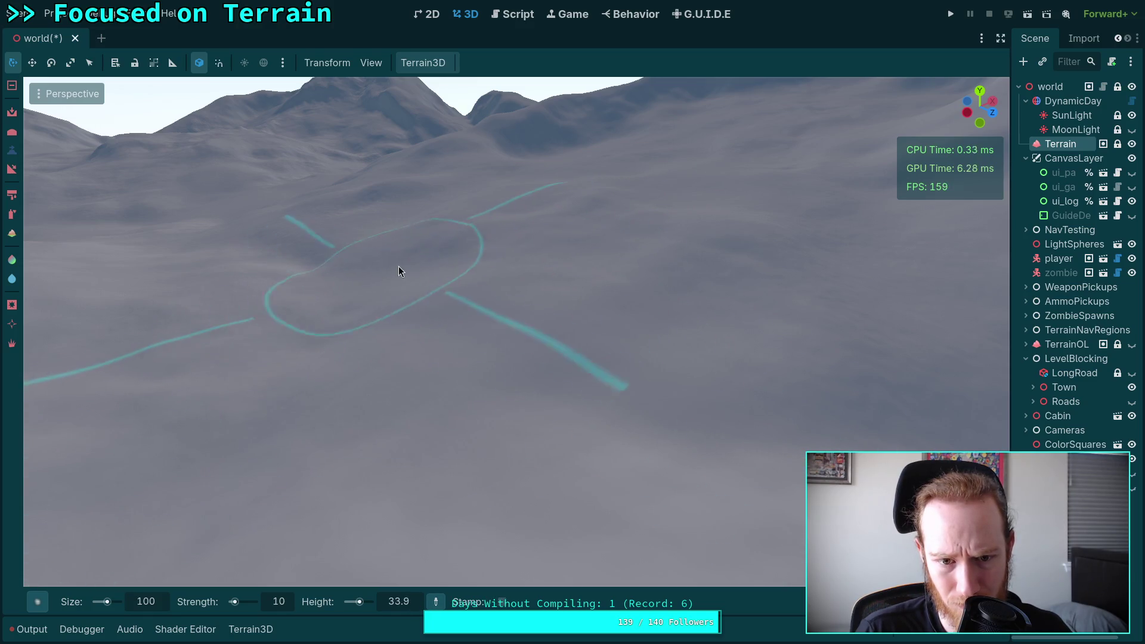
Step: Sculpt the rising slopes below the ridge, lifting the height target to 105.8
{"action": "mouse_move", "coordinate": [398, 266]}
{"action": "left_mouse_down"}
{"action": "mouse_move", "coordinate": [479, 267]}
{"action": "mouse_move", "coordinate": [423, 319]}
{"action": "left_mouse_up"}
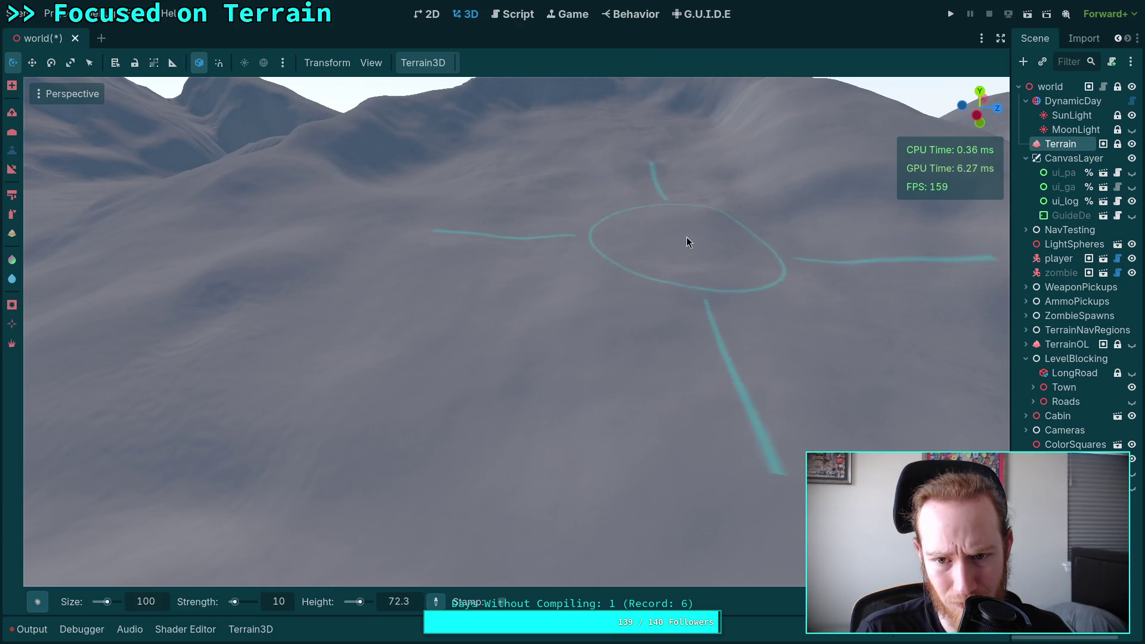
{"action": "mouse_move", "coordinate": [687, 238]}
{"action": "left_mouse_down"}
{"action": "mouse_move", "coordinate": [702, 288]}
{"action": "mouse_move", "coordinate": [523, 266]}
{"action": "mouse_move", "coordinate": [667, 330]}
{"action": "mouse_move", "coordinate": [548, 221]}
{"action": "left_mouse_up"}
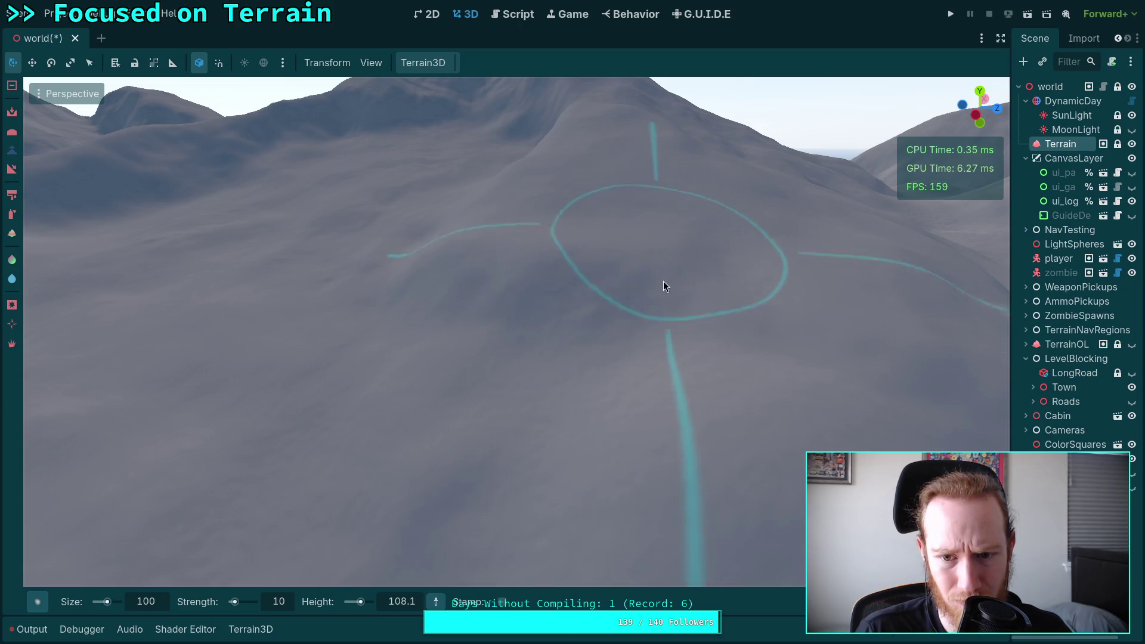
{"action": "left_click_drag", "start_coordinate": [601, 320], "coordinate": [600, 320]}
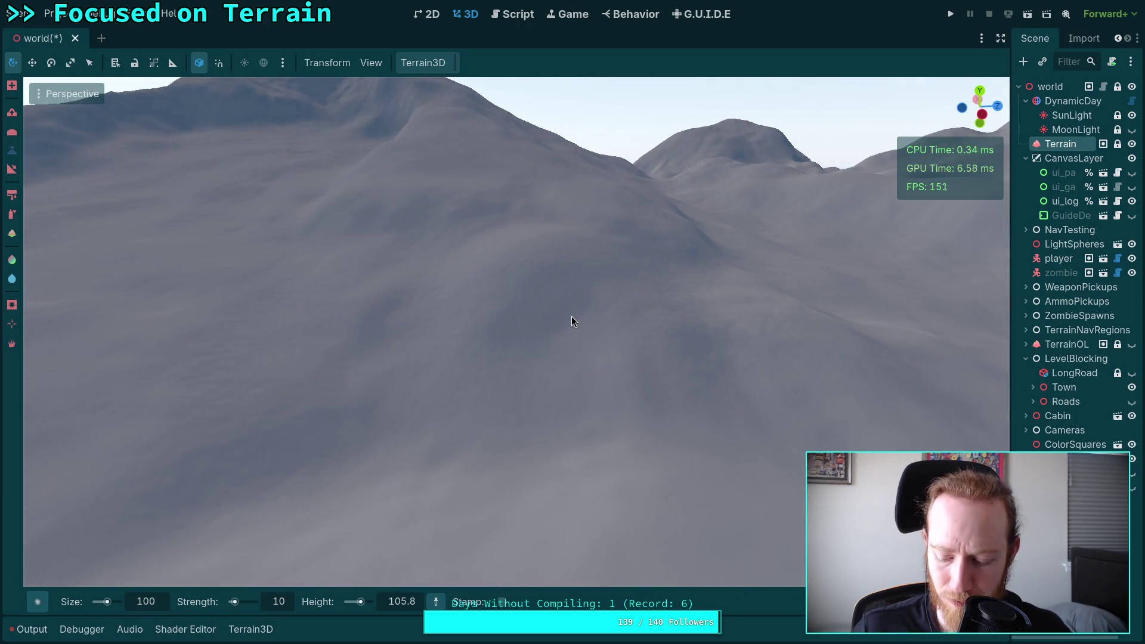
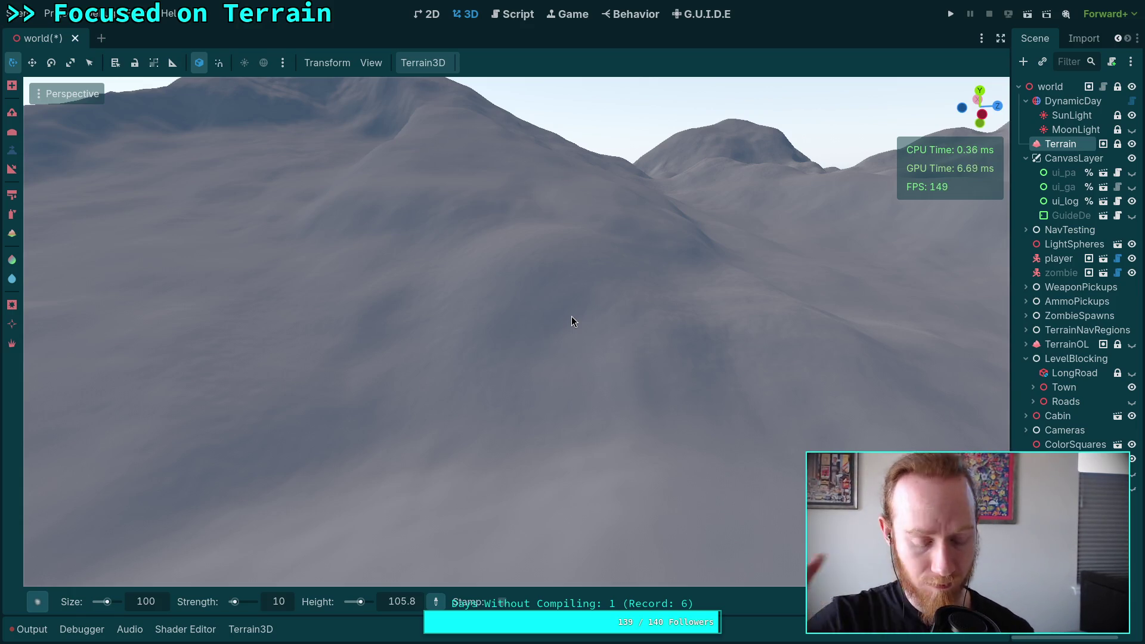
Step: Fly from the lake to the mountain slope, pick its height and sweep the height brush across it
{"action": "right_click", "coordinate": [494, 421]}
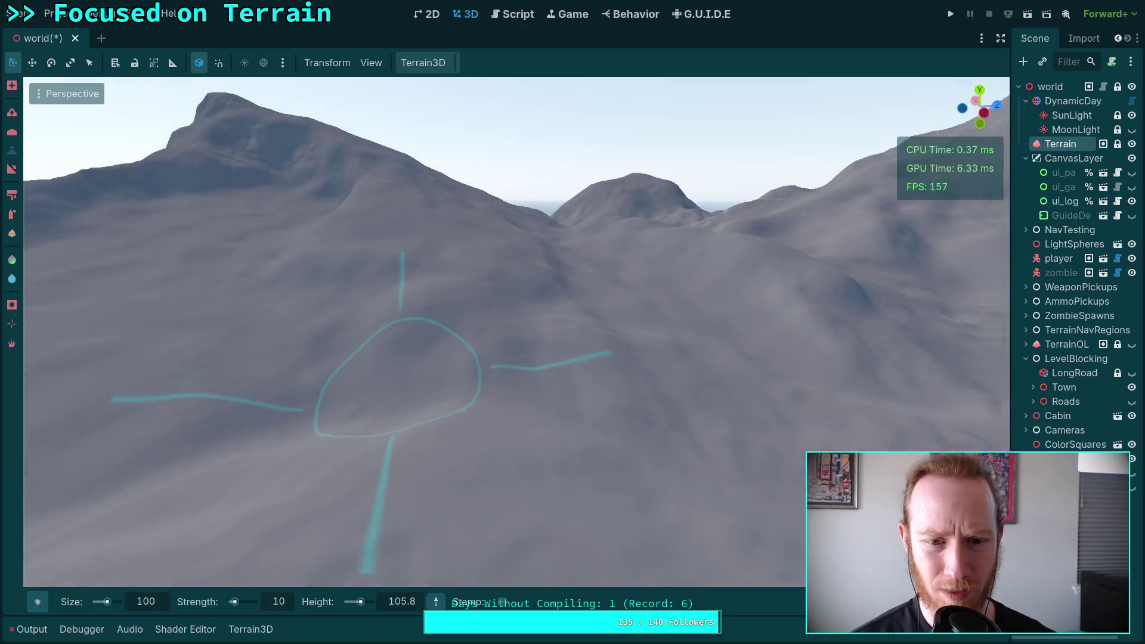
{"action": "key", "text": "s"}
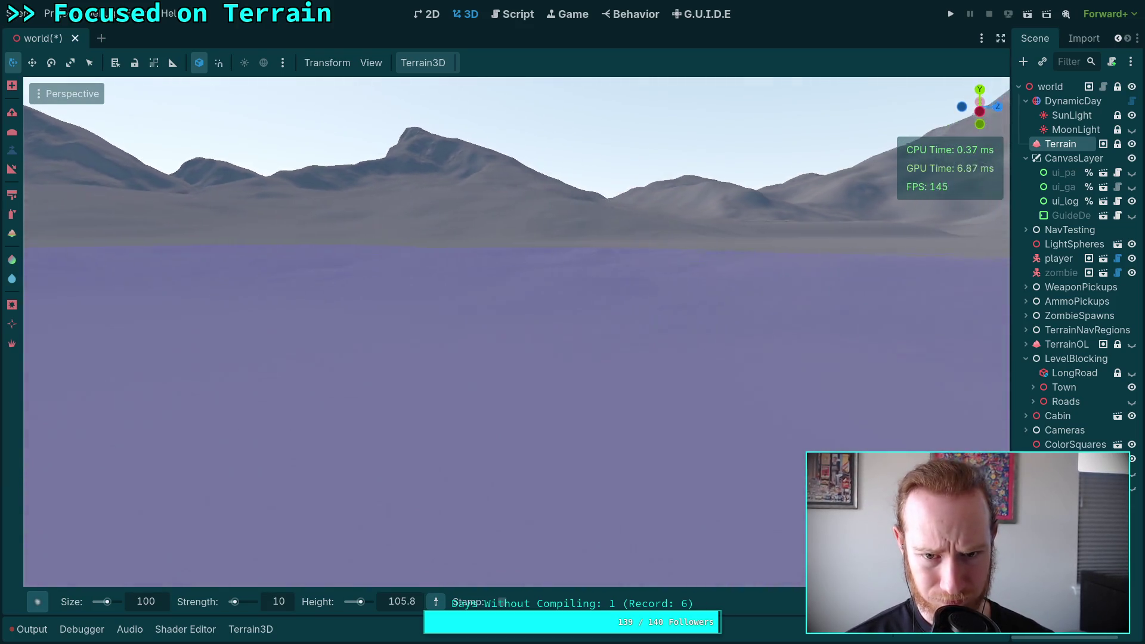
{"action": "key", "text": "w"}
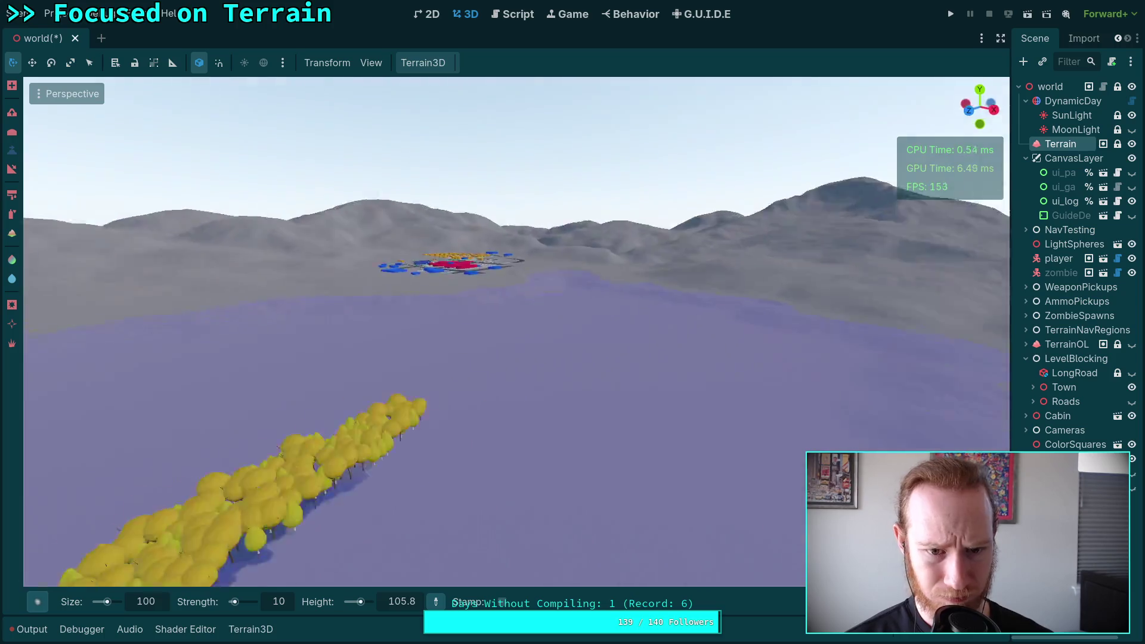
{"action": "key", "text": "s"}
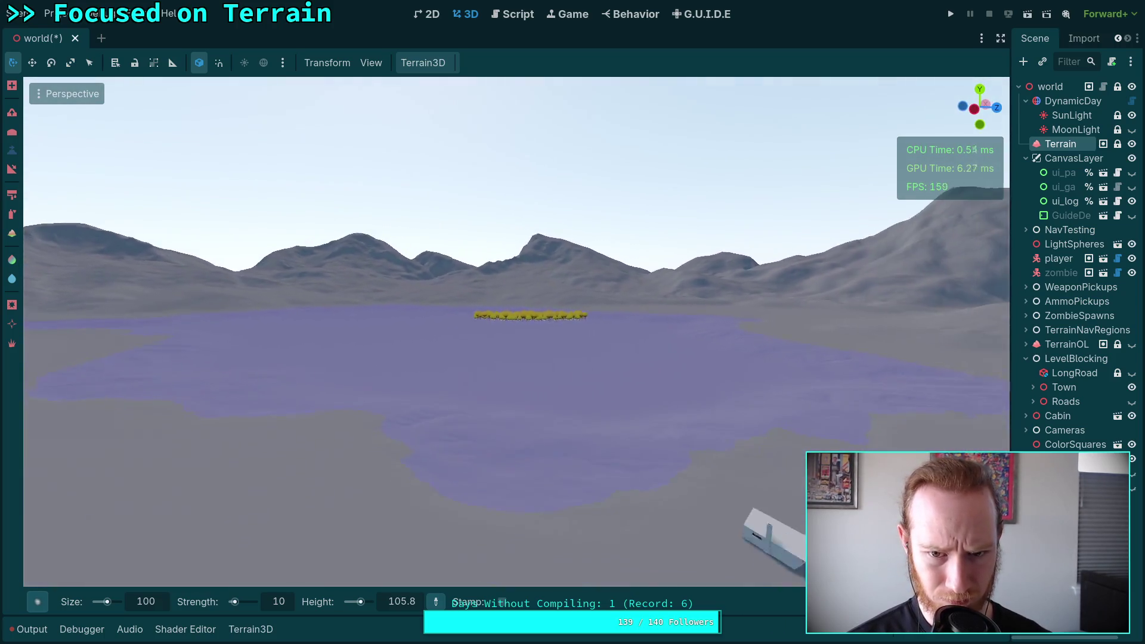
{"action": "key", "text": "w"}
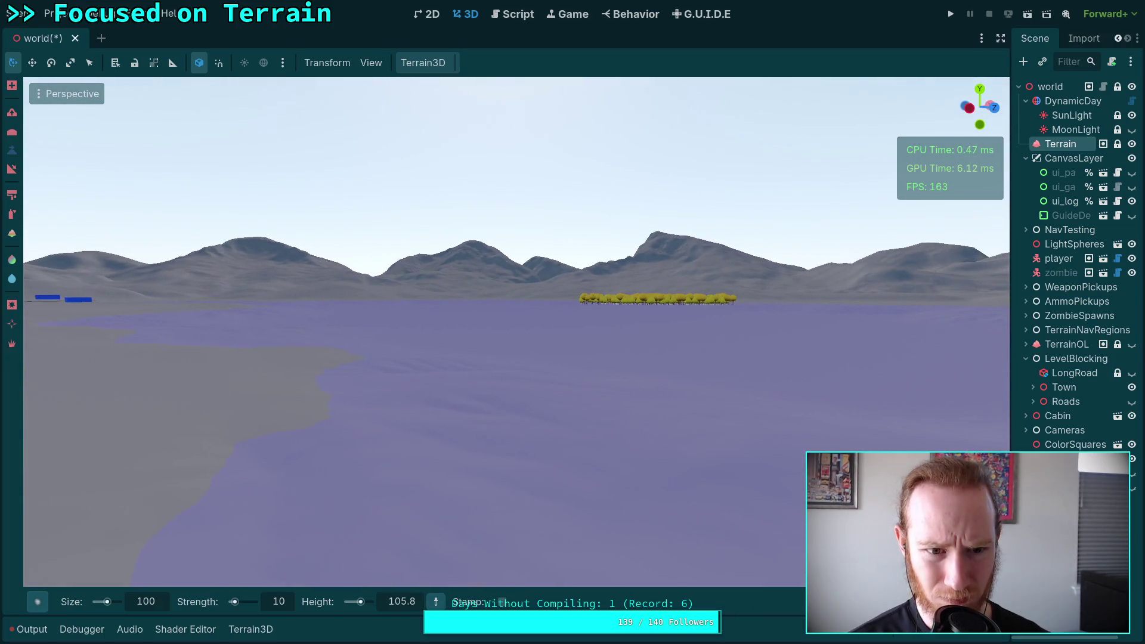
{"action": "key", "text": "w"}
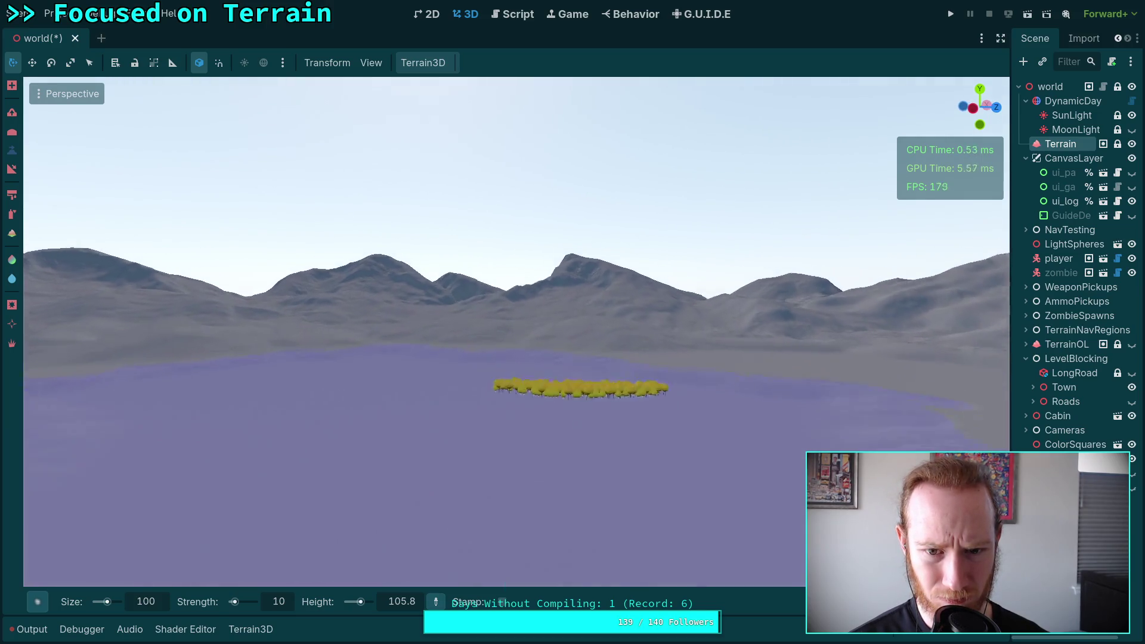
{"action": "key", "text": "w"}
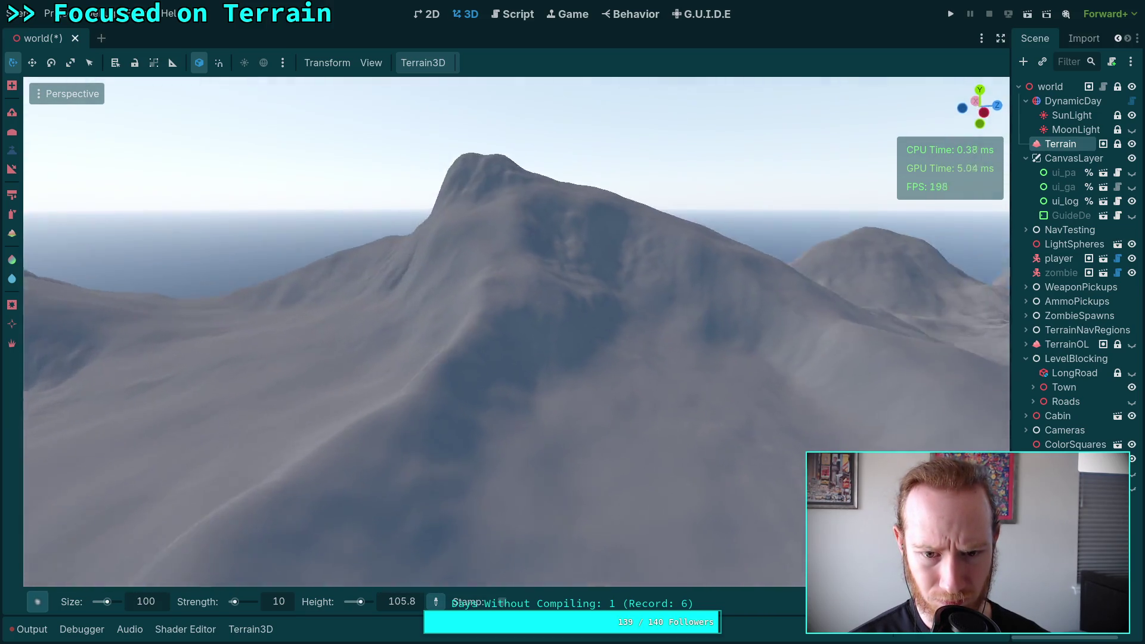
{"action": "key", "text": "s"}
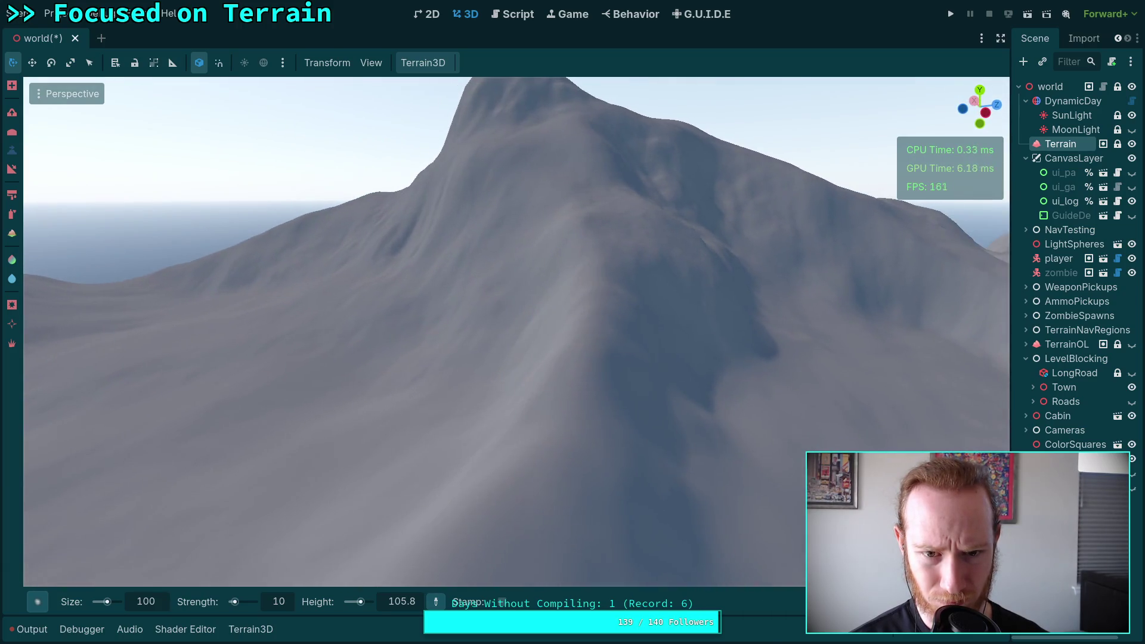
{"action": "key", "text": "w"}
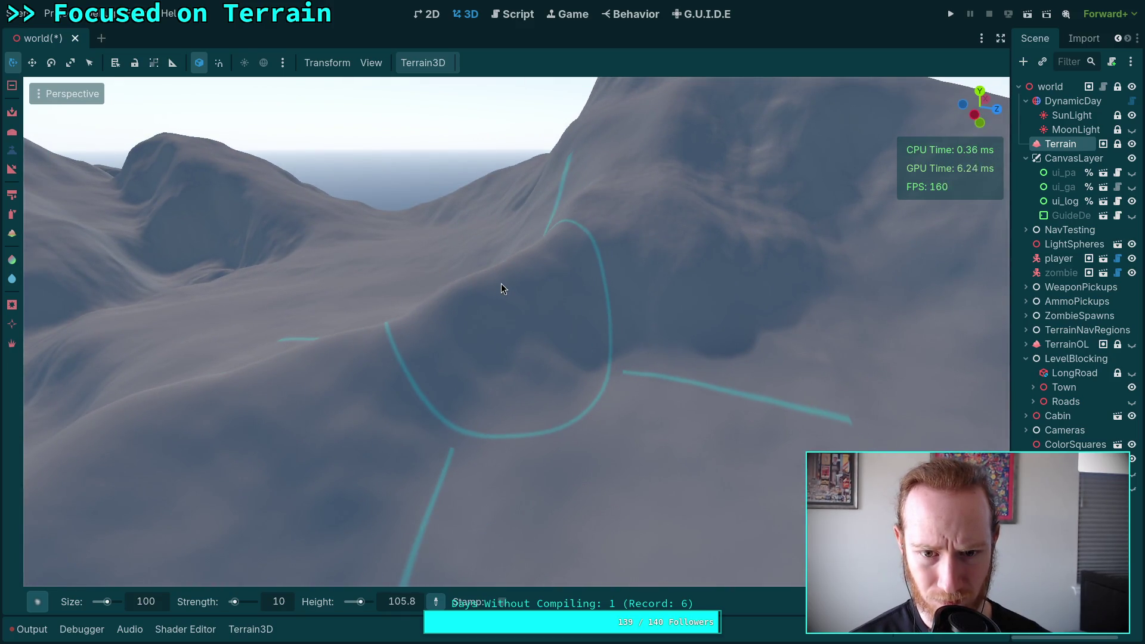
{"action": "left_click", "coordinate": [501, 284], "text": "ctrl"}
{"action": "mouse_move", "coordinate": [586, 337]}
{"action": "left_mouse_down", "text": "ctrl"}
{"action": "mouse_move", "coordinate": [633, 287]}
{"action": "mouse_move", "coordinate": [647, 312]}
{"action": "mouse_move", "coordinate": [588, 355]}
{"action": "mouse_move", "coordinate": [476, 365]}
{"action": "mouse_move", "coordinate": [624, 381]}
{"action": "mouse_move", "coordinate": [469, 408]}
{"action": "left_mouse_up", "text": "ctrl"}
Step: Run the height brush down the slope and reframe the view closer to it
{"action": "key", "text": "s"}
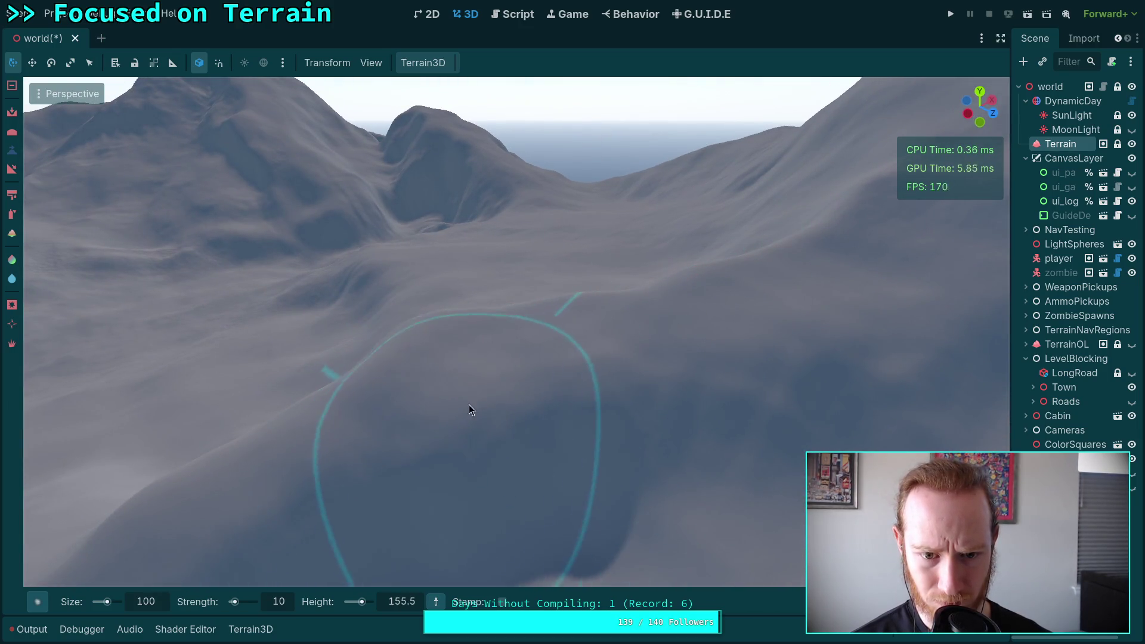
{"action": "key", "text": "w"}
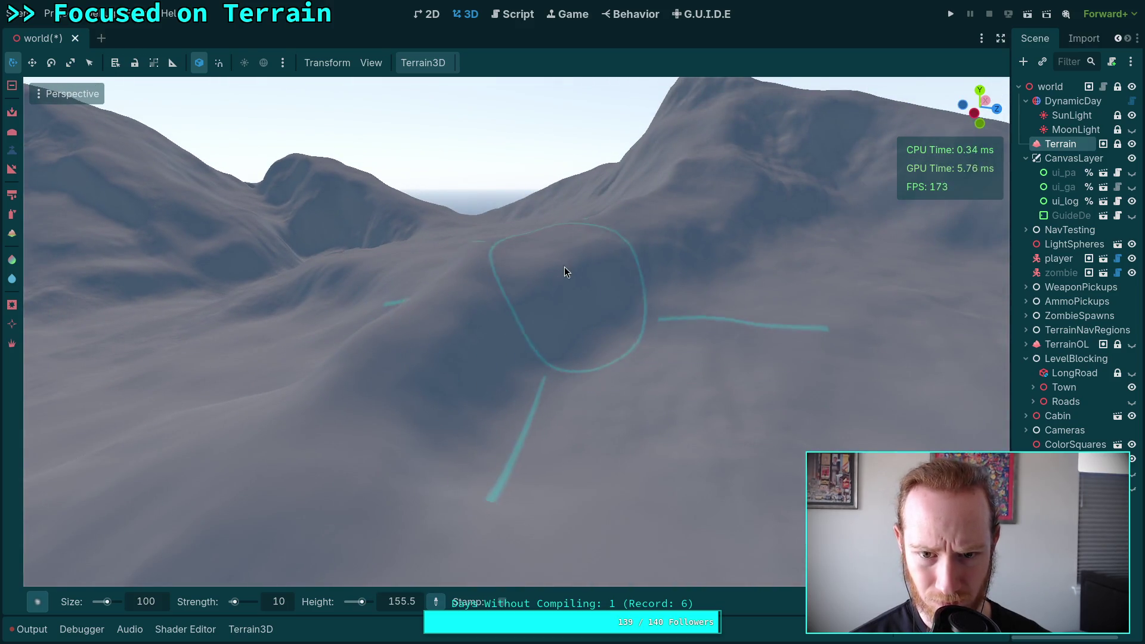
{"action": "mouse_move", "coordinate": [565, 267]}
{"action": "left_mouse_down", "text": "ctrl"}
{"action": "mouse_move", "coordinate": [572, 325]}
{"action": "mouse_move", "coordinate": [552, 354]}
{"action": "mouse_move", "coordinate": [443, 373]}
{"action": "mouse_move", "coordinate": [514, 366]}
{"action": "mouse_move", "coordinate": [509, 385]}
{"action": "mouse_move", "coordinate": [576, 320]}
{"action": "mouse_move", "coordinate": [539, 294]}
{"action": "mouse_move", "coordinate": [511, 315]}
{"action": "mouse_move", "coordinate": [545, 321]}
{"action": "mouse_move", "coordinate": [605, 281]}
{"action": "mouse_move", "coordinate": [725, 244]}
{"action": "left_mouse_up", "text": "ctrl"}
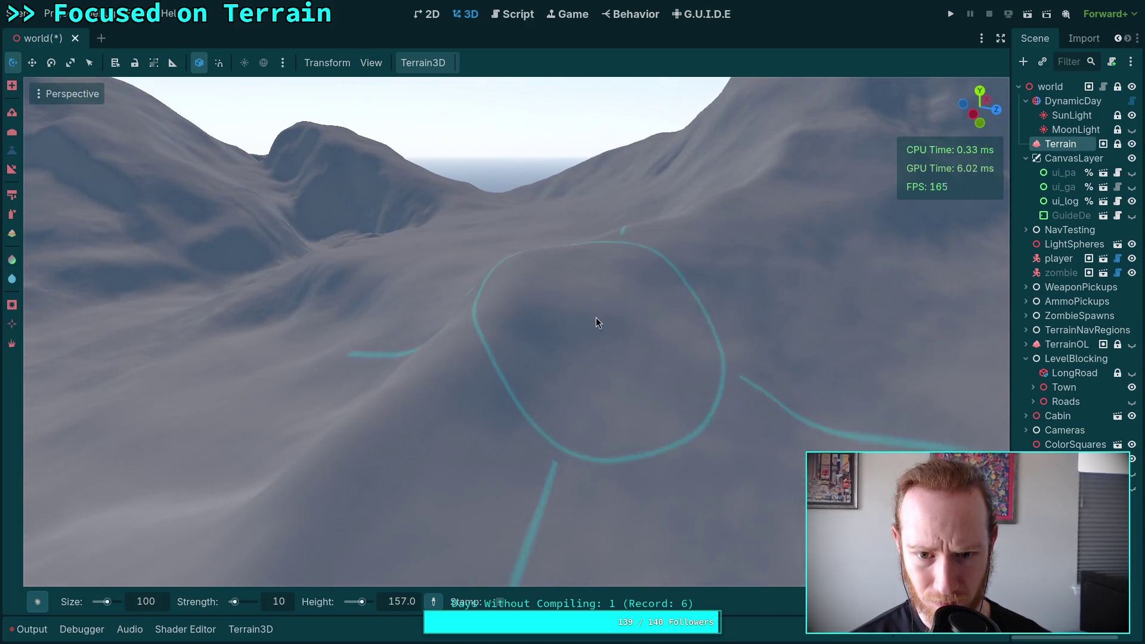
{"action": "mouse_move", "coordinate": [597, 318]}
{"action": "left_mouse_down", "text": "ctrl"}
{"action": "mouse_move", "coordinate": [554, 353]}
{"action": "mouse_move", "coordinate": [631, 370]}
{"action": "left_mouse_up", "text": "ctrl"}
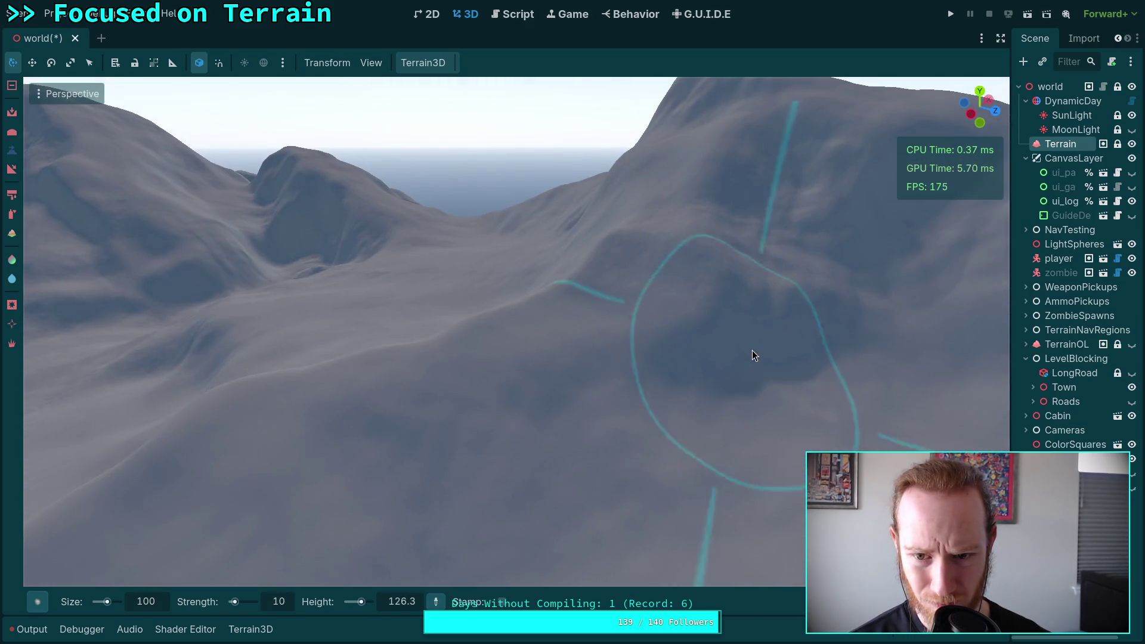
{"action": "mouse_move", "coordinate": [754, 356]}
{"action": "left_mouse_down", "text": "ctrl"}
{"action": "mouse_move", "coordinate": [716, 378]}
{"action": "mouse_move", "coordinate": [686, 368]}
{"action": "left_mouse_up", "text": "ctrl"}
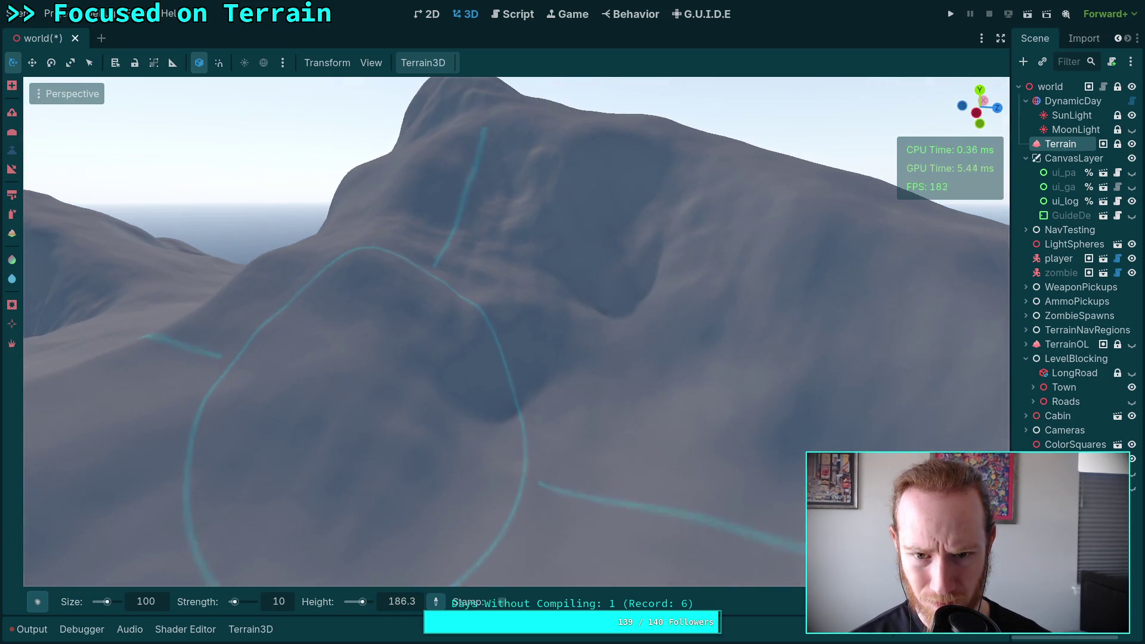
{"action": "mouse_move", "coordinate": [432, 308]}
{"action": "left_mouse_down", "text": "ctrl"}
{"action": "mouse_move", "coordinate": [509, 314]}
{"action": "mouse_move", "coordinate": [494, 362]}
{"action": "mouse_move", "coordinate": [550, 358]}
{"action": "mouse_move", "coordinate": [595, 395]}
{"action": "left_mouse_up", "text": "ctrl"}
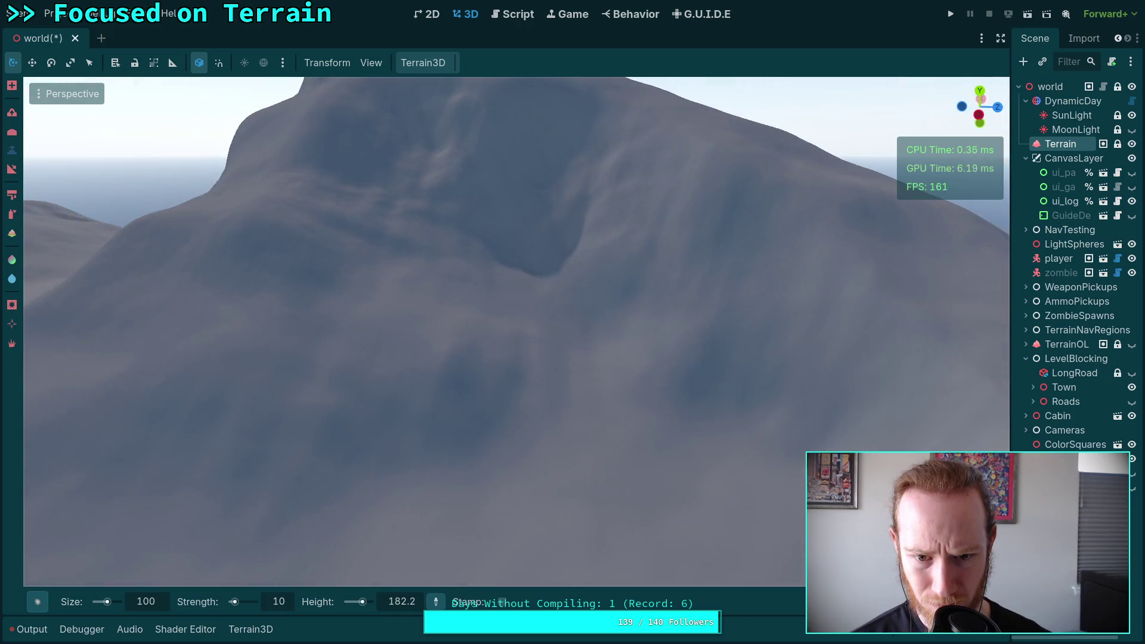
Step: Orbit low over the slope and select the Slope tool, keeping size 100 and strength 10
{"action": "scroll", "coordinate": [407, 250], "scroll_direction": "up", "scroll_amount": 3}
{"action": "scroll", "coordinate": [532, 278], "scroll_direction": "down", "scroll_amount": 5}
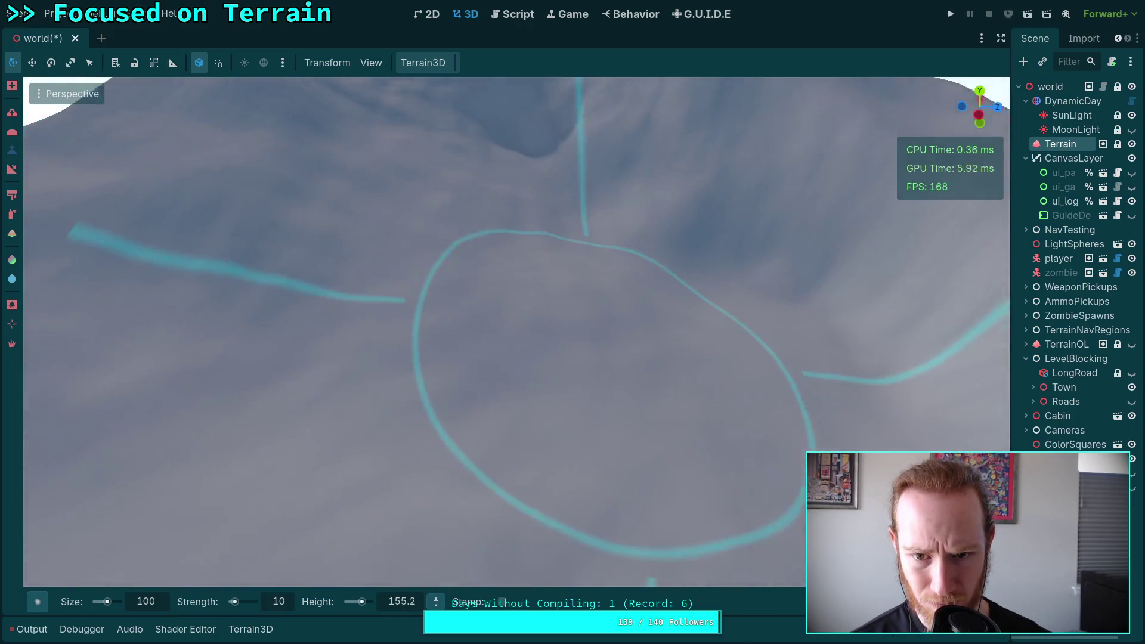
{"action": "mouse_move", "coordinate": [656, 288]}
{"action": "left_mouse_down"}
{"action": "mouse_move", "coordinate": [592, 303]}
{"action": "mouse_move", "coordinate": [665, 314]}
{"action": "mouse_move", "coordinate": [711, 258]}
{"action": "mouse_move", "coordinate": [674, 279]}
{"action": "mouse_move", "coordinate": [634, 241]}
{"action": "mouse_move", "coordinate": [579, 217]}
{"action": "mouse_move", "coordinate": [600, 283]}
{"action": "mouse_move", "coordinate": [537, 212]}
{"action": "mouse_move", "coordinate": [493, 244]}
{"action": "mouse_move", "coordinate": [575, 326]}
{"action": "mouse_move", "coordinate": [557, 297]}
{"action": "mouse_move", "coordinate": [672, 323]}
{"action": "mouse_move", "coordinate": [683, 349]}
{"action": "left_mouse_up"}
{"action": "mouse_move", "coordinate": [531, 299]}
{"action": "left_mouse_down"}
{"action": "mouse_move", "coordinate": [547, 299]}
{"action": "mouse_move", "coordinate": [511, 369]}
{"action": "mouse_move", "coordinate": [477, 508]}
{"action": "mouse_move", "coordinate": [504, 384]}
{"action": "mouse_move", "coordinate": [466, 215]}
{"action": "left_mouse_up"}
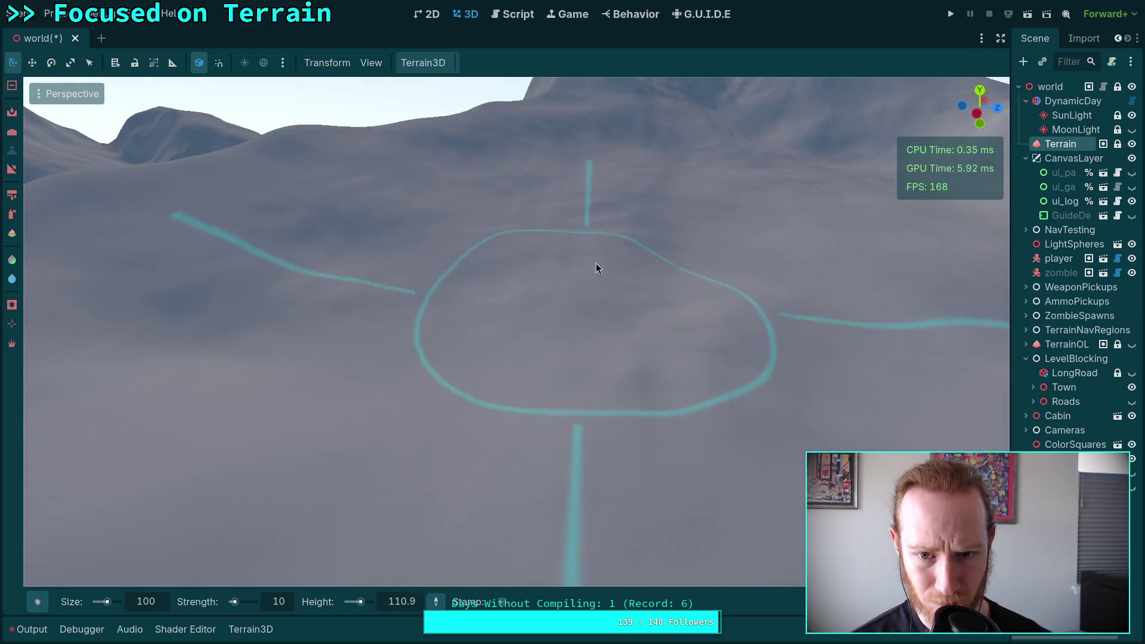
{"action": "scroll", "coordinate": [638, 295], "scroll_direction": "down", "scroll_amount": 3}
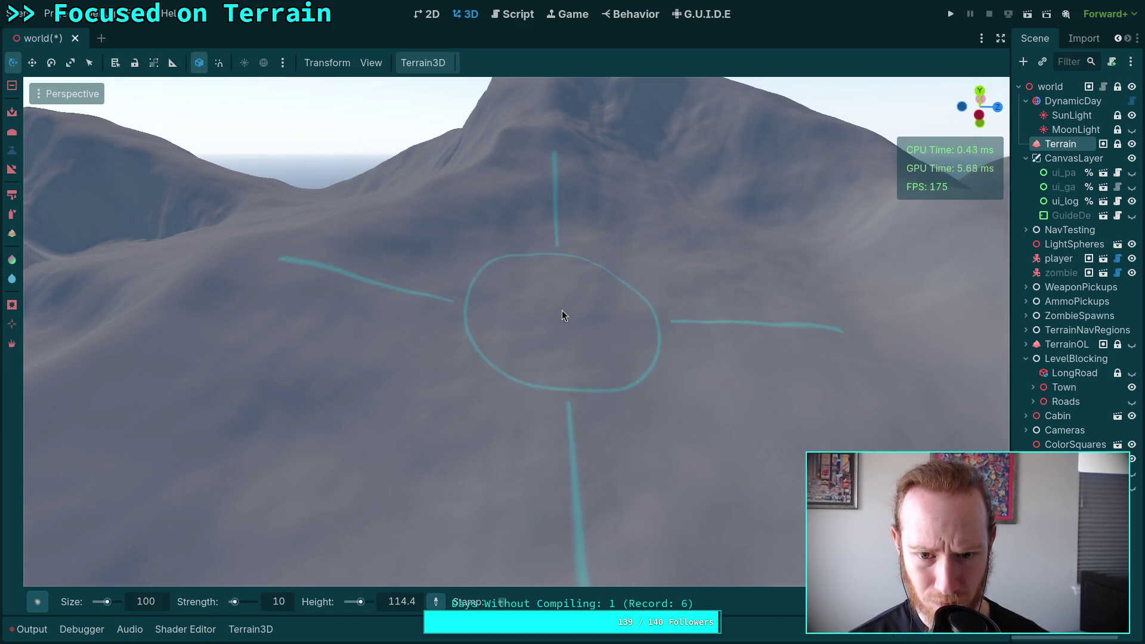
{"action": "scroll", "coordinate": [620, 348], "scroll_direction": "down", "scroll_amount": 3}
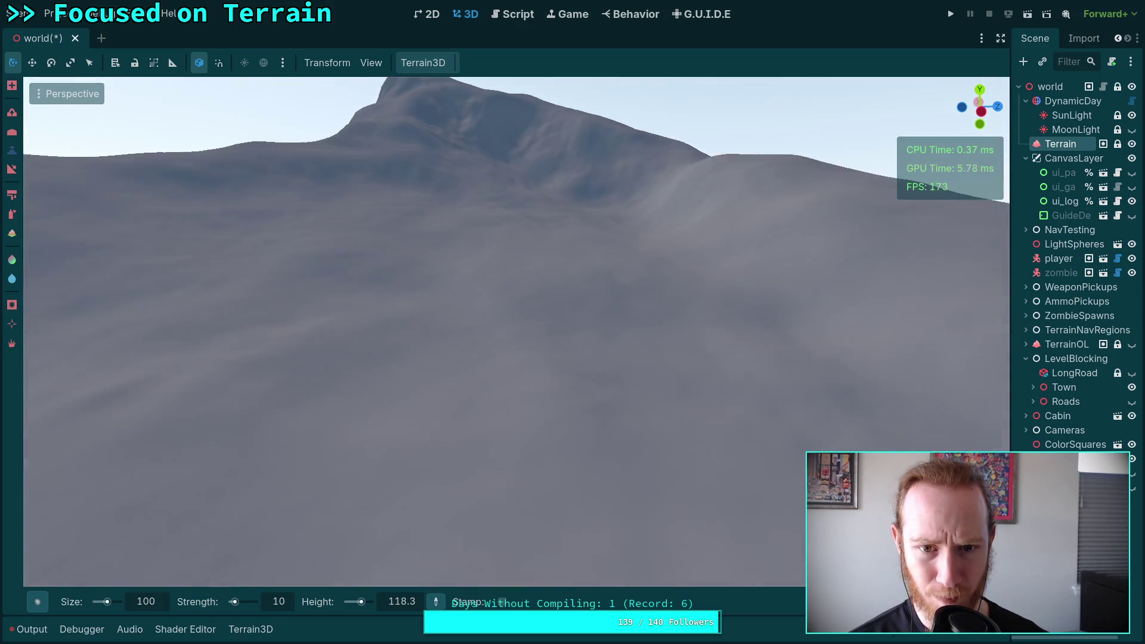
{"action": "left_click", "coordinate": [13, 170]}
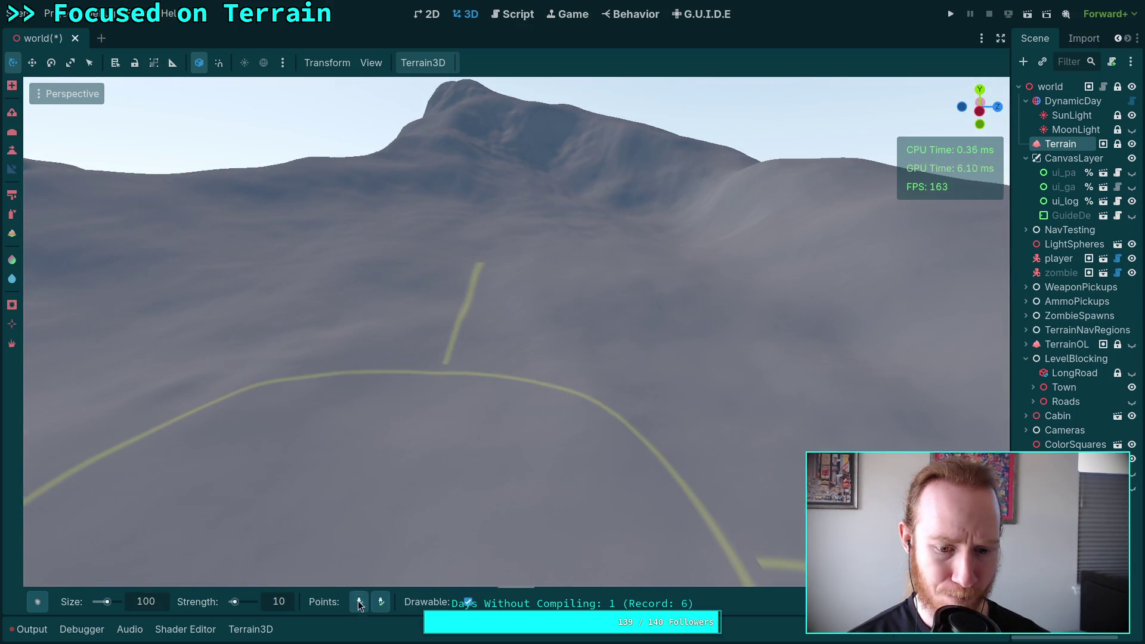
Step: Preview the slope tool's guide lines, then go back to the Height brush
{"action": "scroll", "coordinate": [365, 583], "scroll_direction": "up", "scroll_amount": 3}
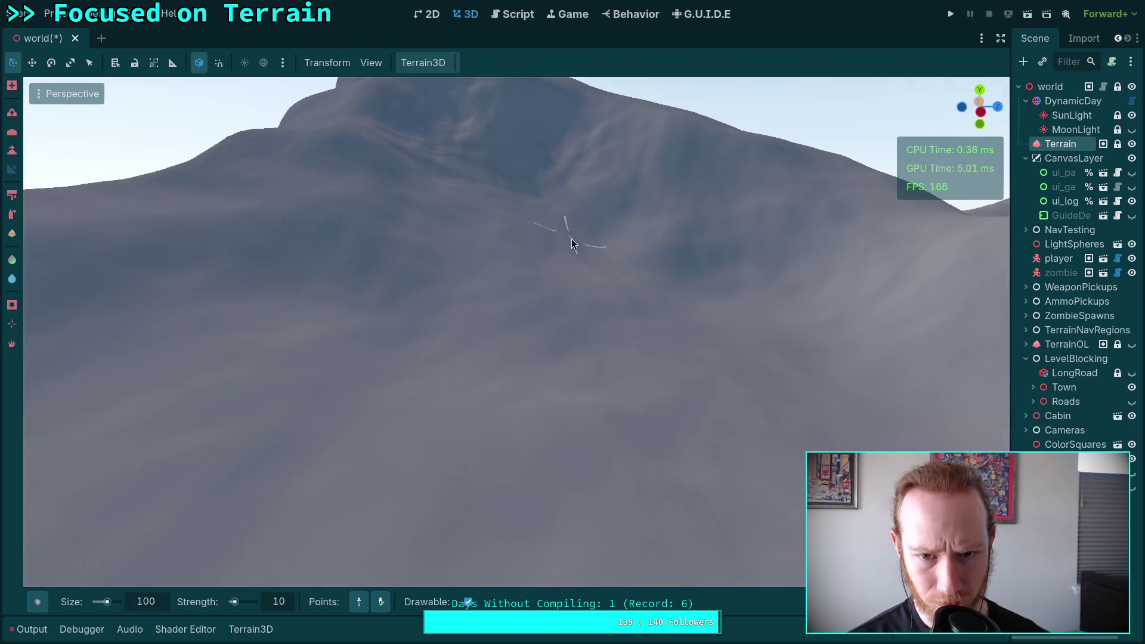
{"action": "key", "text": "n"}
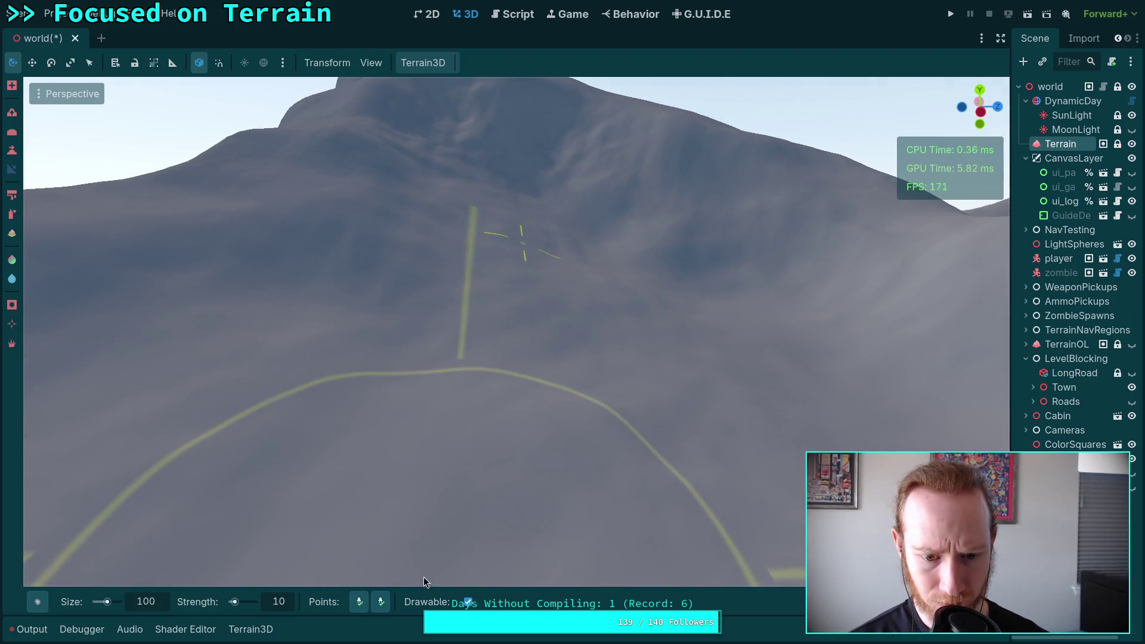
{"action": "scroll", "coordinate": [423, 577], "scroll_direction": "down", "scroll_amount": 5}
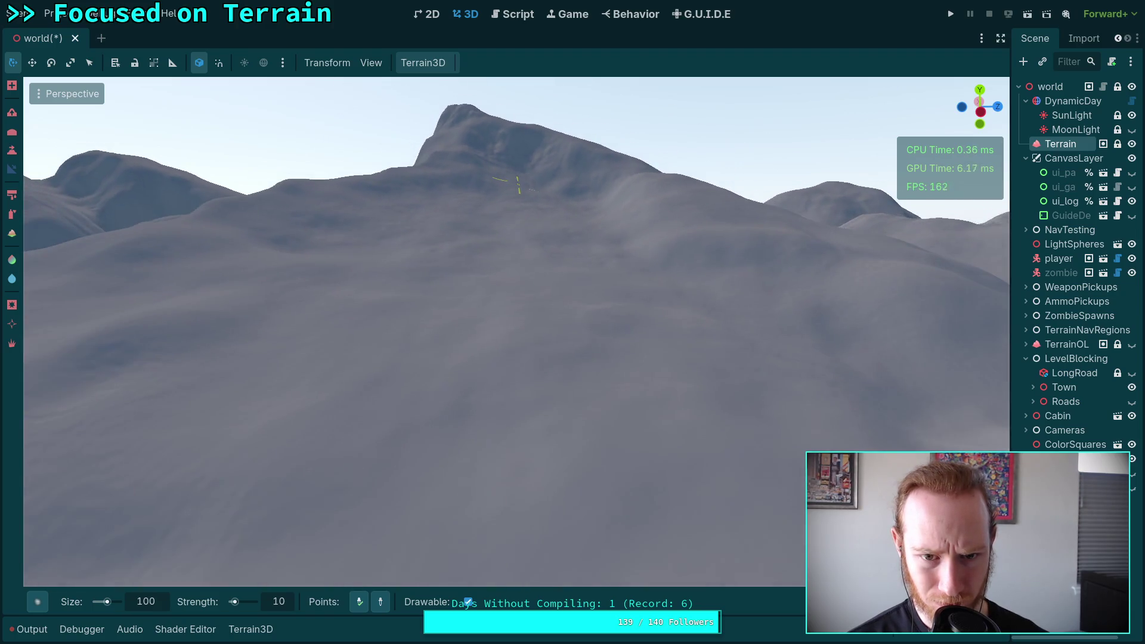
{"action": "scroll", "coordinate": [499, 407], "scroll_direction": "up", "scroll_amount": 3}
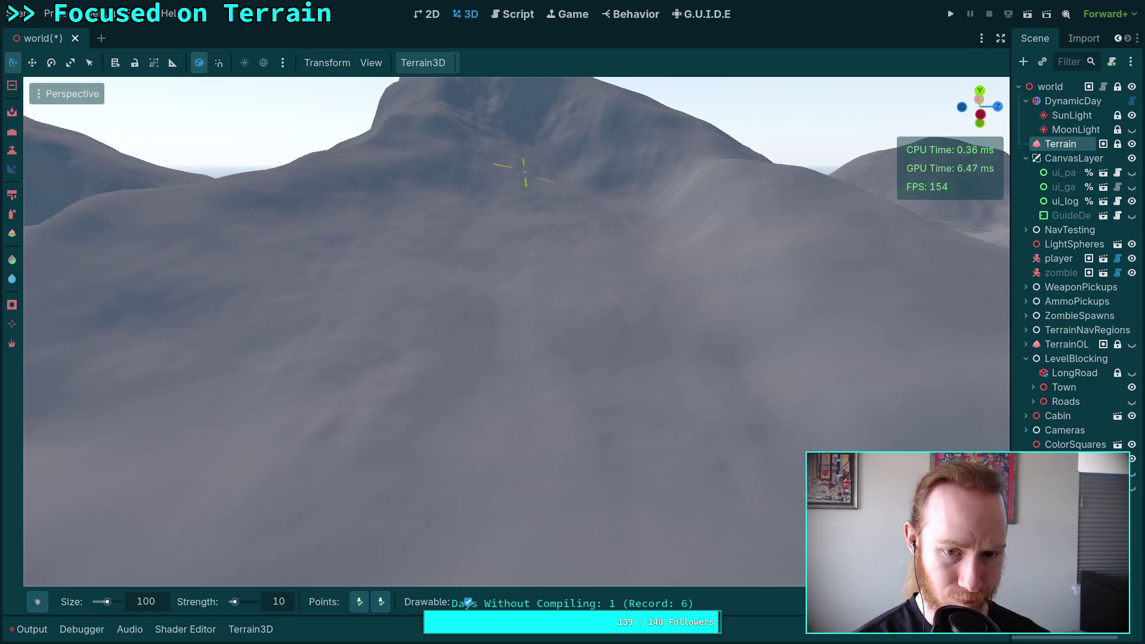
{"action": "left_click", "coordinate": [11, 149]}
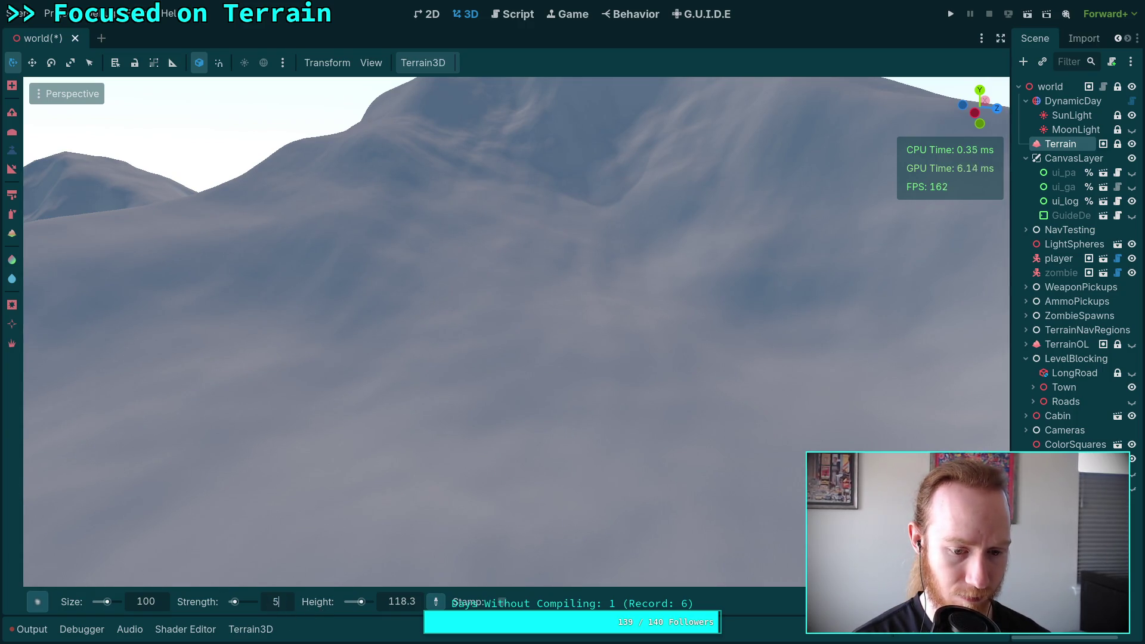
Step: Set the height brush strength to 5 and size to 40
{"action": "key", "text": "BackSpace"}
{"action": "type", "text": "5"}
{"action": "key", "text": "Return"}
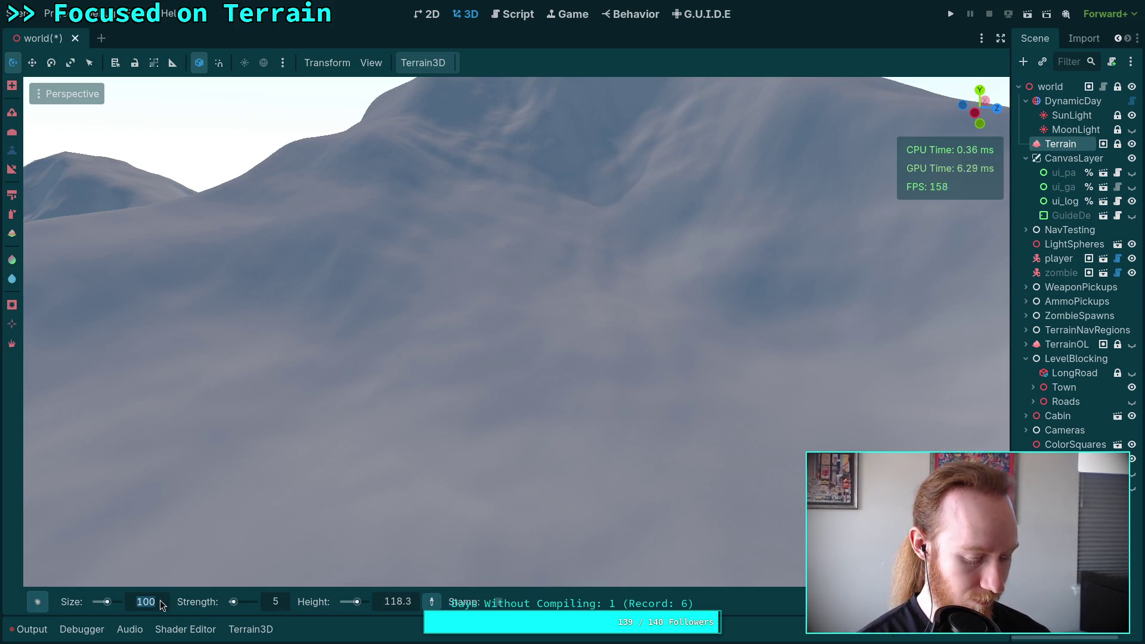
{"action": "type", "text": "40"}
{"action": "key", "text": "Return"}
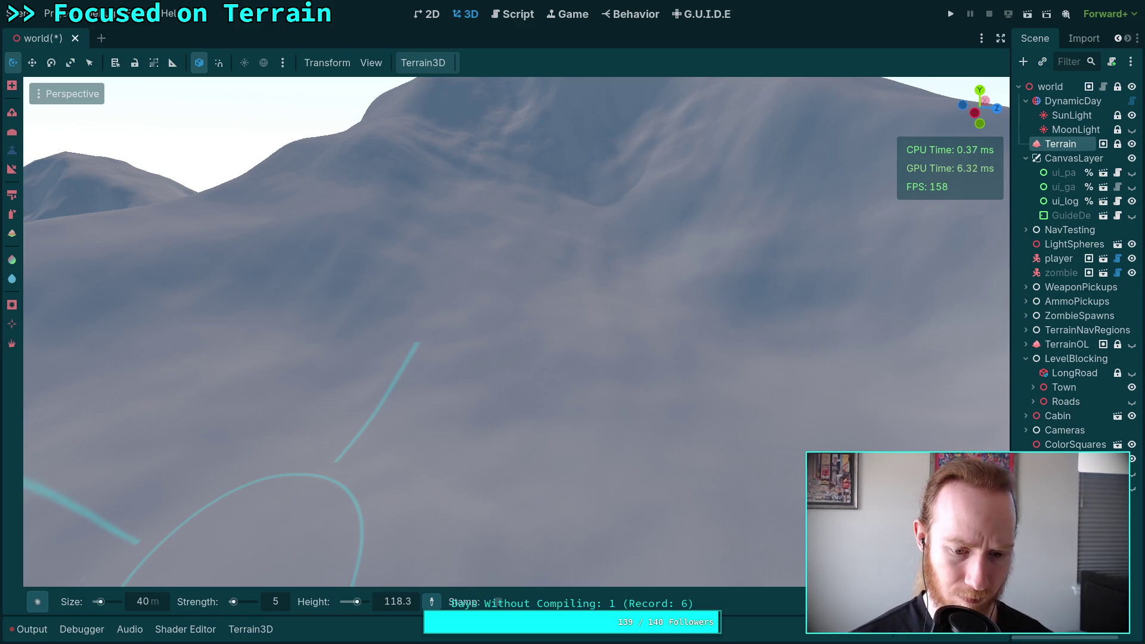
Step: Pick the terrain height near the mountain and lower brush strength to 1
{"action": "left_click_drag", "start_coordinate": [461, 343], "coordinate": [461, 345]}
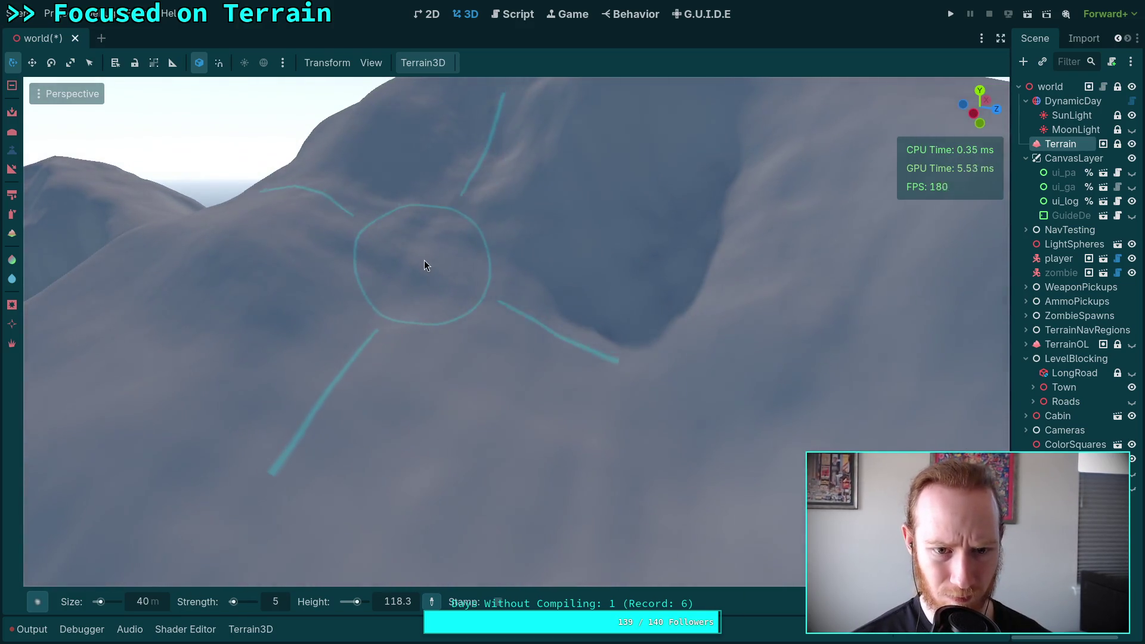
{"action": "left_click", "coordinate": [409, 285]}
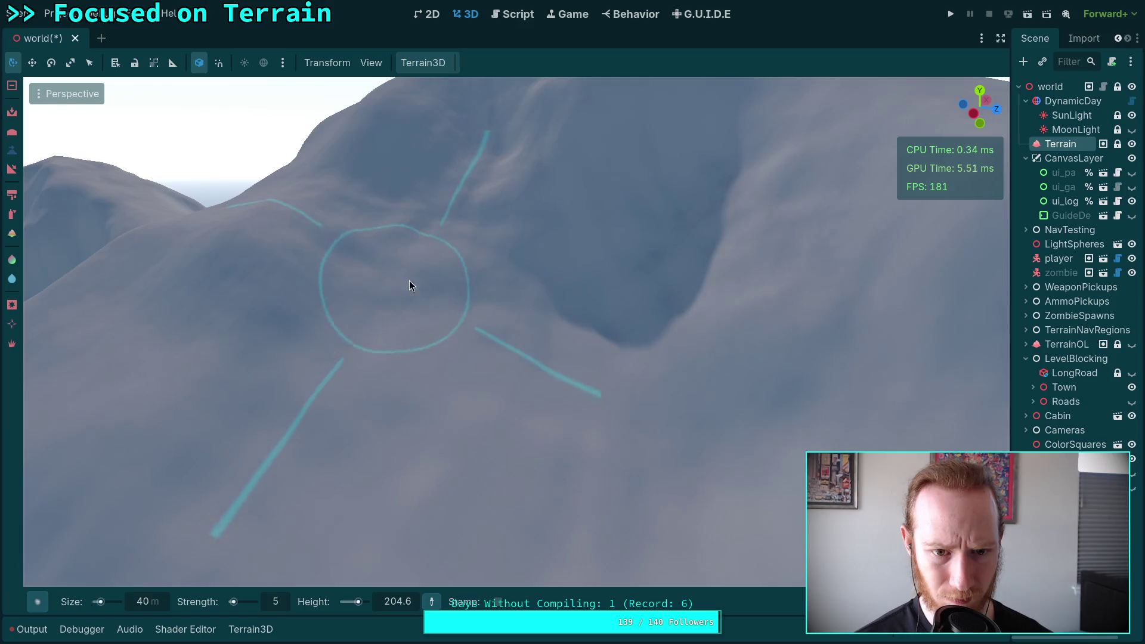
{"action": "scroll", "coordinate": [598, 336], "scroll_direction": "up", "scroll_amount": 5}
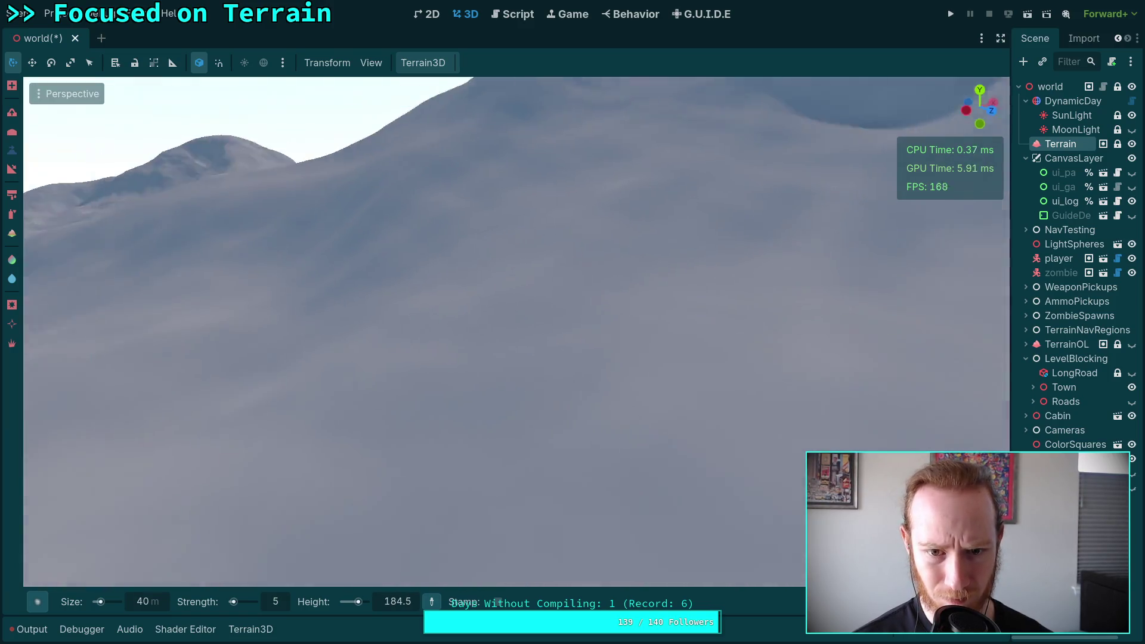
{"action": "scroll", "coordinate": [484, 241], "scroll_direction": "down", "scroll_amount": 5}
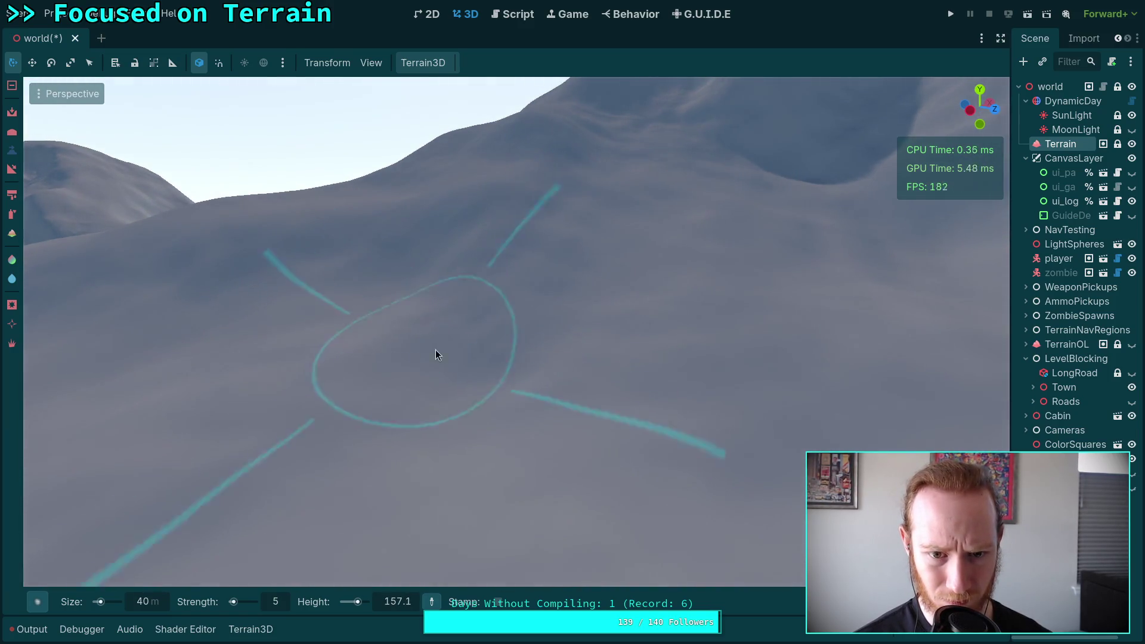
{"action": "scroll", "coordinate": [499, 358], "scroll_direction": "up", "scroll_amount": 3}
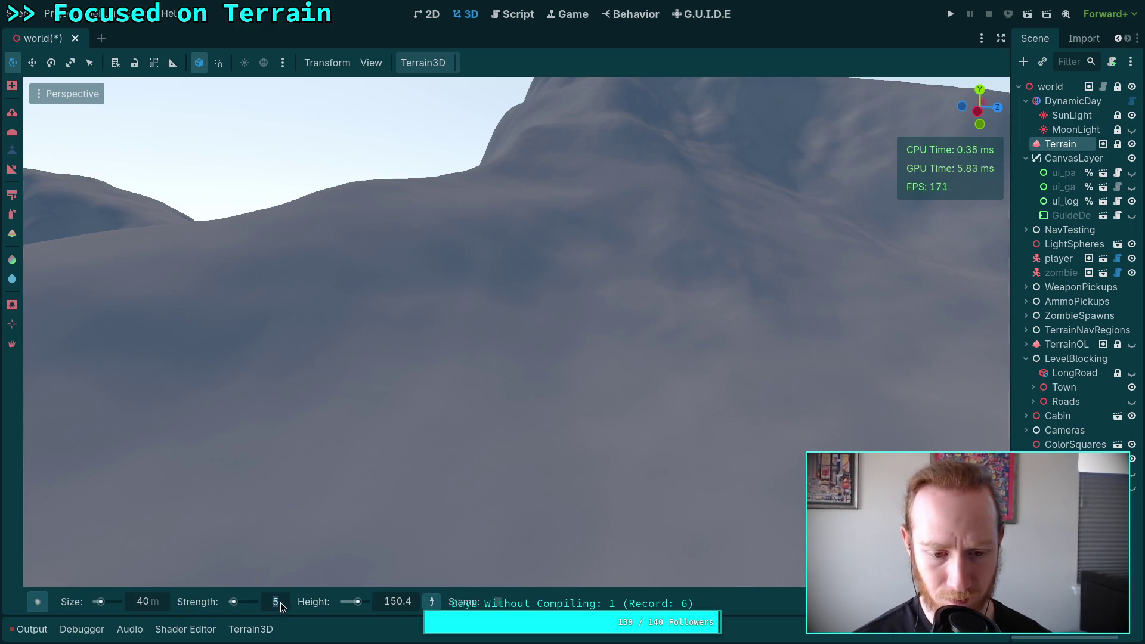
{"action": "left_click_drag", "start_coordinate": [280, 602], "coordinate": [256, 602]}
{"action": "right_click", "coordinate": [599, 385]}
{"action": "left_click", "coordinate": [144, 604]}
{"action": "type", "text": "70"}
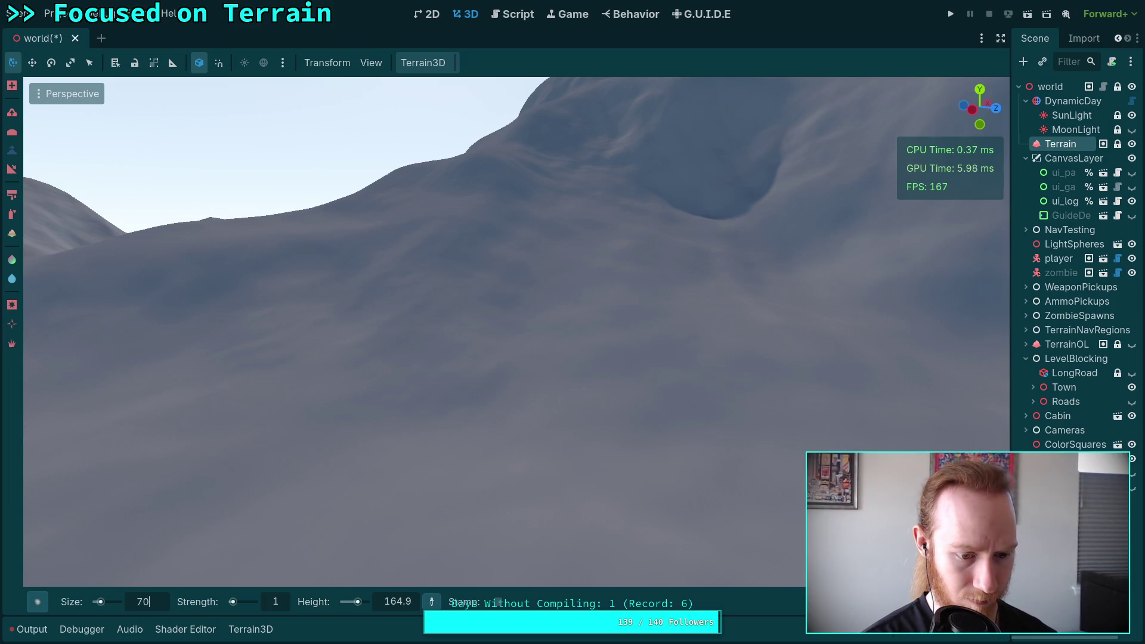
Step: Confirm brush size 70 and frame a nearer slope below the mountain ridge
{"action": "key", "text": "Return"}
{"action": "scroll", "coordinate": [480, 348], "scroll_direction": "down", "scroll_amount": 5}
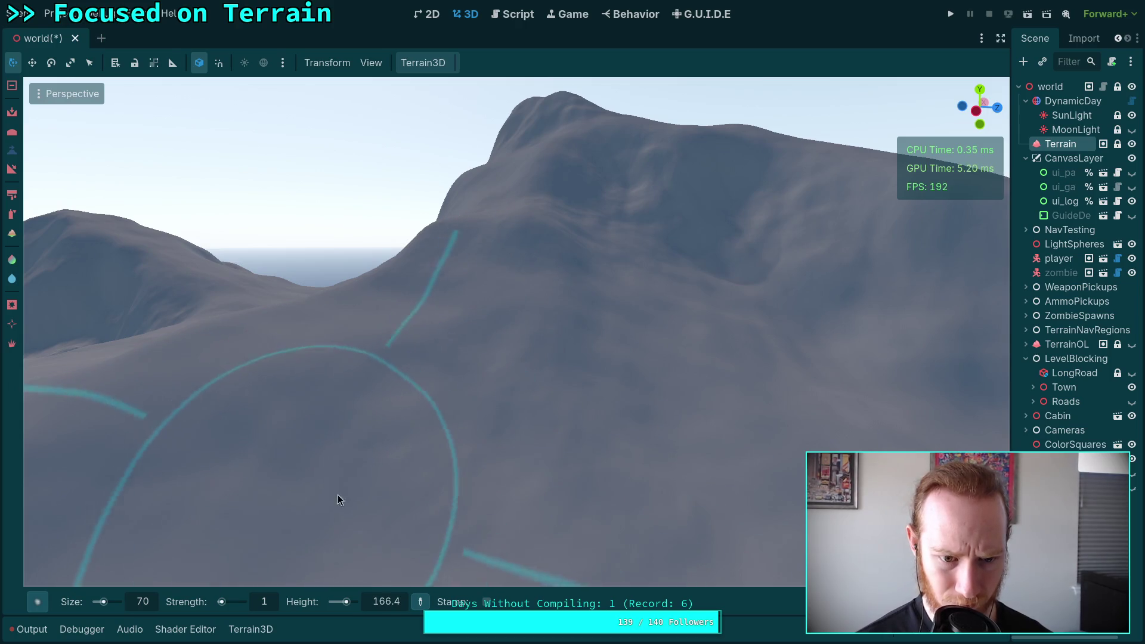
{"action": "left_click_drag", "start_coordinate": [575, 431], "coordinate": [490, 246]}
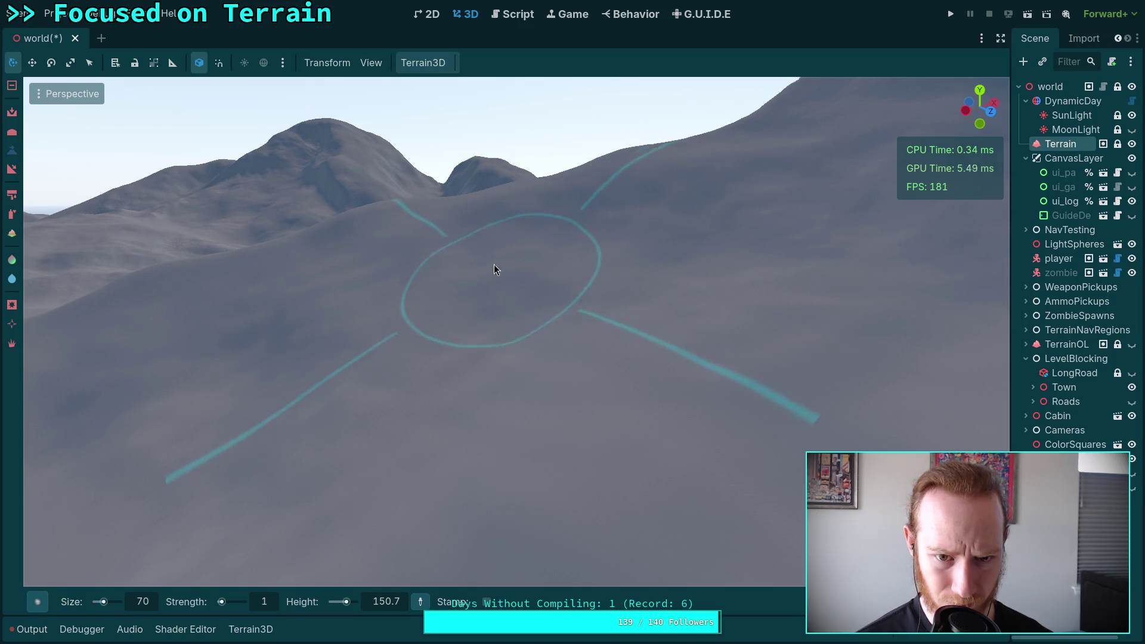
{"action": "mouse_move", "coordinate": [466, 377]}
{"action": "left_mouse_down"}
{"action": "mouse_move", "coordinate": [499, 233]}
{"action": "mouse_move", "coordinate": [498, 312]}
{"action": "left_mouse_up"}
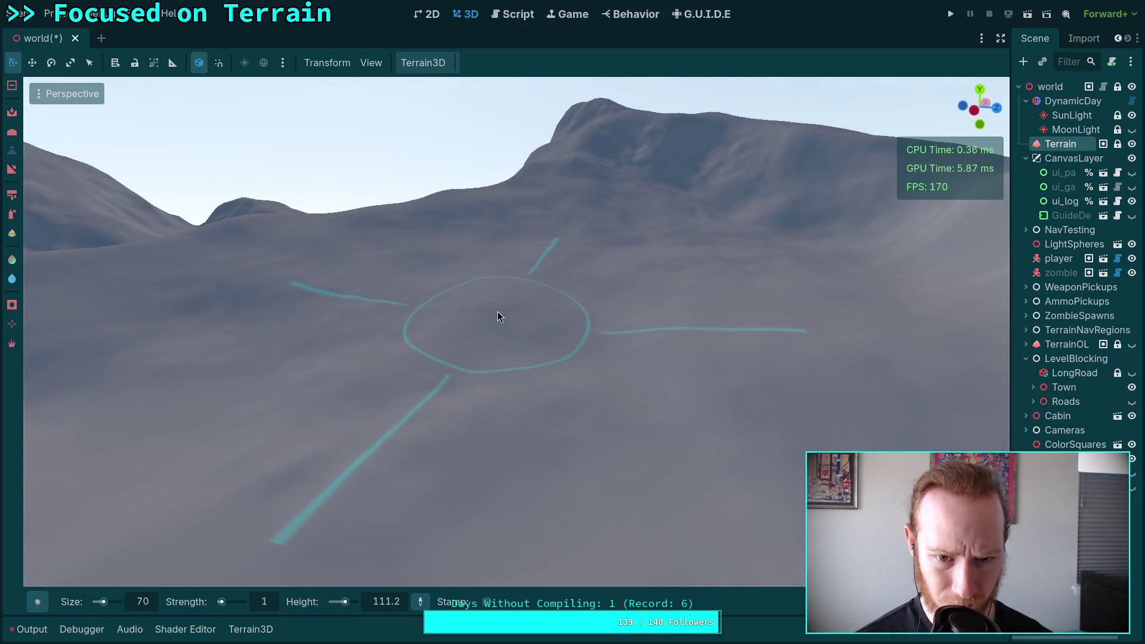
{"action": "scroll", "coordinate": [554, 296], "scroll_direction": "up", "scroll_amount": 5}
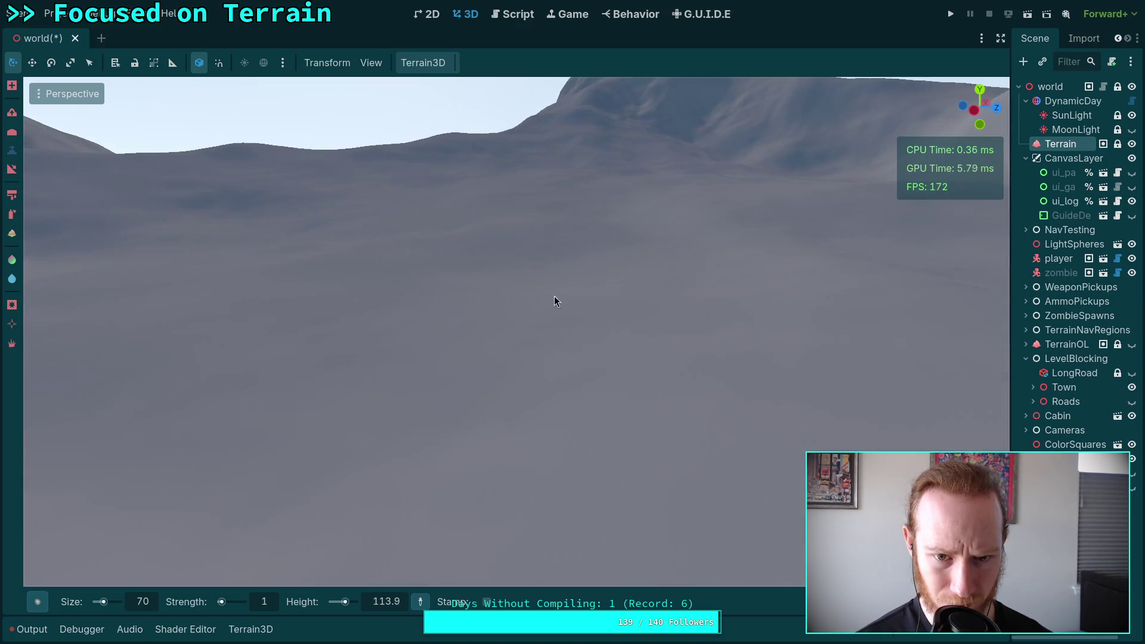
{"action": "left_click_drag", "start_coordinate": [522, 283], "coordinate": [484, 287]}
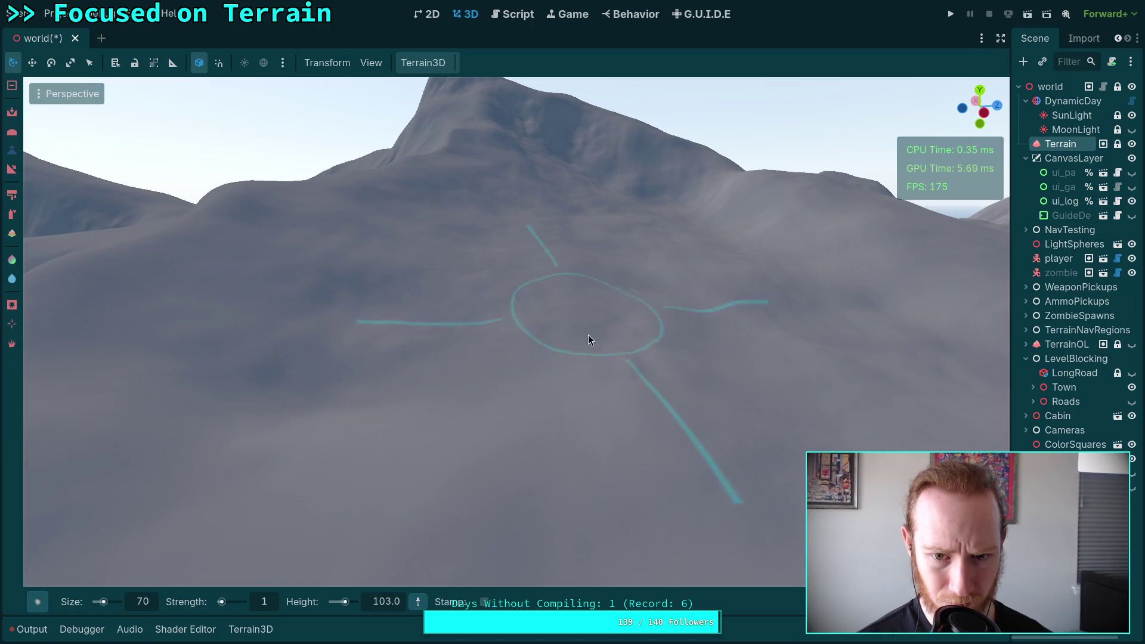
{"action": "mouse_move", "coordinate": [591, 337]}
{"action": "left_mouse_down"}
{"action": "mouse_move", "coordinate": [556, 331]}
{"action": "mouse_move", "coordinate": [592, 373]}
{"action": "left_mouse_up"}
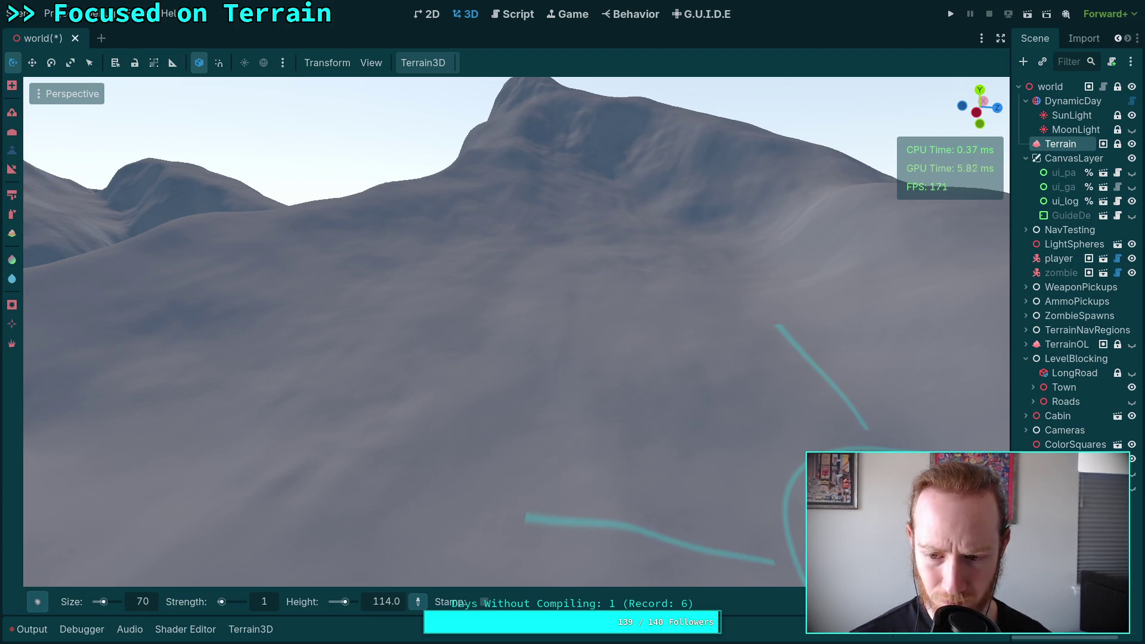
{"action": "scroll", "coordinate": [596, 378], "scroll_direction": "up", "scroll_amount": 3}
{"action": "scroll", "coordinate": [496, 364], "scroll_direction": "down", "scroll_amount": 2}
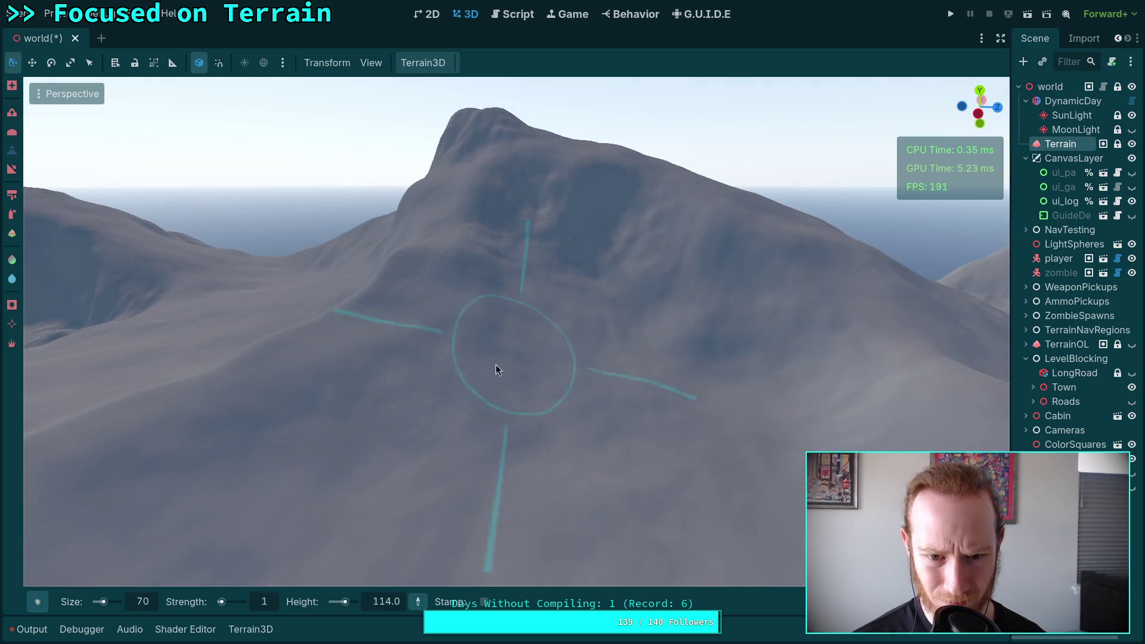
{"action": "scroll", "coordinate": [512, 384], "scroll_direction": "up", "scroll_amount": 3}
{"action": "scroll", "coordinate": [553, 315], "scroll_direction": "down", "scroll_amount": 3}
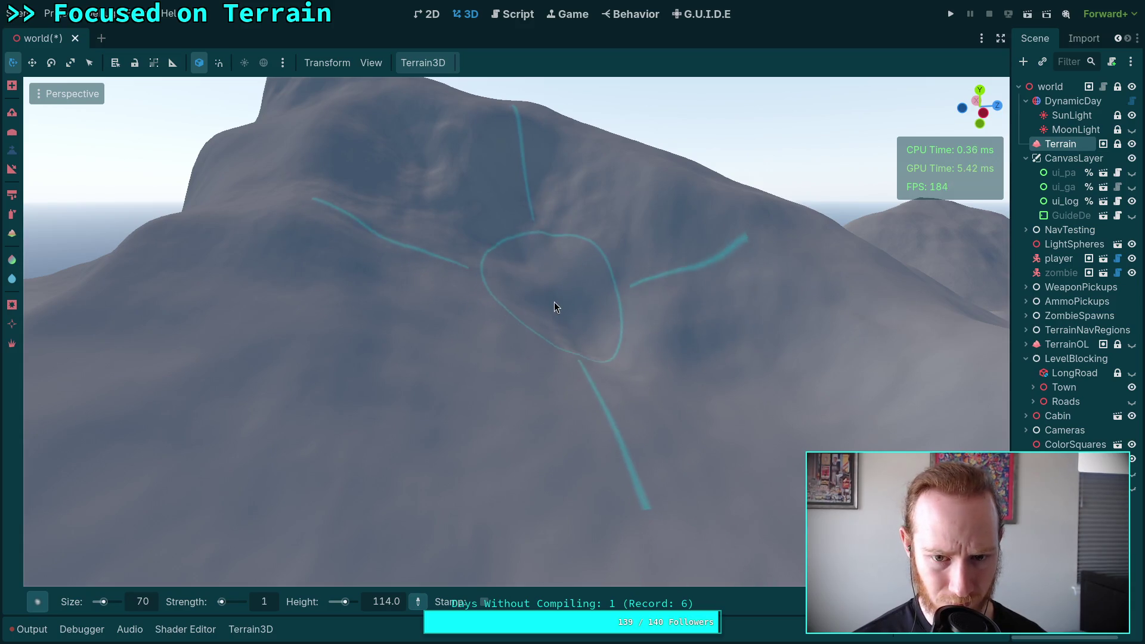
Step: Sample mountainside heights until the target reads 181.4, then bring up the brush shapes
{"action": "left_click", "coordinate": [557, 291]}
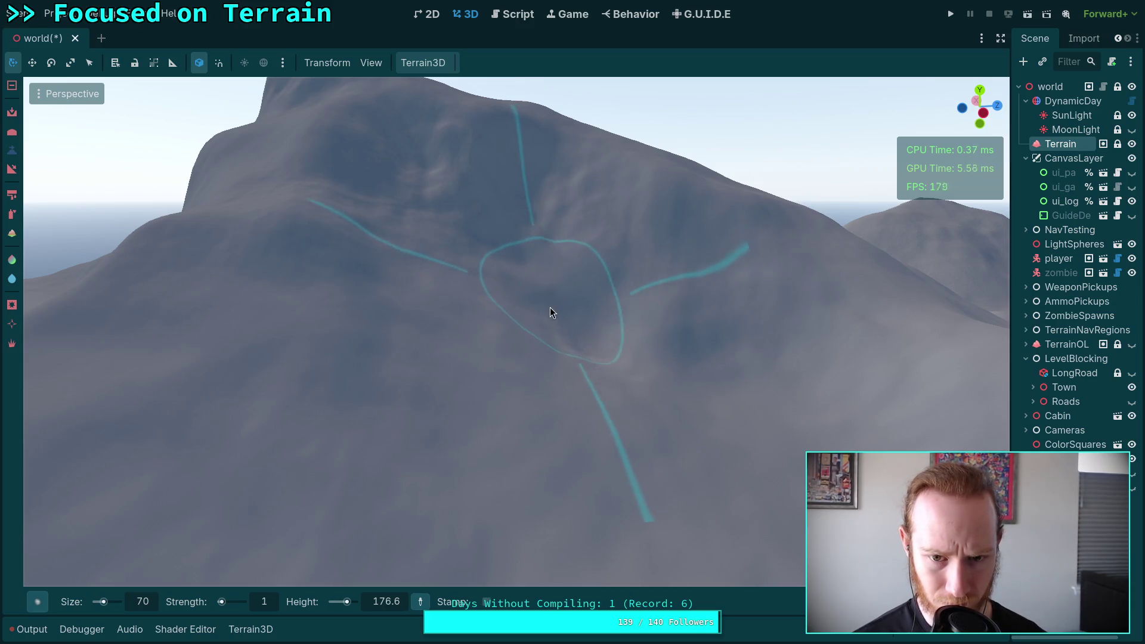
{"action": "left_click", "coordinate": [549, 337]}
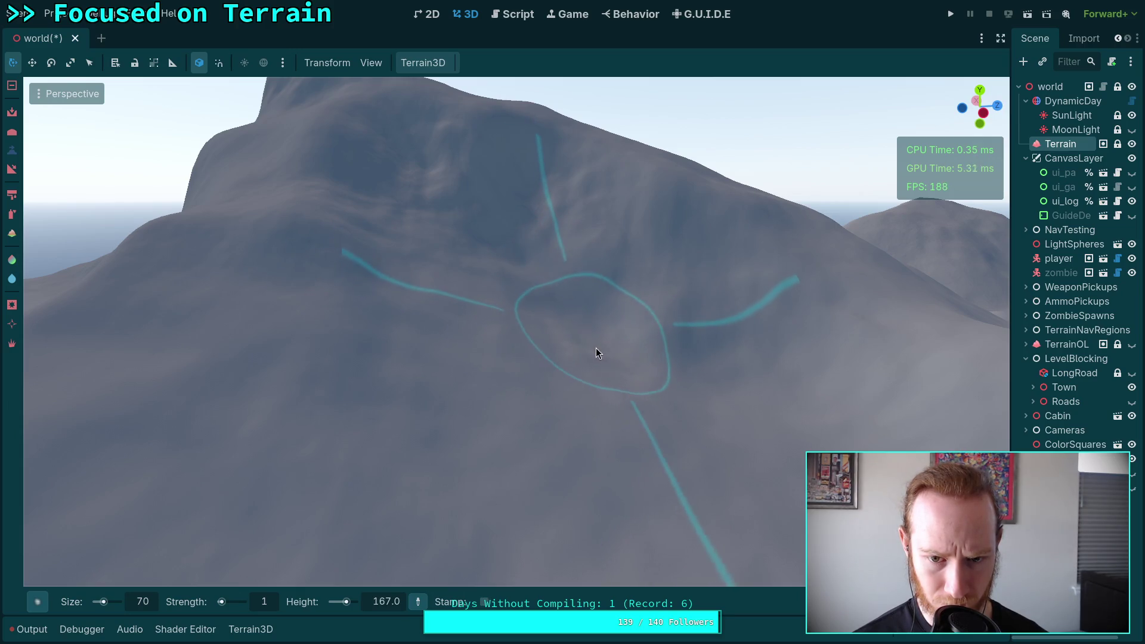
{"action": "left_click", "coordinate": [538, 309]}
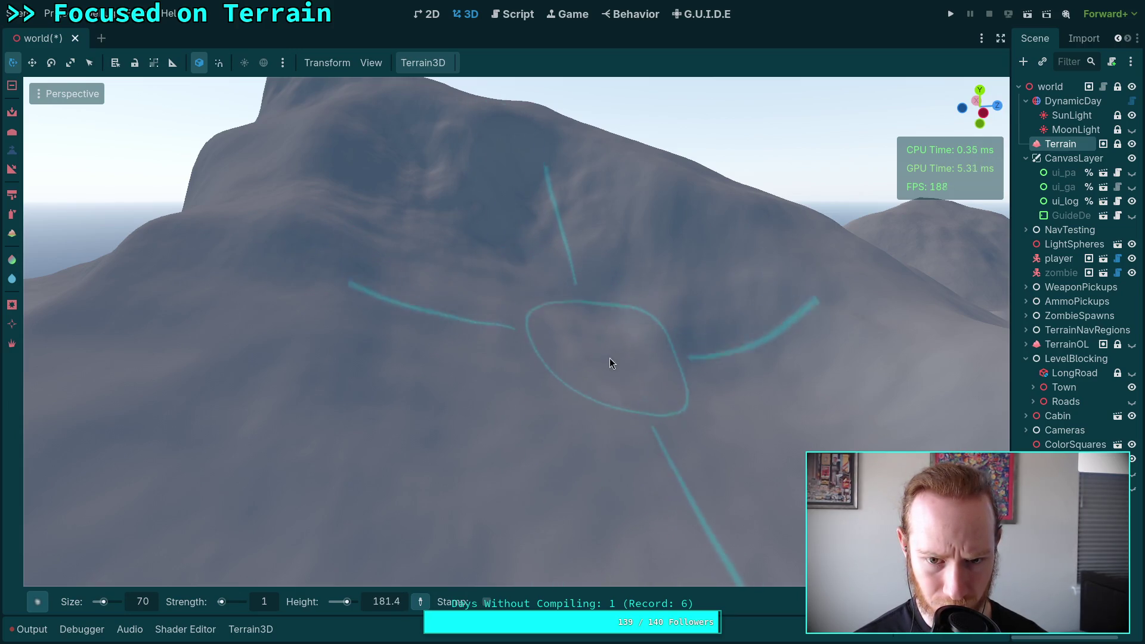
{"action": "mouse_move", "coordinate": [40, 602]}
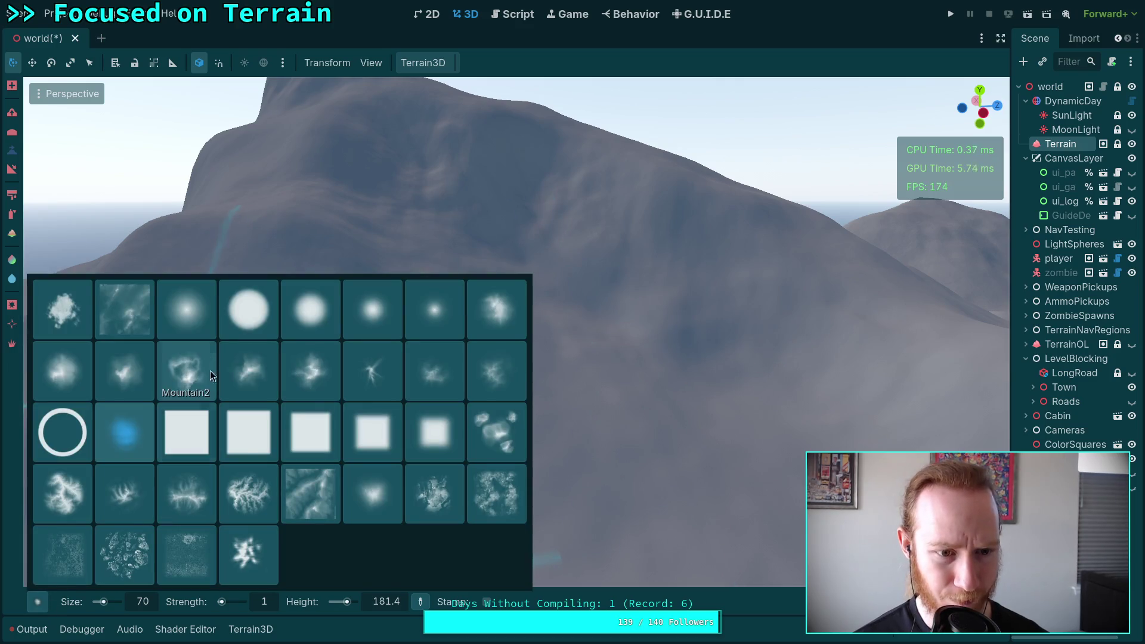
Step: Choose the Circle2 brush, resample the height, set strength 3 and brush the slope
{"action": "left_click", "coordinate": [298, 314]}
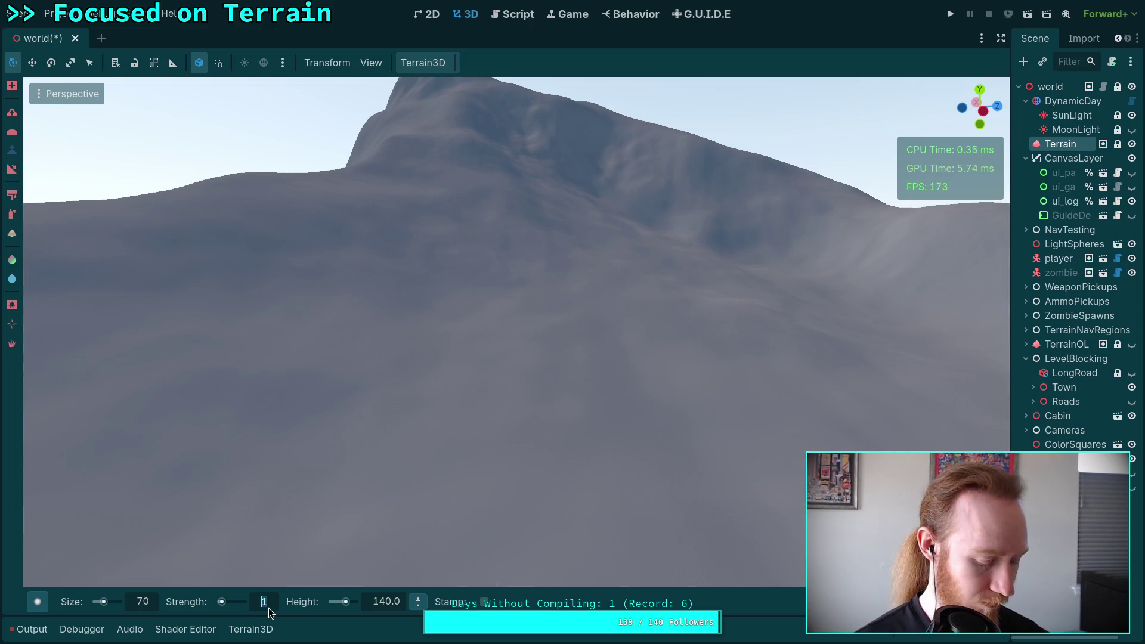
{"action": "left_click_drag", "start_coordinate": [269, 607], "coordinate": [334, 607]}
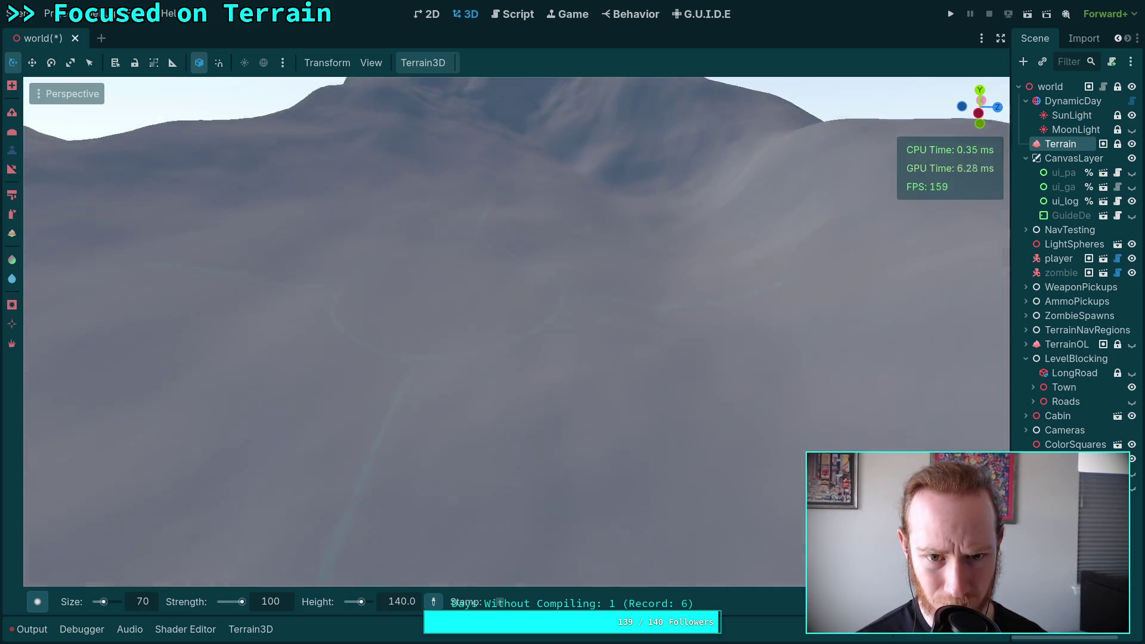
{"action": "left_click", "coordinate": [489, 268], "text": "ctrl"}
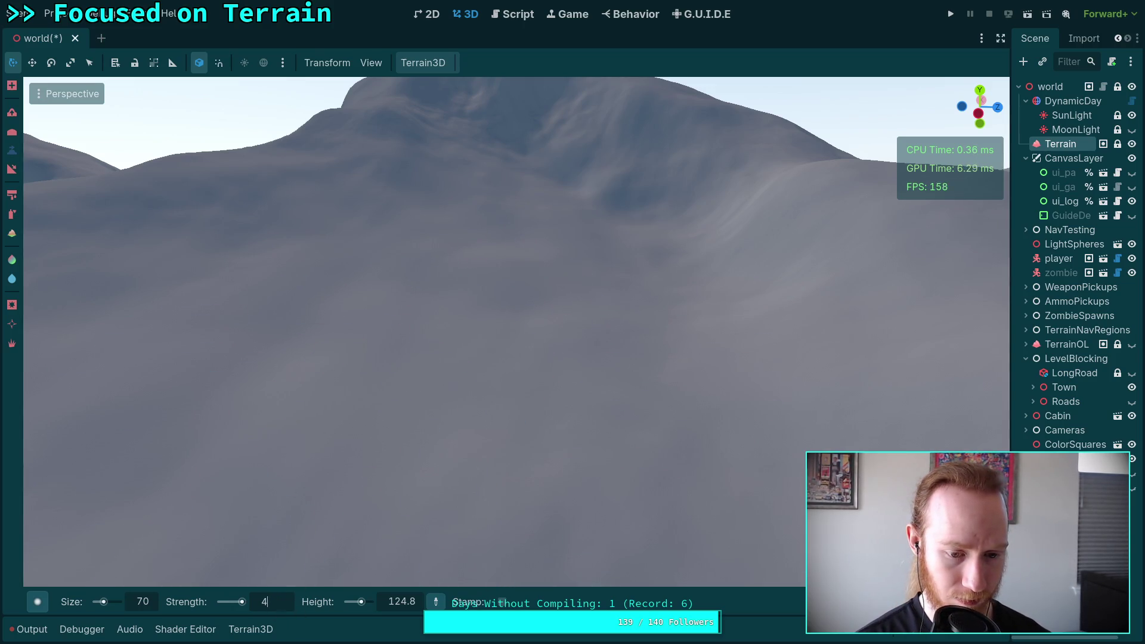
{"action": "type", "text": "5"}
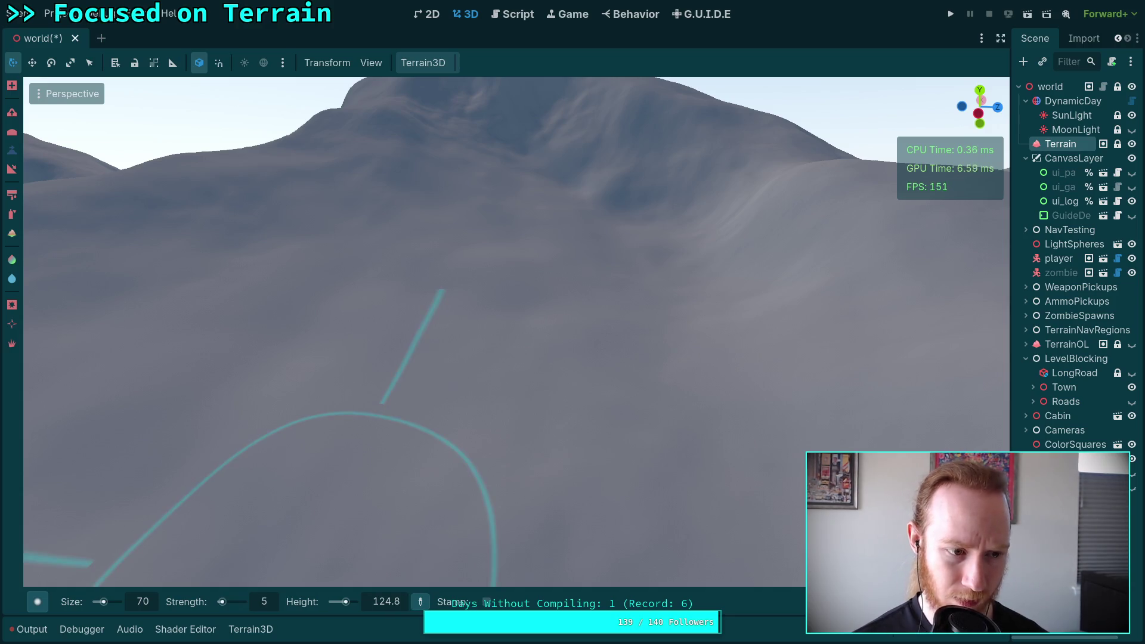
{"action": "left_click", "coordinate": [498, 254], "text": "ctrl"}
{"action": "mouse_move", "coordinate": [499, 254]}
{"action": "left_mouse_down"}
{"action": "mouse_move", "coordinate": [525, 260]}
{"action": "mouse_move", "coordinate": [549, 287]}
{"action": "mouse_move", "coordinate": [343, 464]}
{"action": "left_mouse_up"}
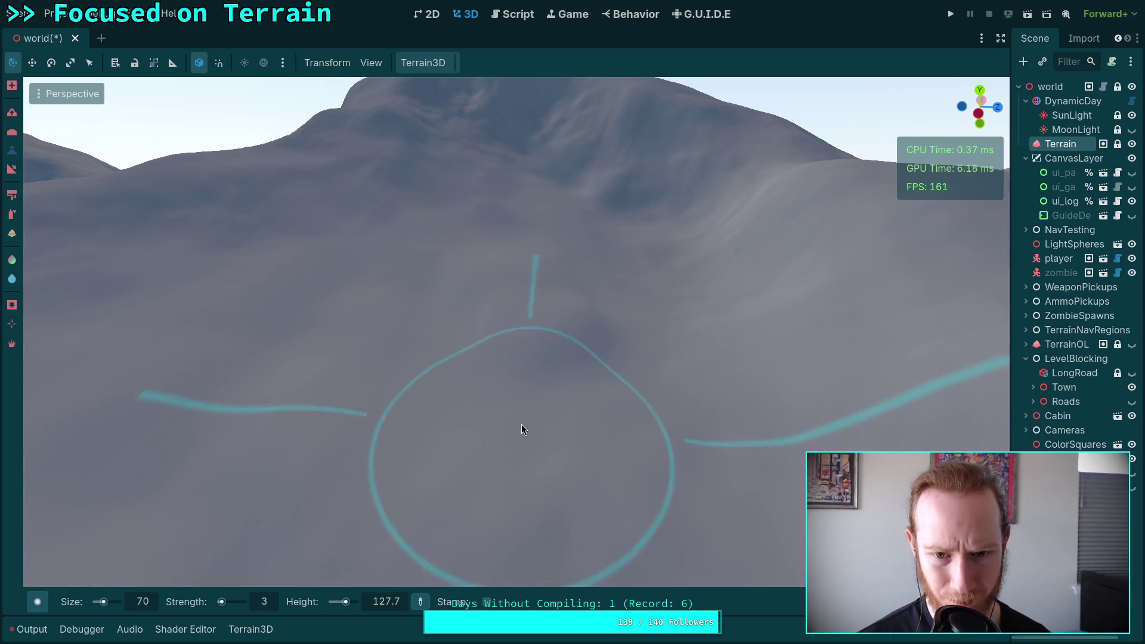
{"action": "mouse_move", "coordinate": [521, 424]}
{"action": "left_mouse_down"}
{"action": "mouse_move", "coordinate": [614, 336]}
{"action": "mouse_move", "coordinate": [599, 328]}
{"action": "mouse_move", "coordinate": [573, 358]}
{"action": "mouse_move", "coordinate": [660, 402]}
{"action": "mouse_move", "coordinate": [215, 557]}
{"action": "left_mouse_up"}
Step: Set the brush size to 100 and choose the Smoke brush shape
{"action": "left_click", "coordinate": [150, 607]}
{"action": "type", "text": "1"}
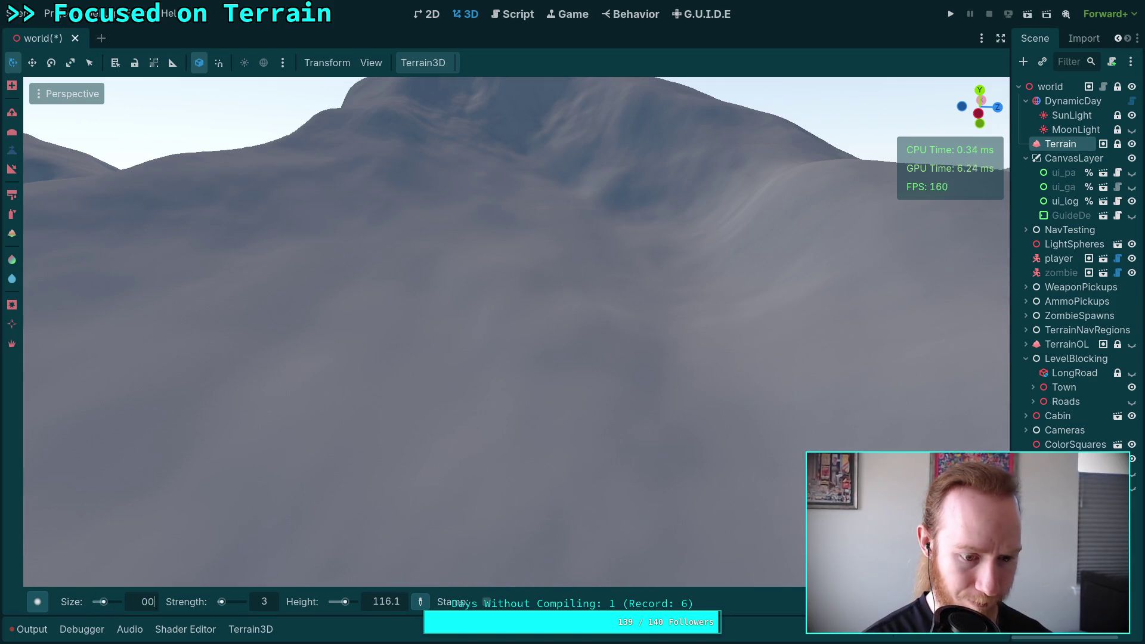
{"action": "key", "text": "Return"}
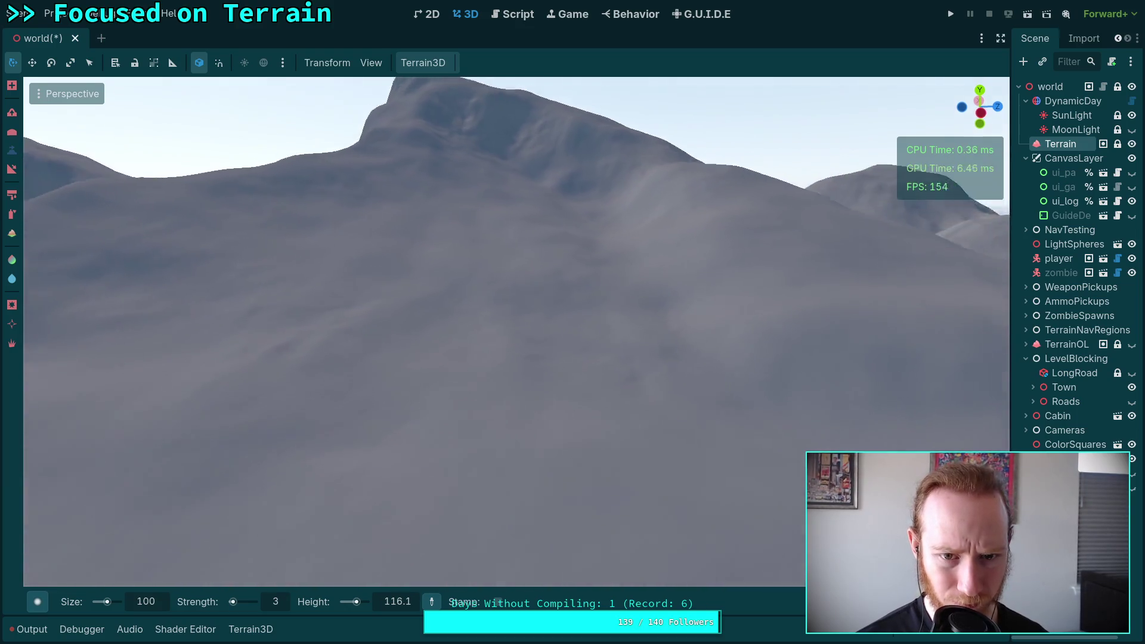
{"action": "mouse_move", "coordinate": [310, 331]}
{"action": "left_mouse_down"}
{"action": "mouse_move", "coordinate": [384, 232]}
{"action": "mouse_move", "coordinate": [460, 225]}
{"action": "mouse_move", "coordinate": [583, 237]}
{"action": "mouse_move", "coordinate": [586, 309]}
{"action": "mouse_move", "coordinate": [543, 266]}
{"action": "mouse_move", "coordinate": [463, 296]}
{"action": "mouse_move", "coordinate": [539, 244]}
{"action": "mouse_move", "coordinate": [473, 266]}
{"action": "mouse_move", "coordinate": [493, 311]}
{"action": "mouse_move", "coordinate": [525, 328]}
{"action": "mouse_move", "coordinate": [560, 297]}
{"action": "mouse_move", "coordinate": [559, 307]}
{"action": "mouse_move", "coordinate": [270, 503]}
{"action": "left_mouse_up"}
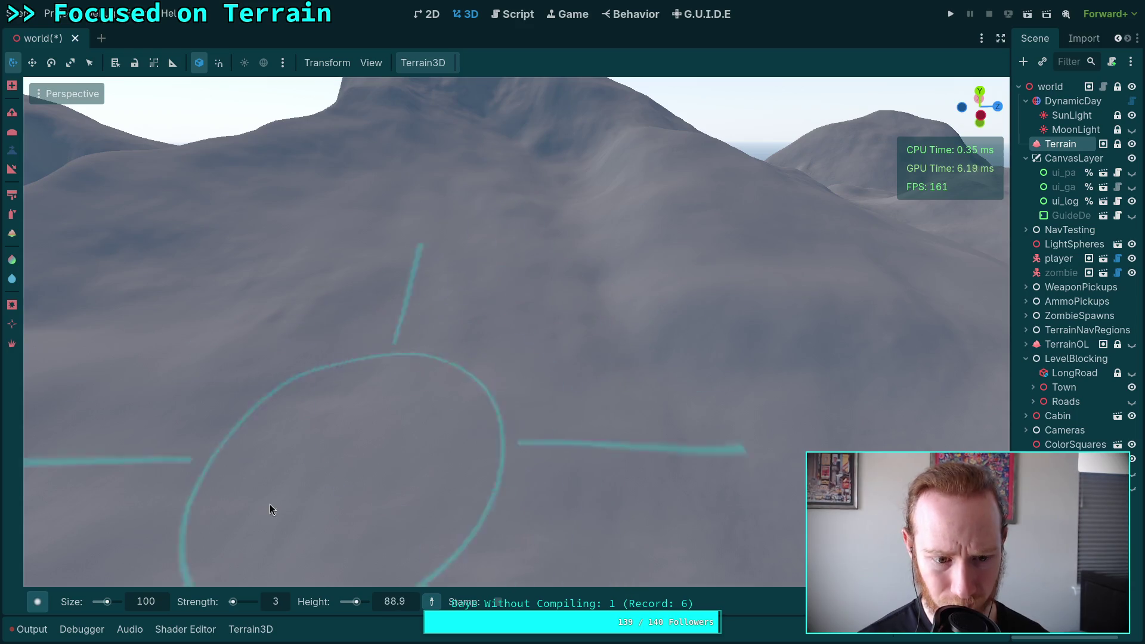
{"action": "left_click", "coordinate": [28, 606]}
{"action": "left_click", "coordinate": [116, 443]}
Step: Fly toward the nearby hills and sample terrain heights near the lake shore
{"action": "mouse_move", "coordinate": [359, 314]}
{"action": "left_mouse_down"}
{"action": "mouse_move", "coordinate": [453, 260]}
{"action": "mouse_move", "coordinate": [450, 306]}
{"action": "mouse_move", "coordinate": [545, 355]}
{"action": "mouse_move", "coordinate": [355, 402]}
{"action": "mouse_move", "coordinate": [334, 394]}
{"action": "mouse_move", "coordinate": [334, 286]}
{"action": "left_mouse_up"}
{"action": "key", "text": "s"}
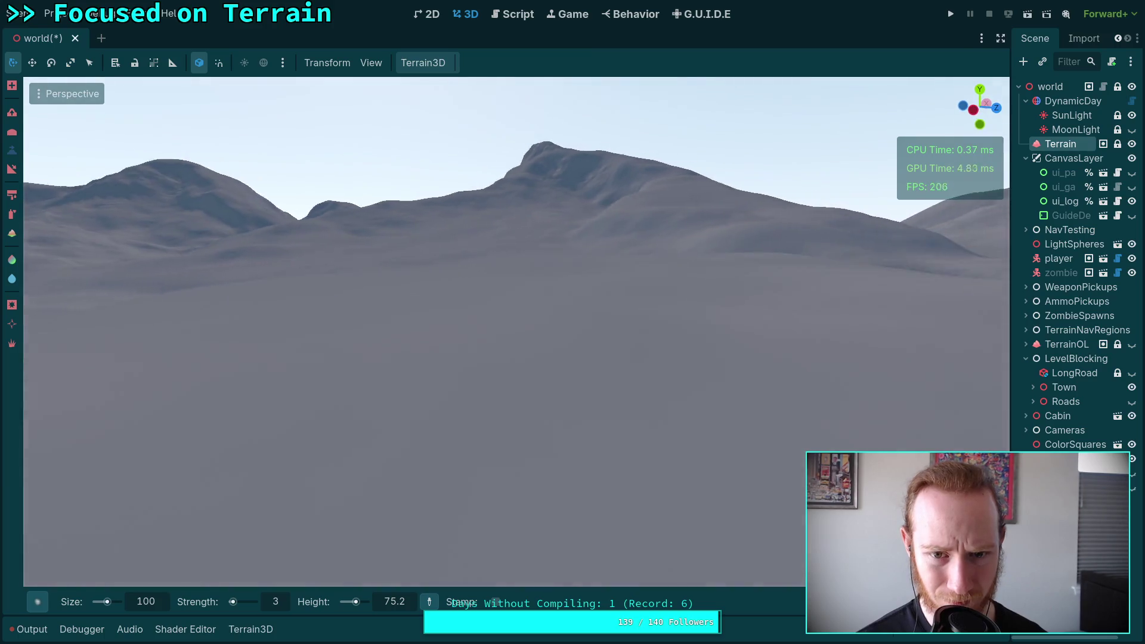
{"action": "key", "text": "s"}
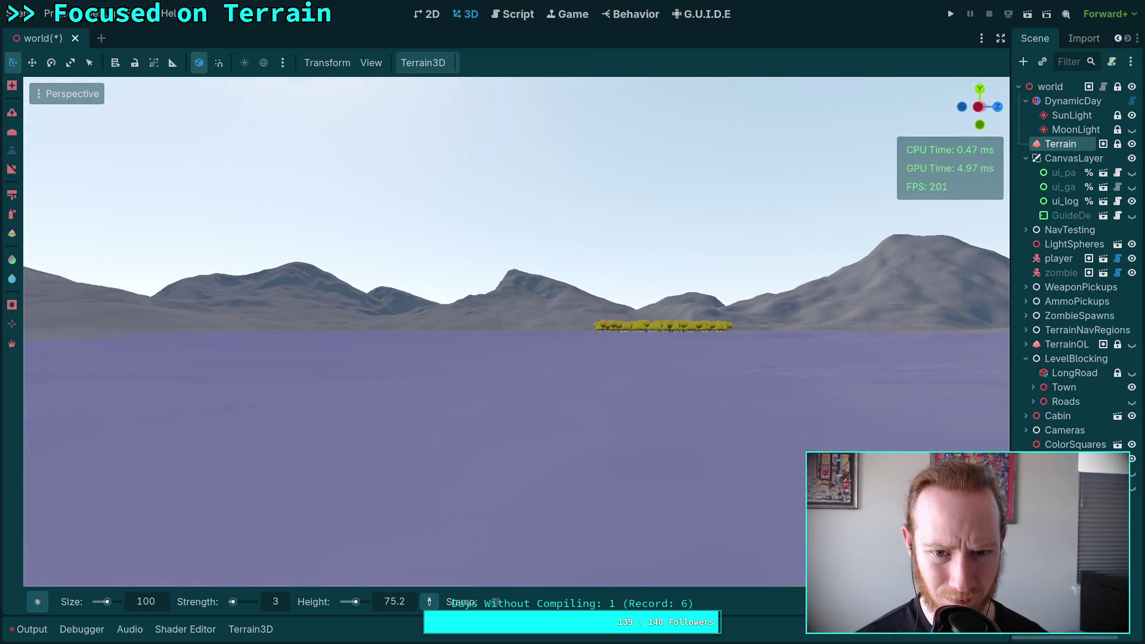
{"action": "key", "text": "w"}
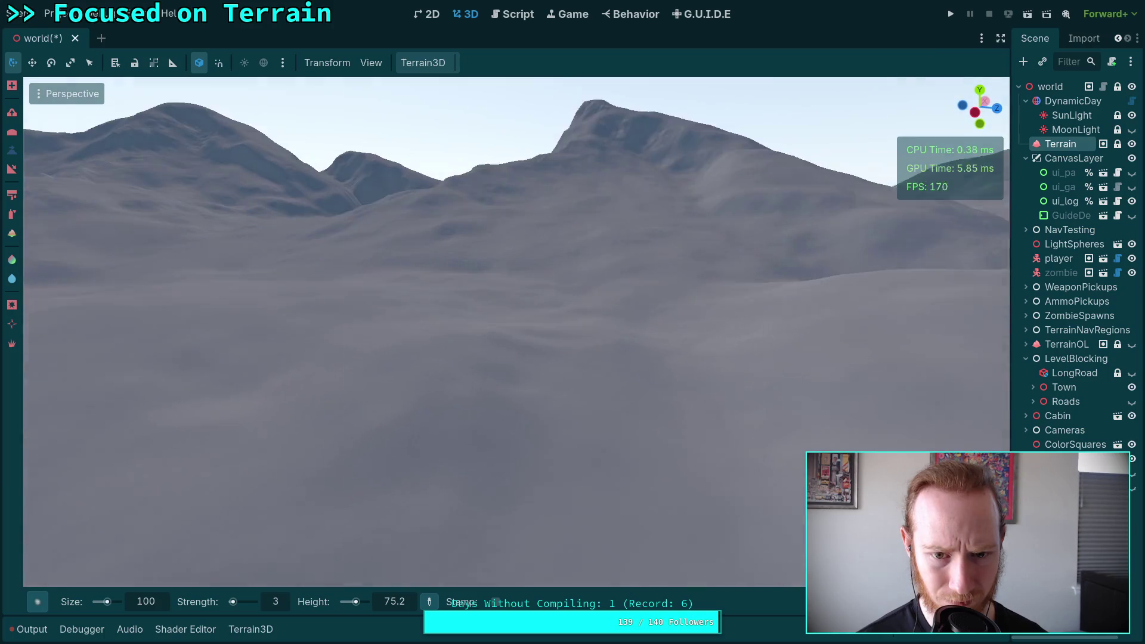
{"action": "key", "text": "w"}
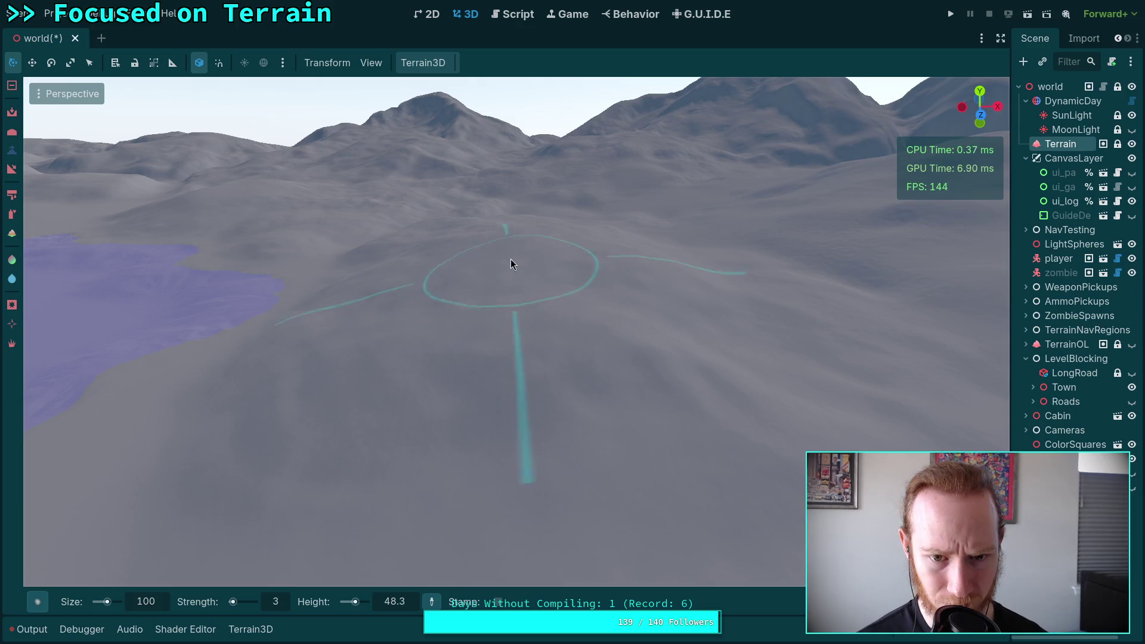
{"action": "left_click", "coordinate": [475, 306]}
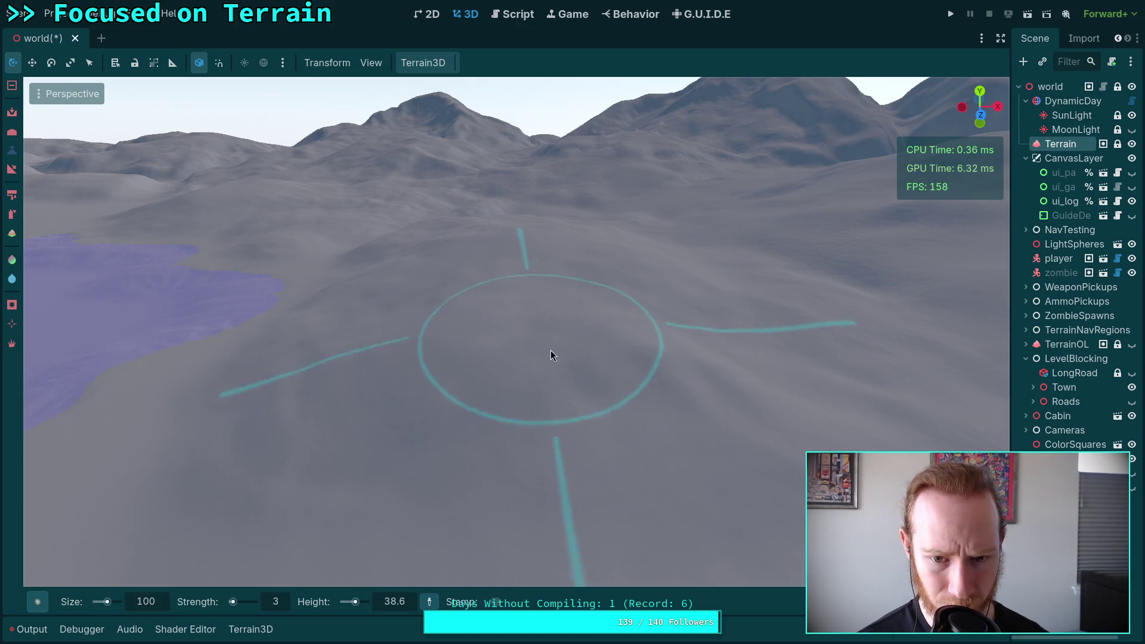
{"action": "left_click", "coordinate": [689, 348]}
Step: Face the mountain ridge and reshape the slope with the inverted brush
{"action": "right_click", "coordinate": [745, 349]}
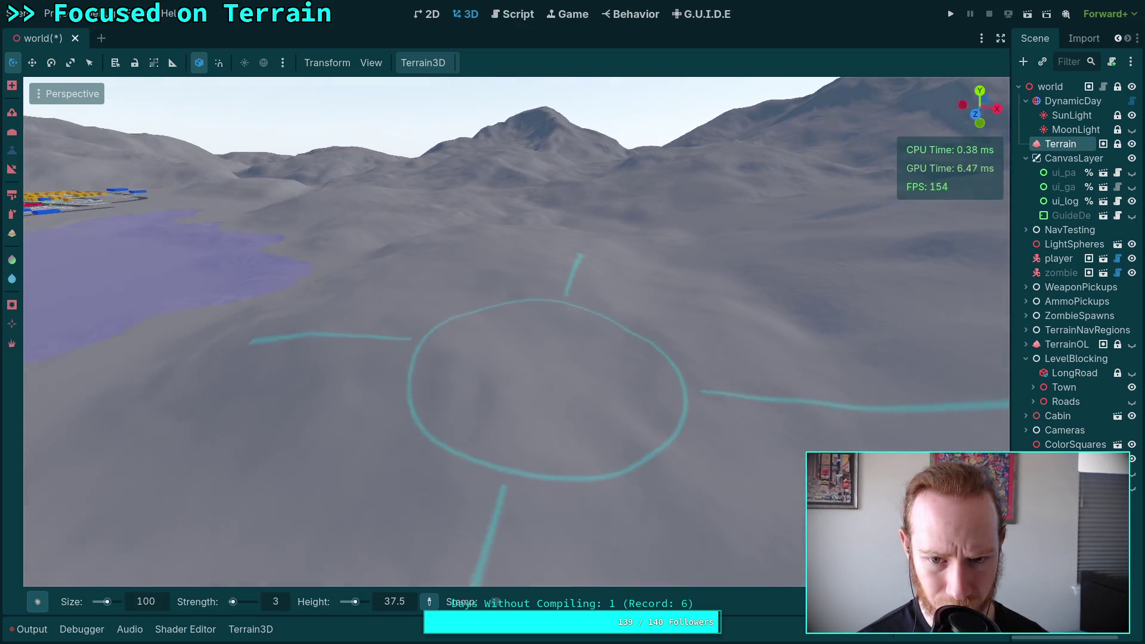
{"action": "right_click", "coordinate": [624, 337]}
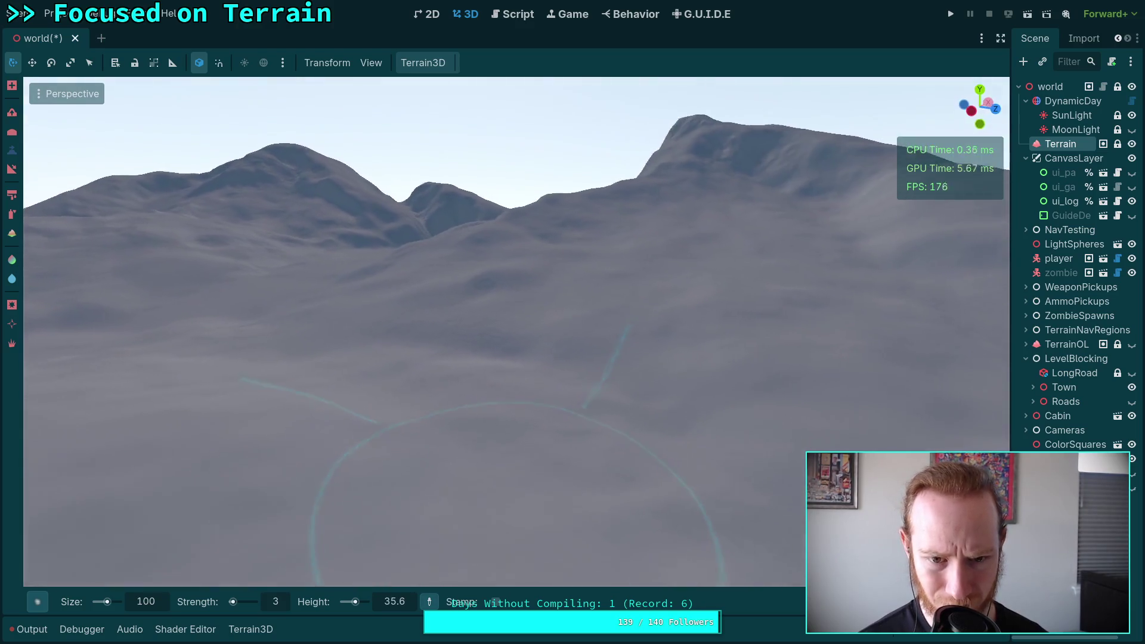
{"action": "key", "text": "w"}
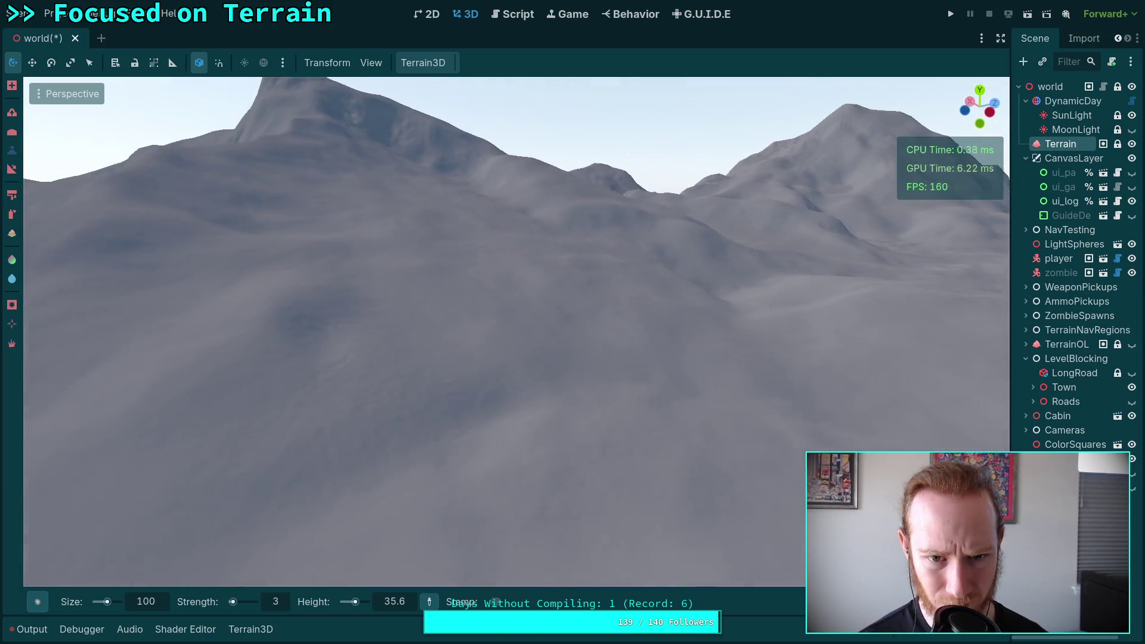
{"action": "right_click", "coordinate": [607, 378]}
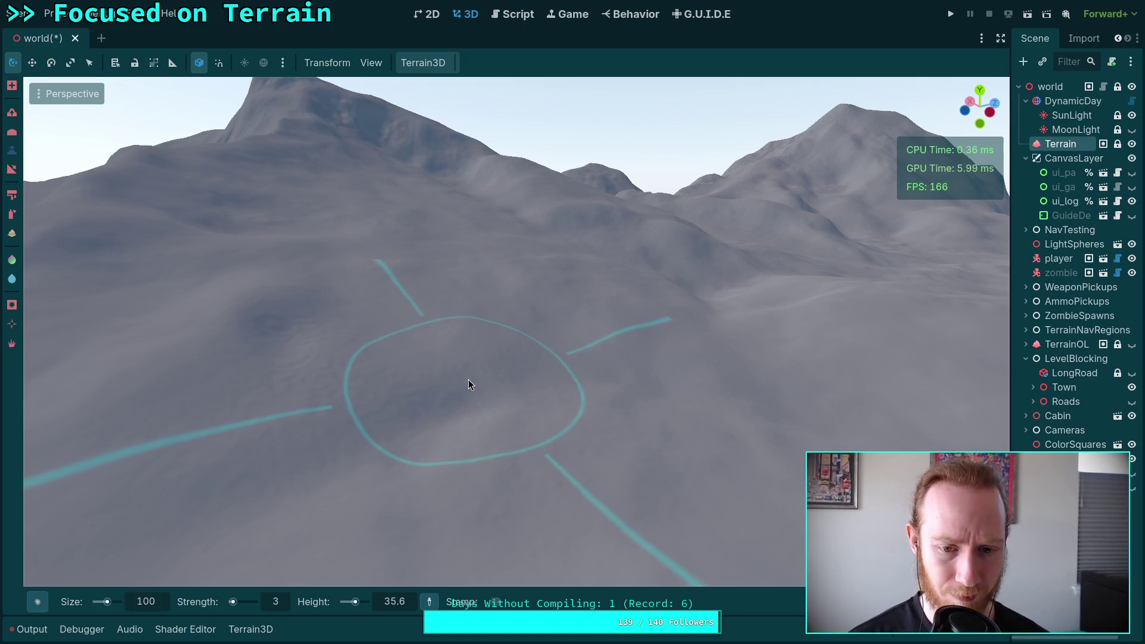
{"action": "key", "text": "ctrl"}
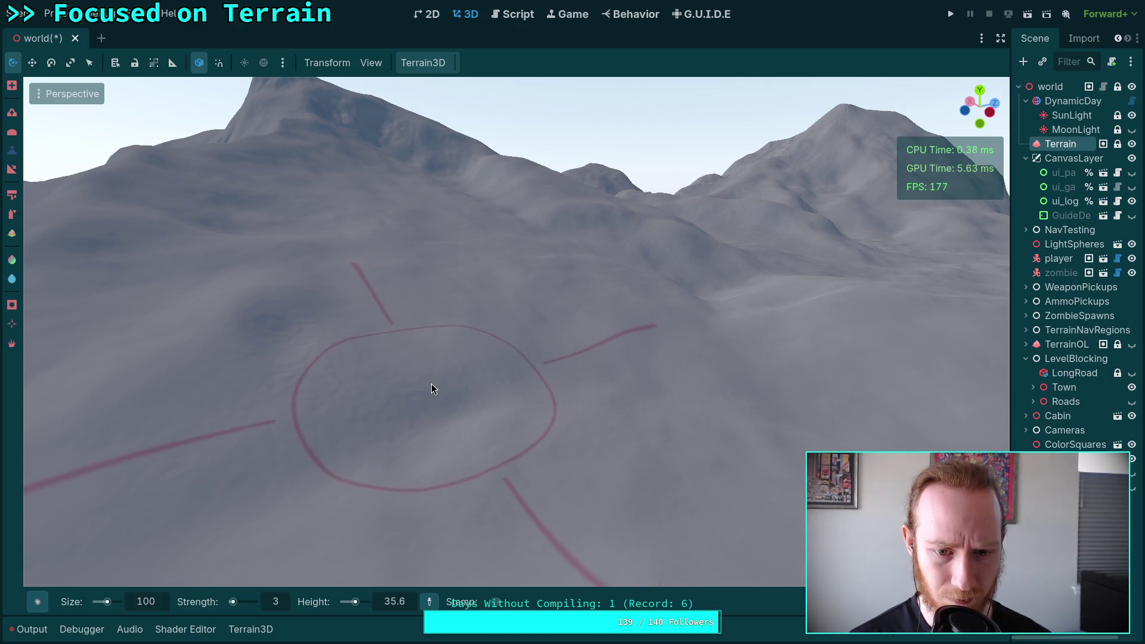
{"action": "mouse_move", "coordinate": [435, 388]}
{"action": "left_mouse_down"}
{"action": "mouse_move", "coordinate": [456, 402]}
{"action": "mouse_move", "coordinate": [434, 353]}
{"action": "left_mouse_up"}
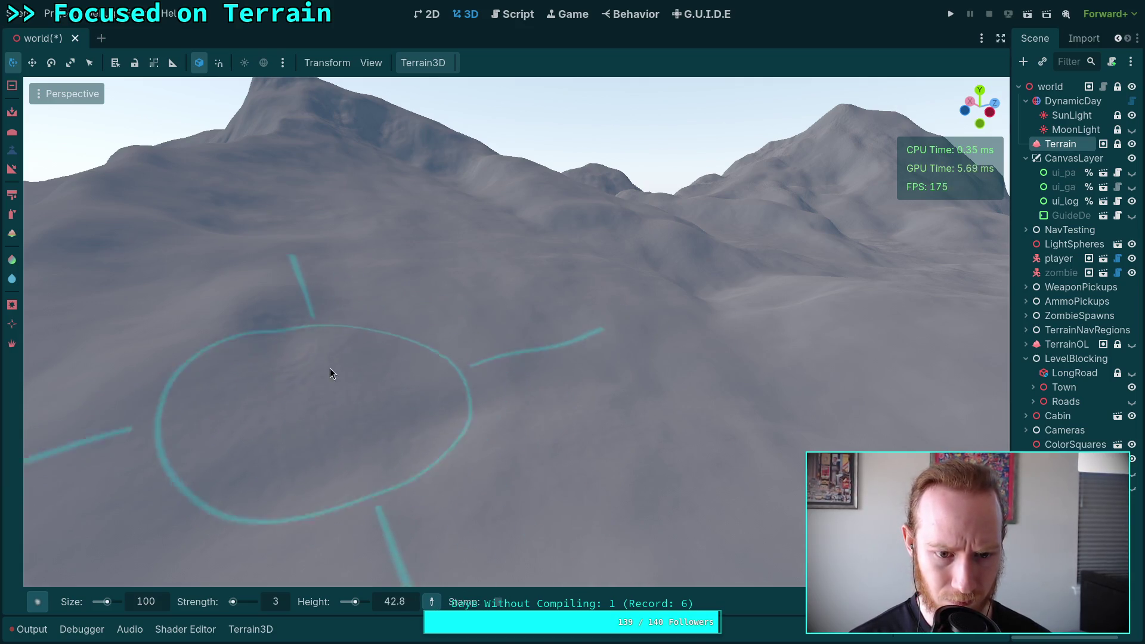
Step: Set brush strength to 7 and move the camera in close to the hillside
{"action": "left_click", "coordinate": [281, 604]}
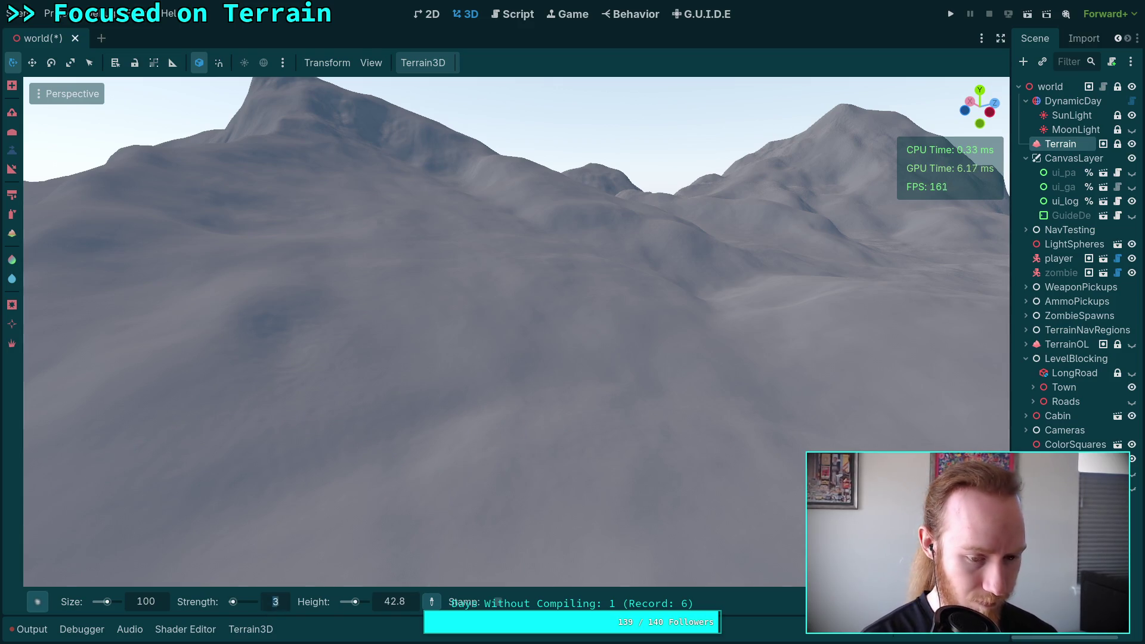
{"action": "type", "text": "5"}
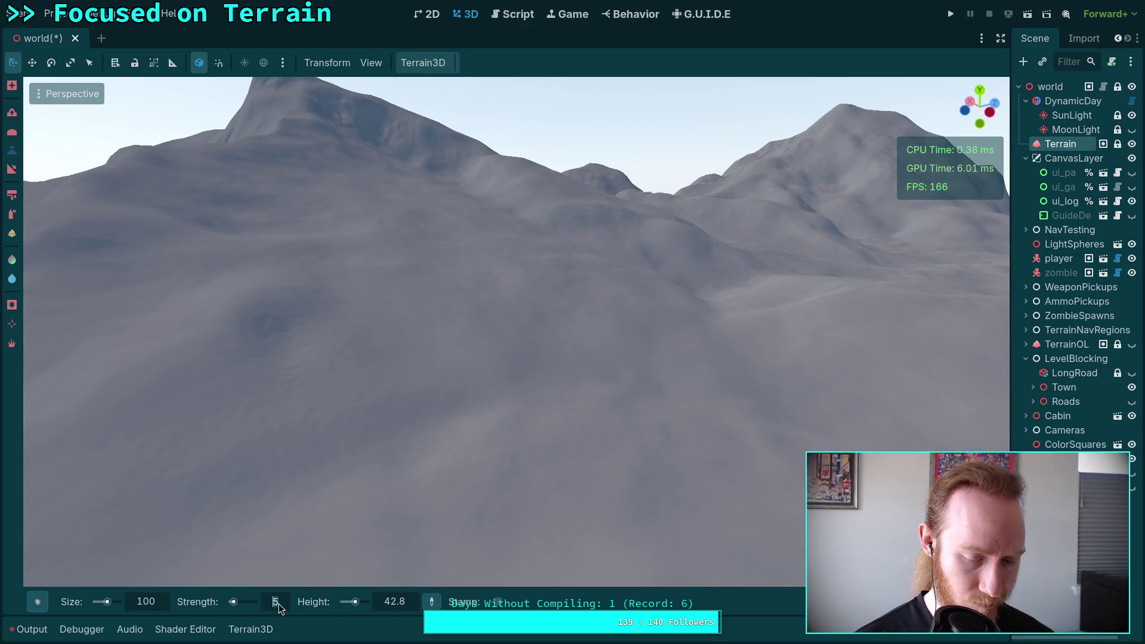
{"action": "type", "text": "7"}
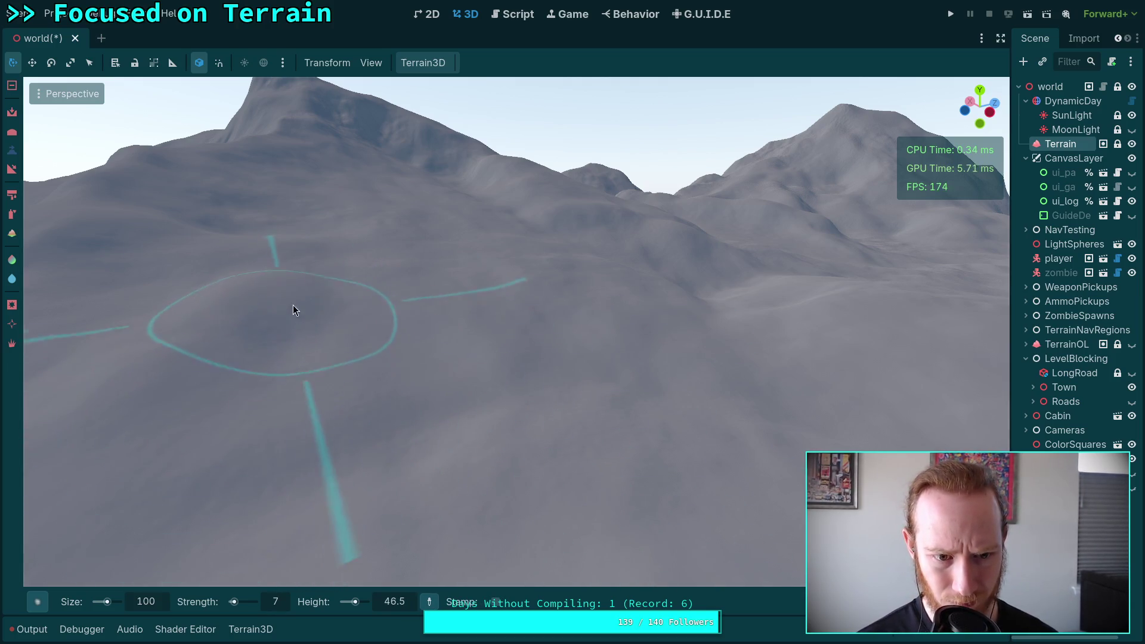
{"action": "left_click_drag", "start_coordinate": [336, 307], "coordinate": [251, 310]}
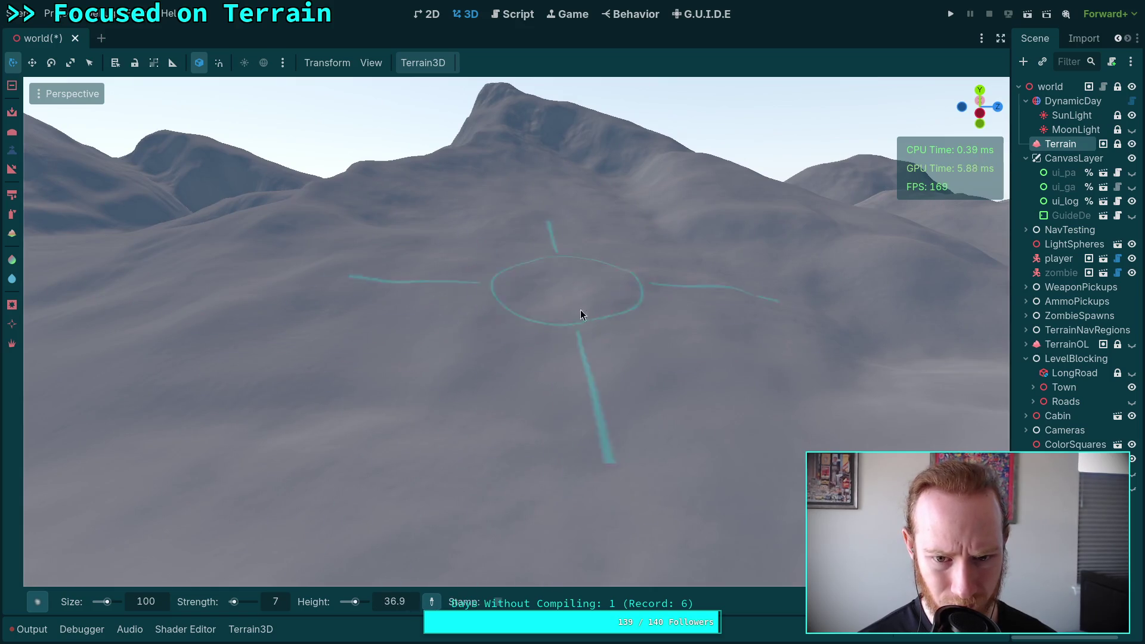
{"action": "scroll", "coordinate": [607, 294], "scroll_direction": "up", "scroll_amount": 3}
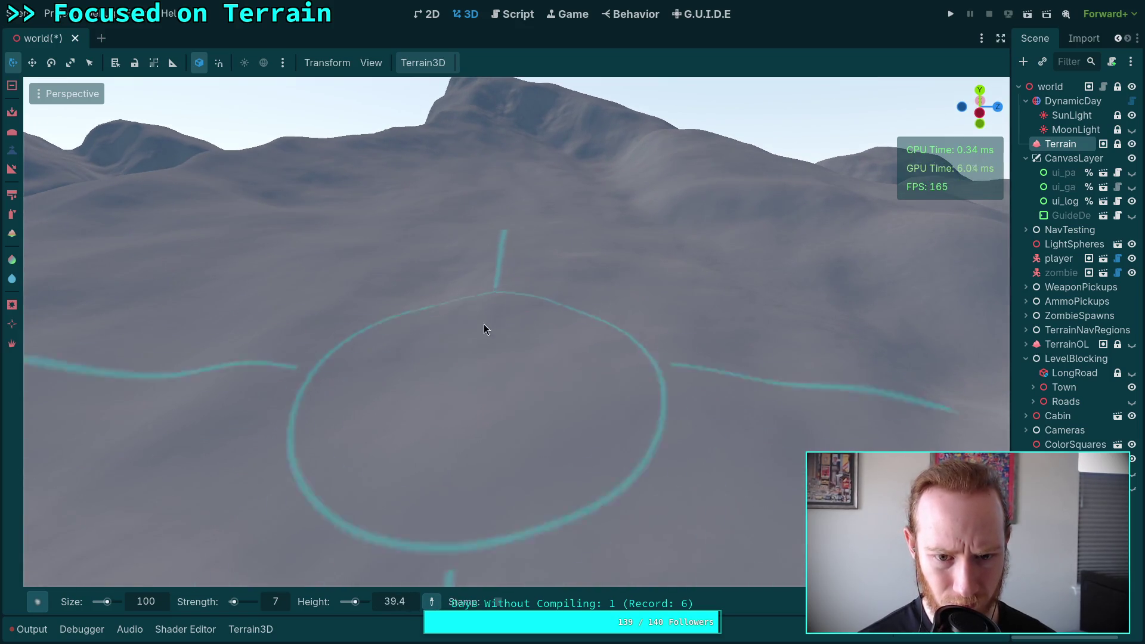
{"action": "scroll", "coordinate": [516, 345], "scroll_direction": "up", "scroll_amount": 2}
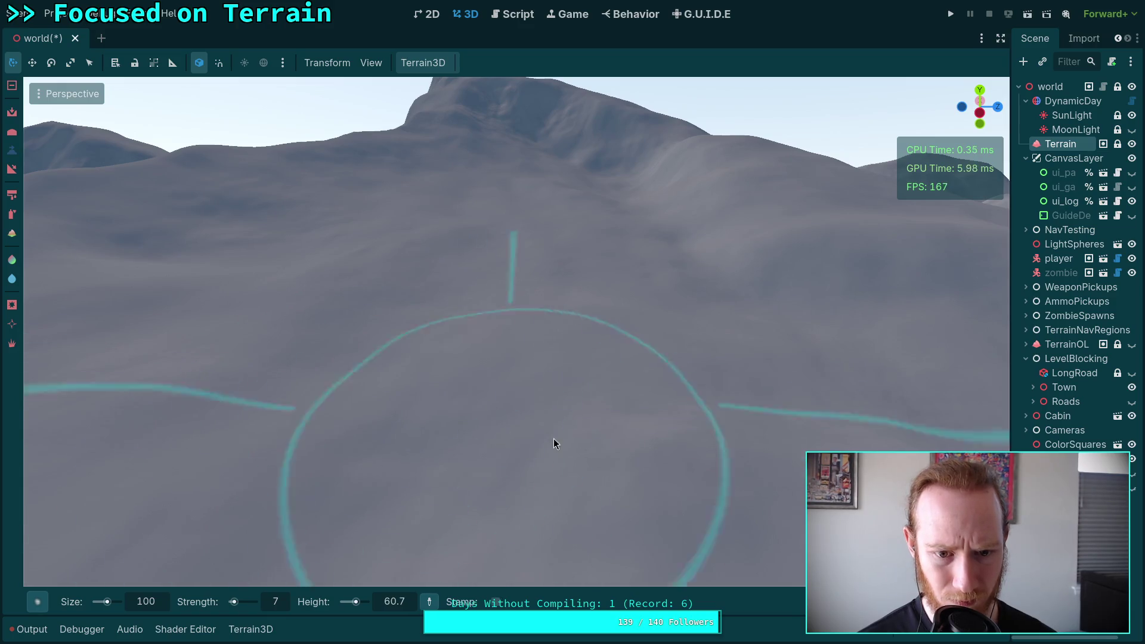
{"action": "key", "text": "w"}
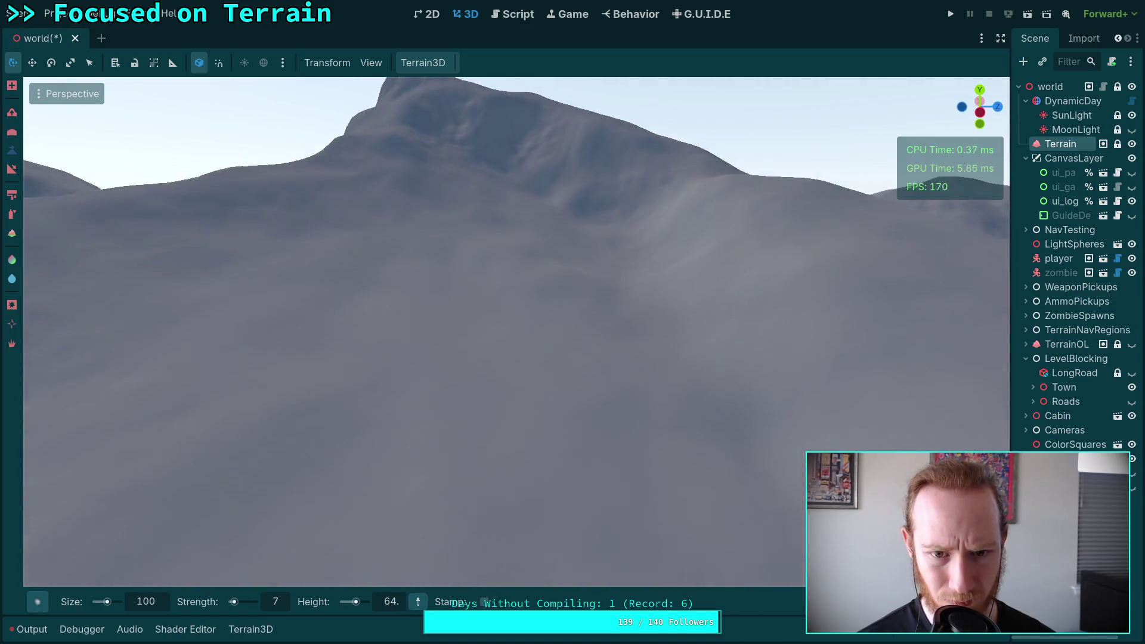
{"action": "key", "text": "s"}
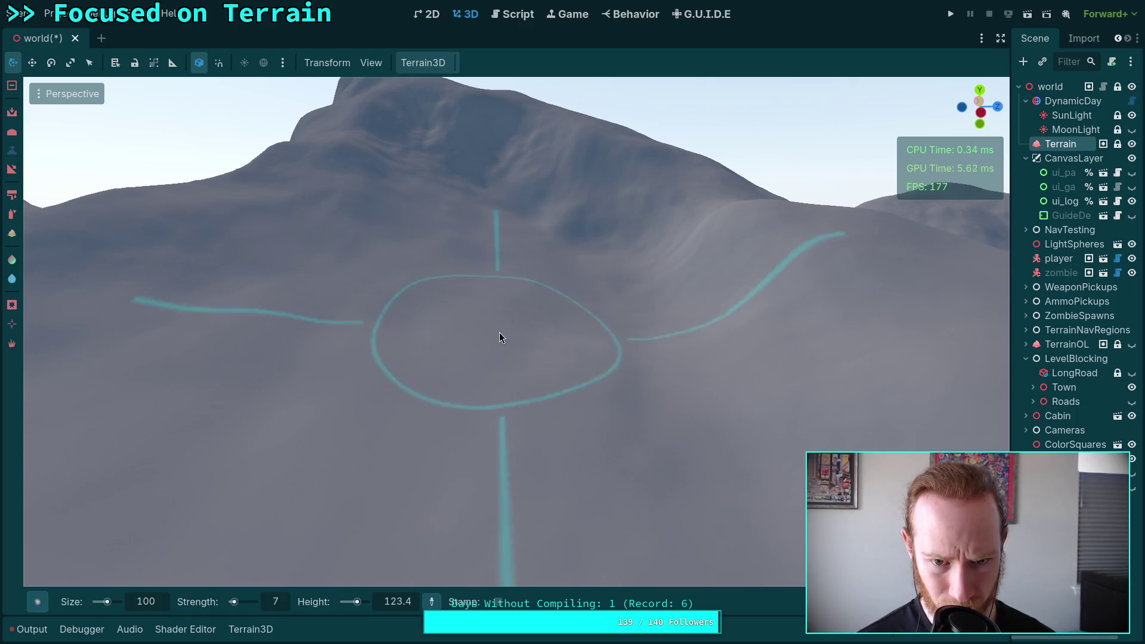
{"action": "key", "text": "w"}
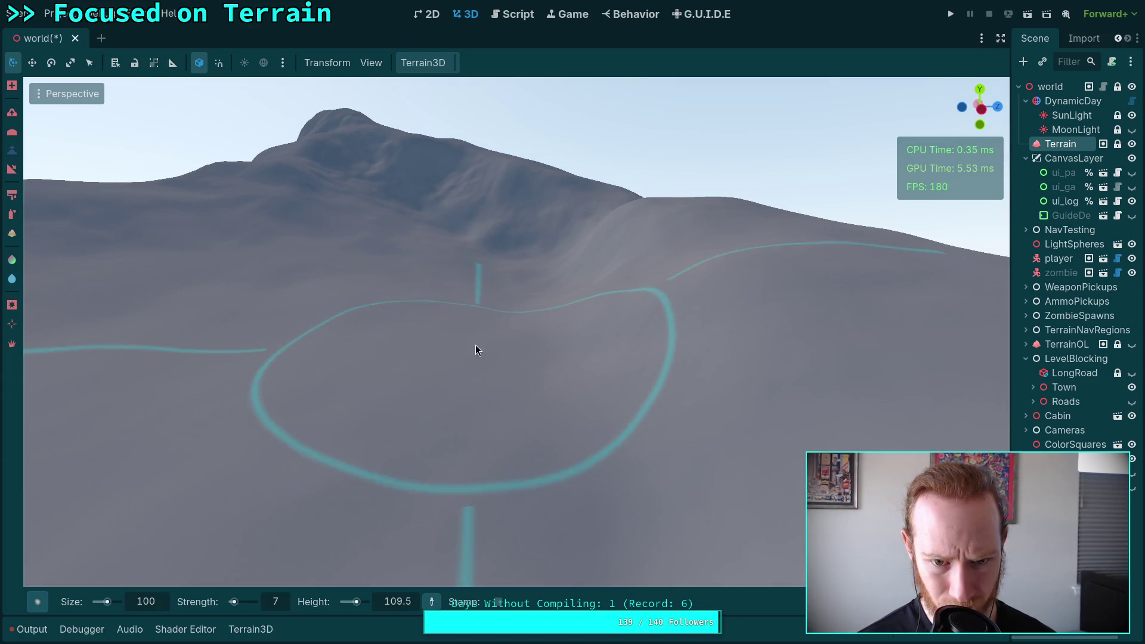
{"action": "key", "text": "w"}
{"action": "key", "text": "w"}
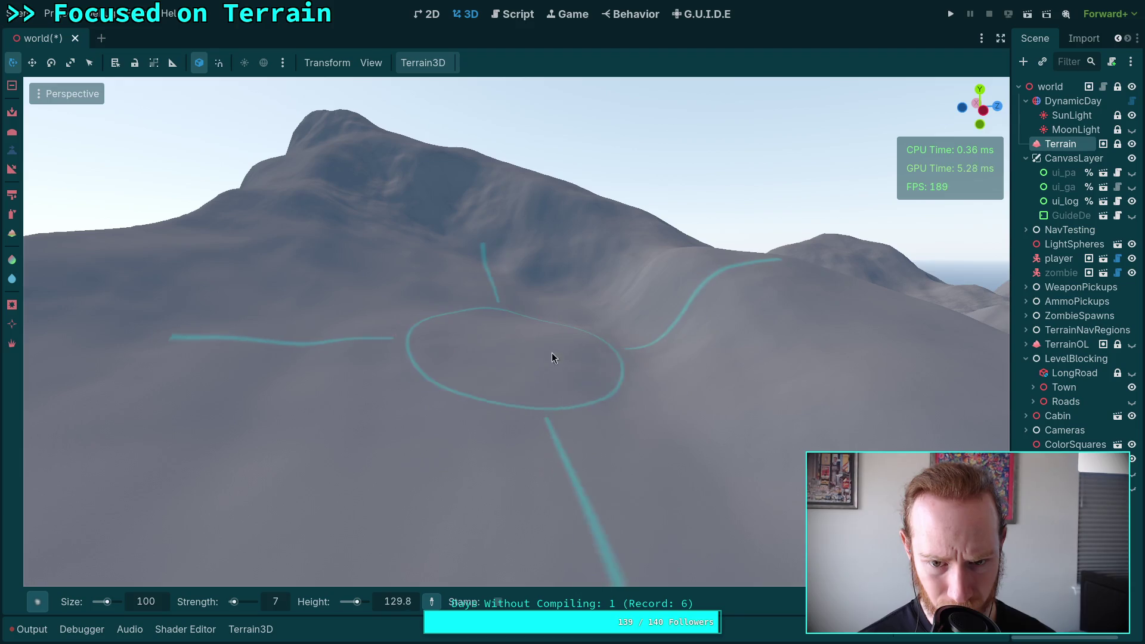
{"action": "scroll", "coordinate": [555, 358], "scroll_direction": "up", "scroll_amount": 2}
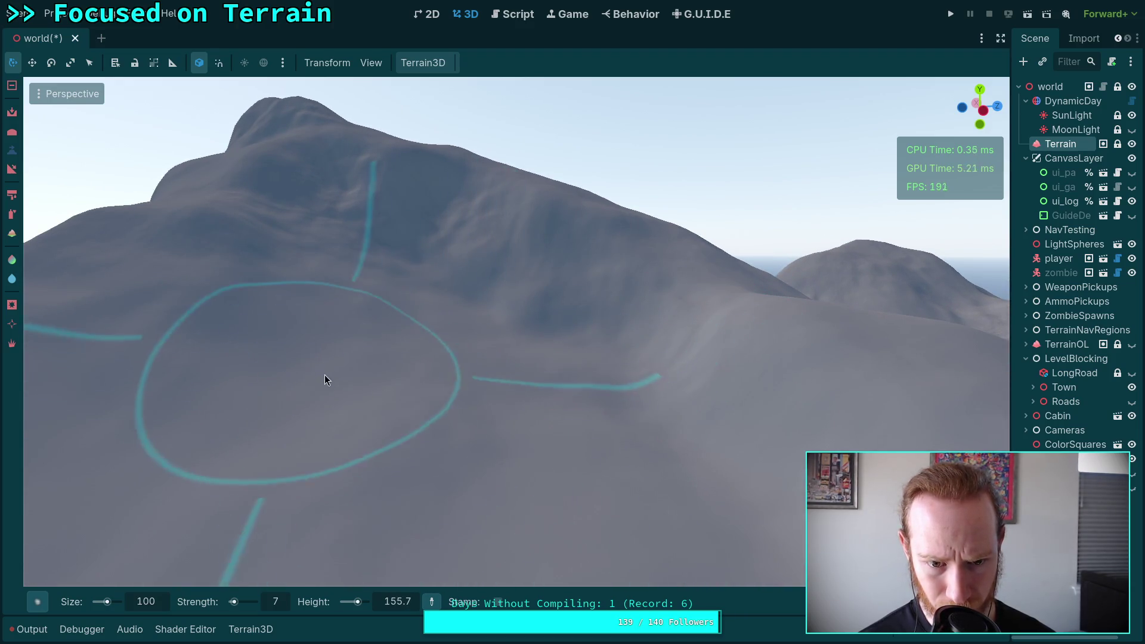
{"action": "scroll", "coordinate": [532, 455], "scroll_direction": "down", "scroll_amount": 3}
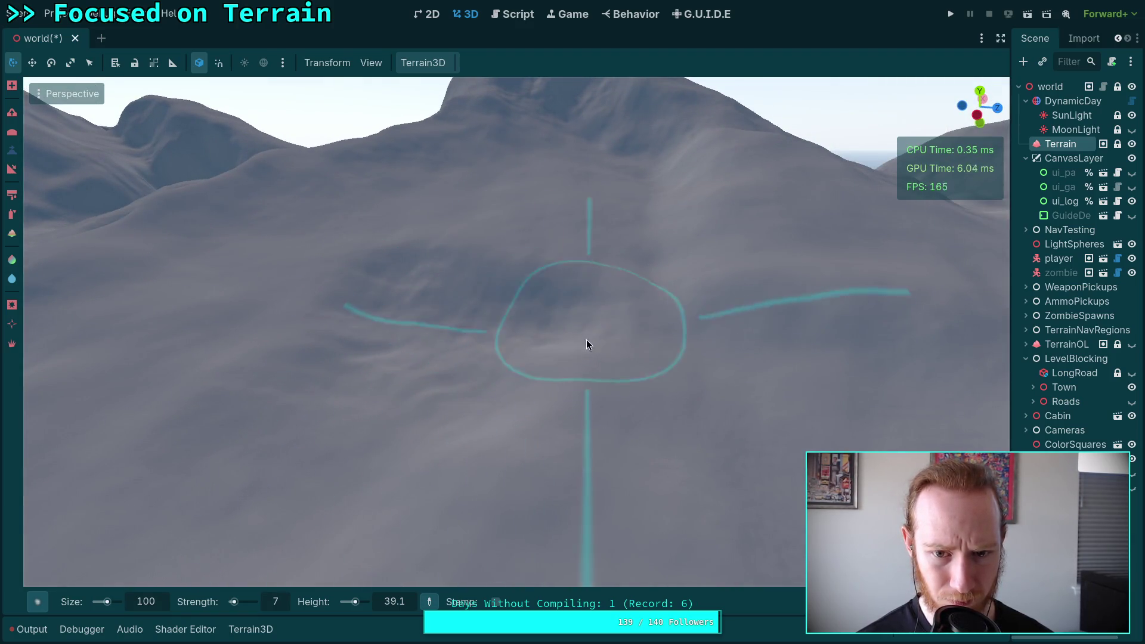
Step: Lower the ground on the slope beneath the main peak
{"action": "scroll", "coordinate": [548, 502], "scroll_direction": "down", "scroll_amount": 2}
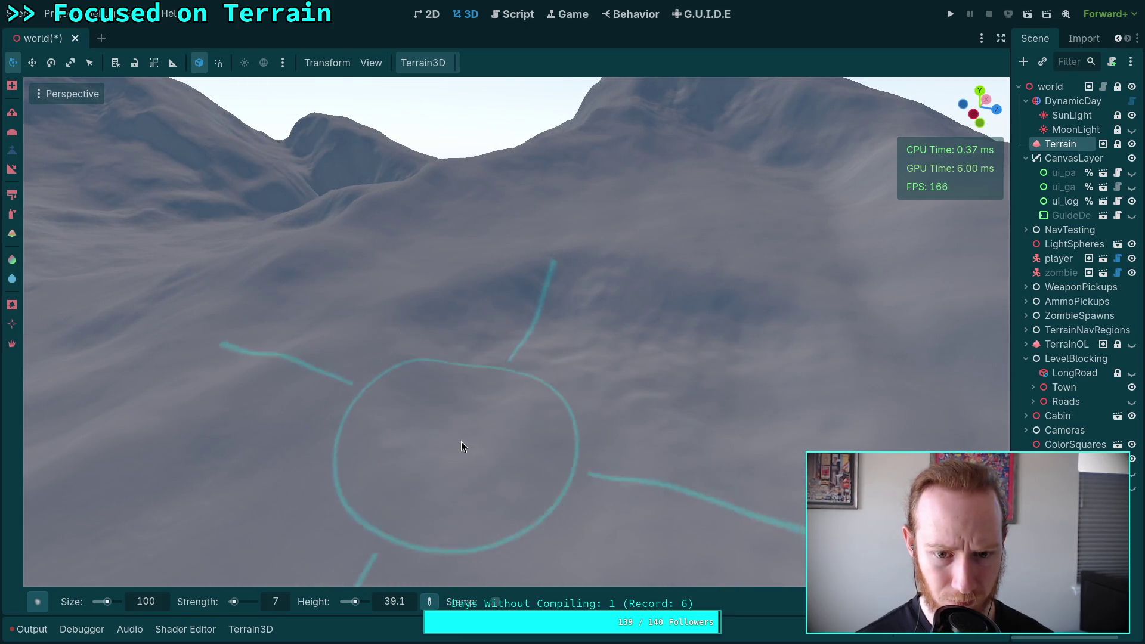
{"action": "scroll", "coordinate": [377, 400], "scroll_direction": "down", "scroll_amount": 2}
{"action": "scroll", "coordinate": [419, 448], "scroll_direction": "down", "scroll_amount": 1}
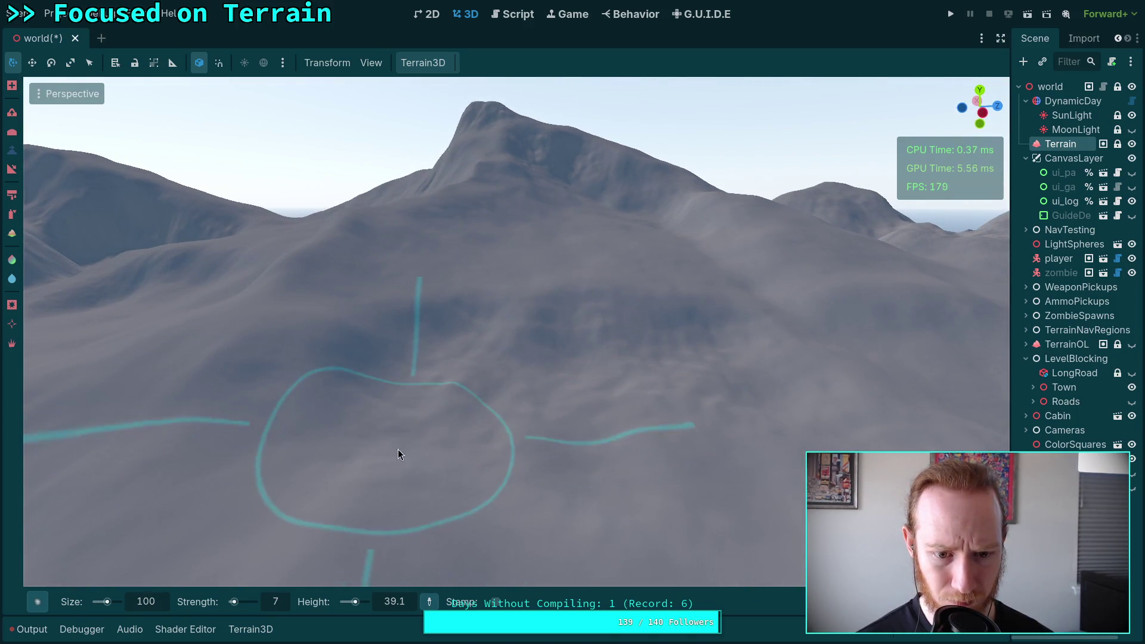
{"action": "scroll", "coordinate": [468, 417], "scroll_direction": "down", "scroll_amount": 1}
{"action": "scroll", "coordinate": [421, 442], "scroll_direction": "up", "scroll_amount": 1}
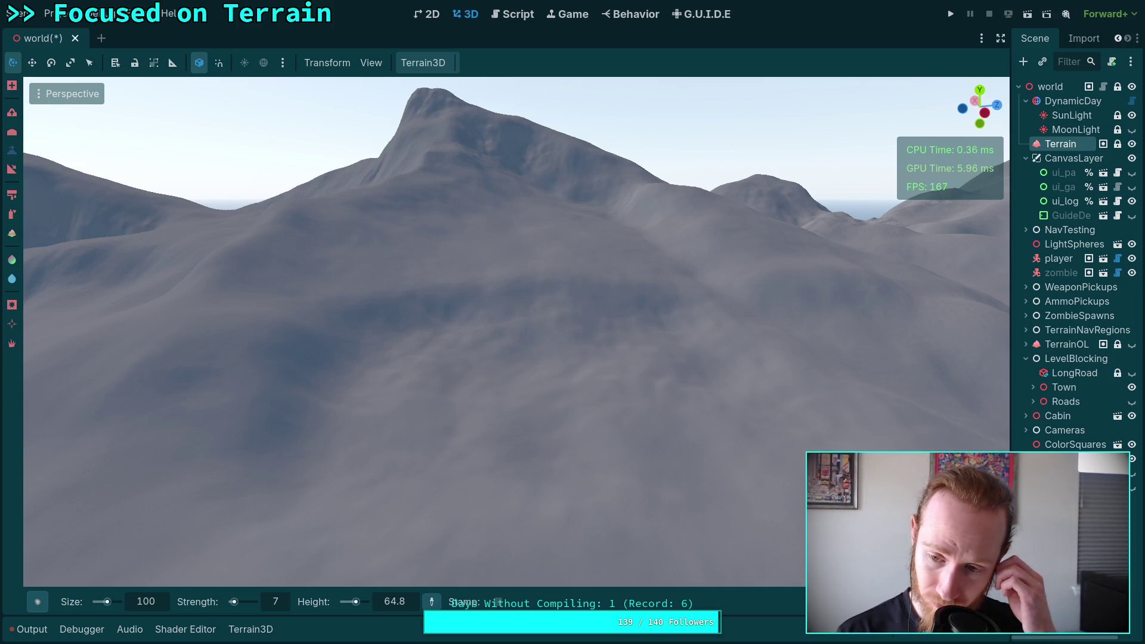
{"action": "scroll", "coordinate": [478, 355], "scroll_direction": "up", "scroll_amount": 5}
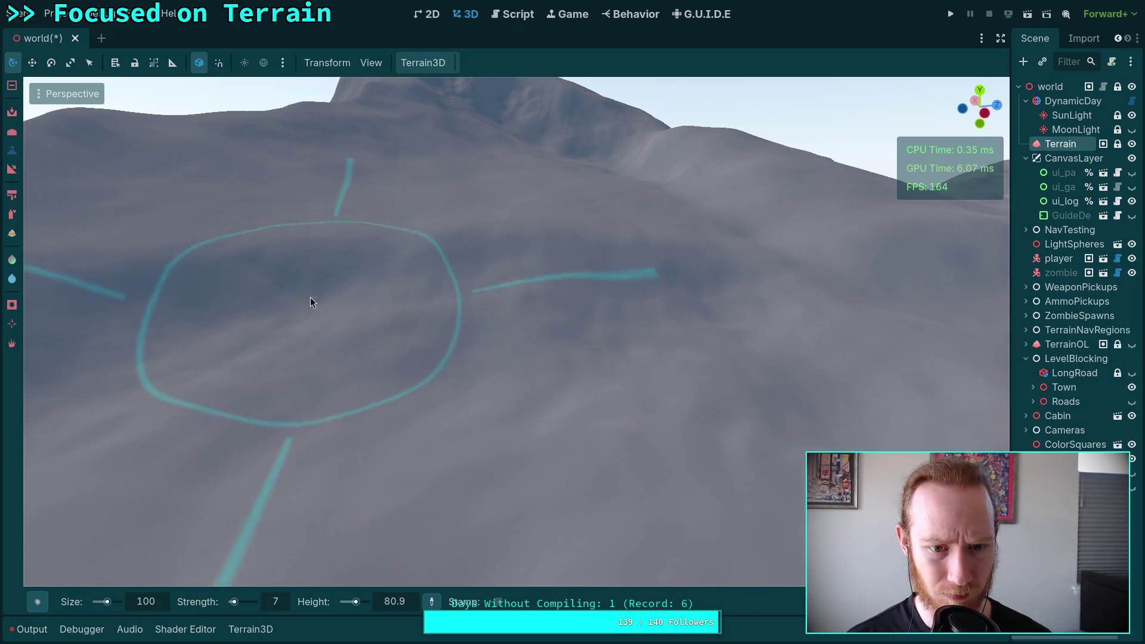
{"action": "left_click", "coordinate": [607, 297], "text": "ctrl"}
Step: Orbit around the hills to frame the slope near the peaks
{"action": "mouse_move", "coordinate": [720, 289]}
{"action": "left_mouse_down"}
{"action": "mouse_move", "coordinate": [677, 346]}
{"action": "mouse_move", "coordinate": [459, 471]}
{"action": "mouse_move", "coordinate": [418, 477]}
{"action": "left_mouse_up"}
{"action": "mouse_move", "coordinate": [572, 334]}
{"action": "left_mouse_down"}
{"action": "mouse_move", "coordinate": [454, 350]}
{"action": "mouse_move", "coordinate": [629, 340]}
{"action": "left_mouse_up"}
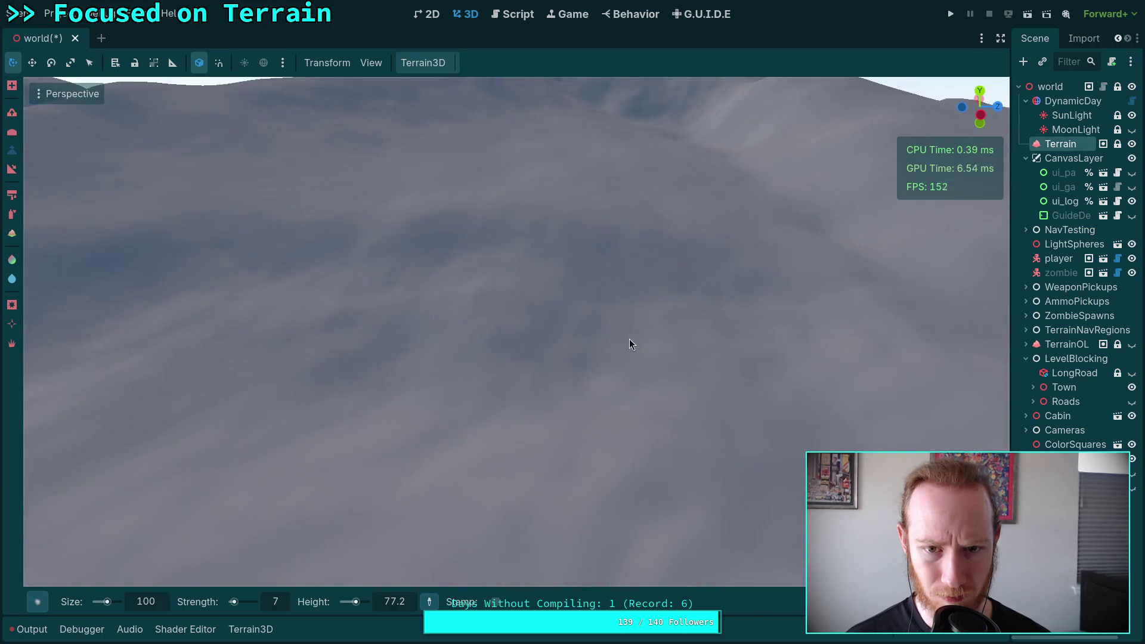
{"action": "mouse_move", "coordinate": [573, 235]}
{"action": "left_mouse_down"}
{"action": "mouse_move", "coordinate": [618, 243]}
{"action": "mouse_move", "coordinate": [532, 290]}
{"action": "mouse_move", "coordinate": [486, 193]}
{"action": "mouse_move", "coordinate": [442, 322]}
{"action": "left_mouse_up"}
{"action": "mouse_move", "coordinate": [619, 334]}
{"action": "left_mouse_down"}
{"action": "mouse_move", "coordinate": [603, 334]}
{"action": "mouse_move", "coordinate": [618, 333]}
{"action": "left_mouse_up"}
{"action": "mouse_move", "coordinate": [463, 311]}
{"action": "left_mouse_down"}
{"action": "mouse_move", "coordinate": [444, 339]}
{"action": "mouse_move", "coordinate": [579, 361]}
{"action": "mouse_move", "coordinate": [361, 296]}
{"action": "mouse_move", "coordinate": [440, 251]}
{"action": "mouse_move", "coordinate": [502, 267]}
{"action": "mouse_move", "coordinate": [430, 250]}
{"action": "mouse_move", "coordinate": [657, 315]}
{"action": "mouse_move", "coordinate": [524, 291]}
{"action": "mouse_move", "coordinate": [565, 368]}
{"action": "mouse_move", "coordinate": [660, 302]}
{"action": "mouse_move", "coordinate": [472, 260]}
{"action": "mouse_move", "coordinate": [355, 276]}
{"action": "mouse_move", "coordinate": [488, 250]}
{"action": "mouse_move", "coordinate": [582, 259]}
{"action": "mouse_move", "coordinate": [420, 235]}
{"action": "mouse_move", "coordinate": [456, 257]}
{"action": "mouse_move", "coordinate": [528, 343]}
{"action": "mouse_move", "coordinate": [469, 495]}
{"action": "mouse_move", "coordinate": [450, 511]}
{"action": "mouse_move", "coordinate": [436, 437]}
{"action": "mouse_move", "coordinate": [358, 307]}
{"action": "mouse_move", "coordinate": [401, 390]}
{"action": "mouse_move", "coordinate": [522, 238]}
{"action": "mouse_move", "coordinate": [687, 454]}
{"action": "mouse_move", "coordinate": [536, 358]}
{"action": "mouse_move", "coordinate": [513, 305]}
{"action": "mouse_move", "coordinate": [546, 273]}
{"action": "mouse_move", "coordinate": [552, 224]}
{"action": "mouse_move", "coordinate": [536, 435]}
{"action": "mouse_move", "coordinate": [559, 352]}
{"action": "mouse_move", "coordinate": [642, 320]}
{"action": "mouse_move", "coordinate": [649, 274]}
{"action": "mouse_move", "coordinate": [567, 340]}
{"action": "mouse_move", "coordinate": [632, 265]}
{"action": "mouse_move", "coordinate": [683, 272]}
{"action": "mouse_move", "coordinate": [733, 349]}
{"action": "left_mouse_up"}
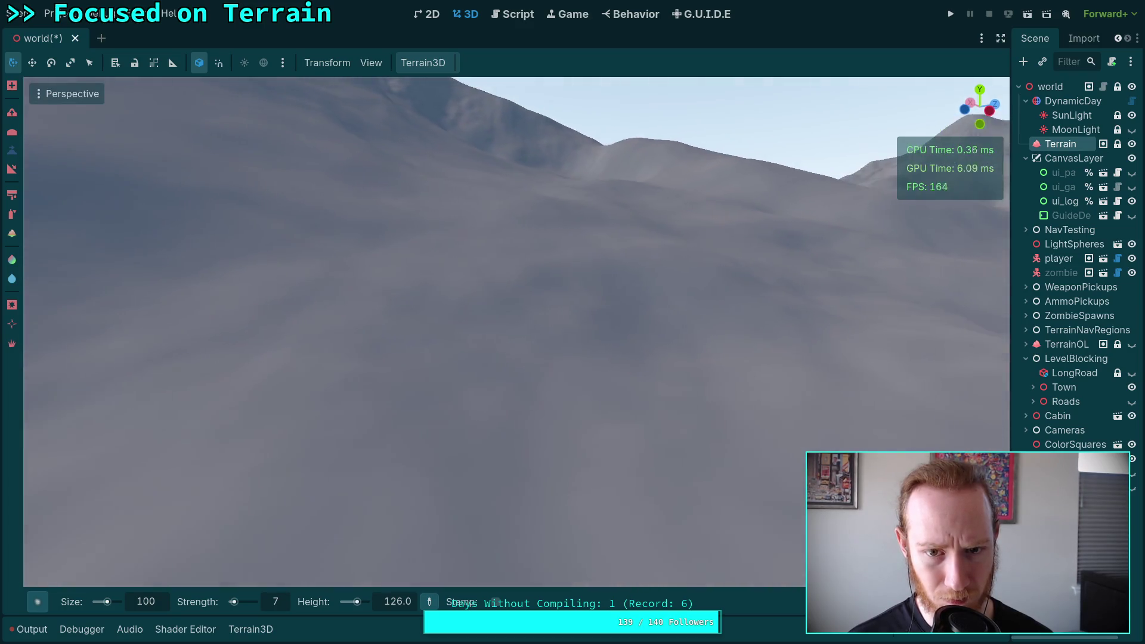
{"action": "mouse_move", "coordinate": [587, 288]}
{"action": "left_mouse_down"}
{"action": "mouse_move", "coordinate": [565, 280]}
{"action": "mouse_move", "coordinate": [573, 293]}
{"action": "left_mouse_up"}
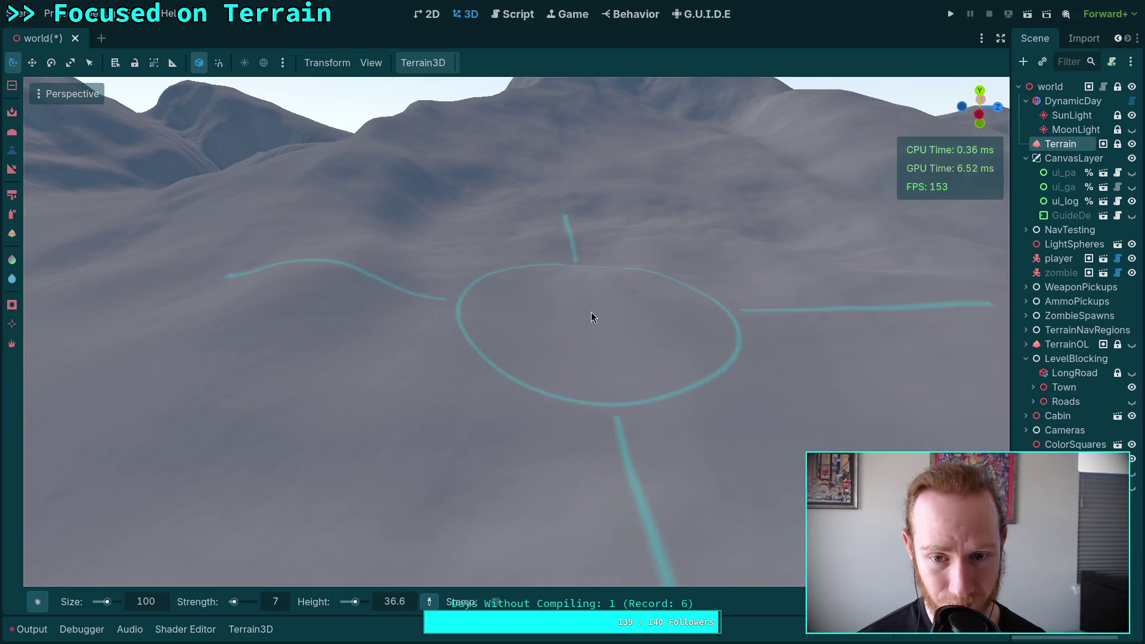
{"action": "scroll", "coordinate": [635, 340], "scroll_direction": "up", "scroll_amount": 3}
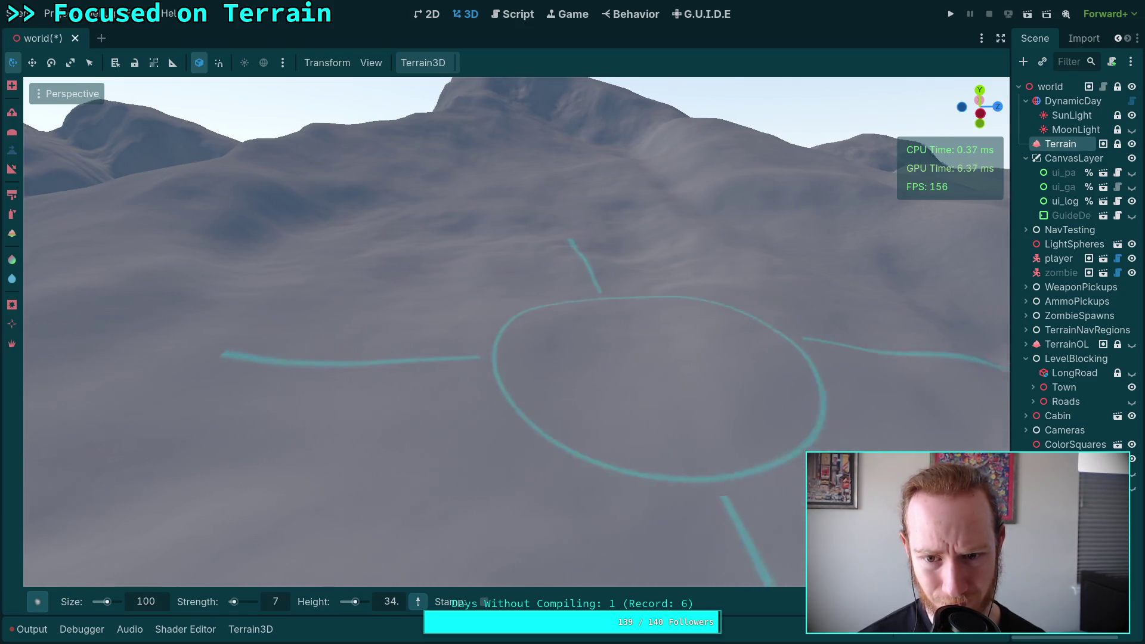
Step: Orbit around the hill and raise and flatten the ground inside the brush
{"action": "key", "text": "KP_6"}
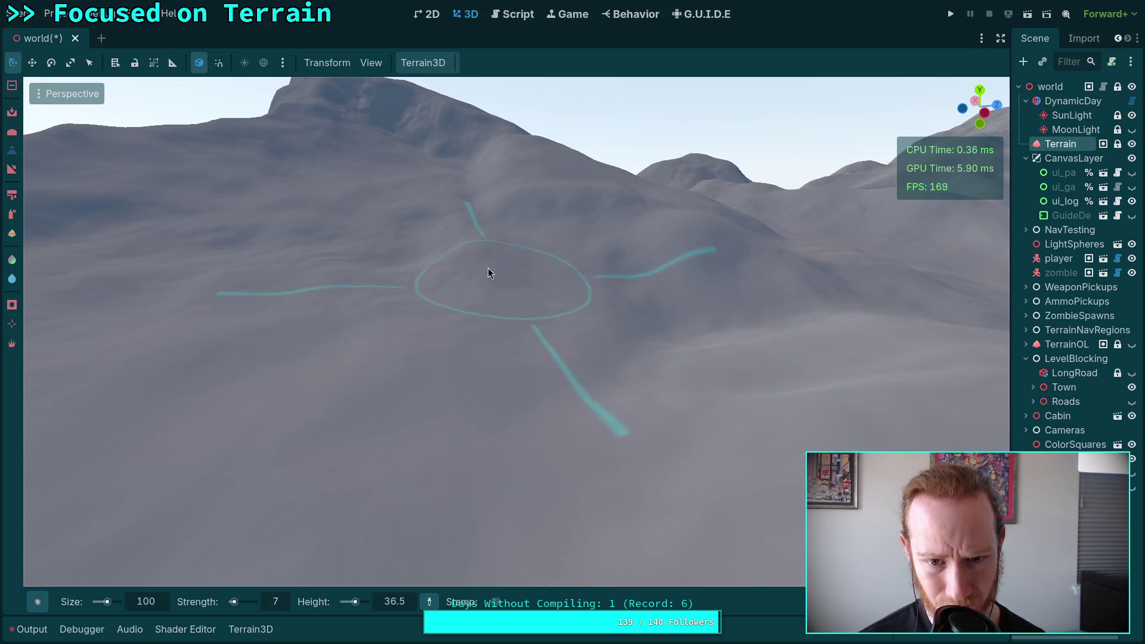
{"action": "scroll", "coordinate": [488, 268], "scroll_direction": "up", "scroll_amount": 3}
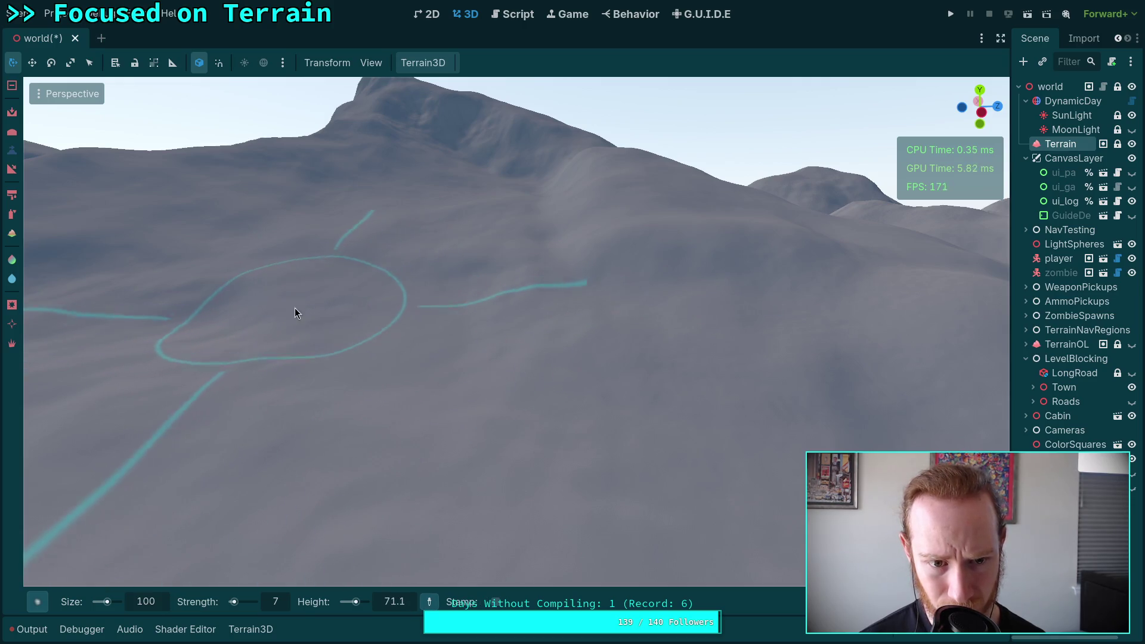
{"action": "left_click_drag", "start_coordinate": [295, 308], "coordinate": [398, 301]}
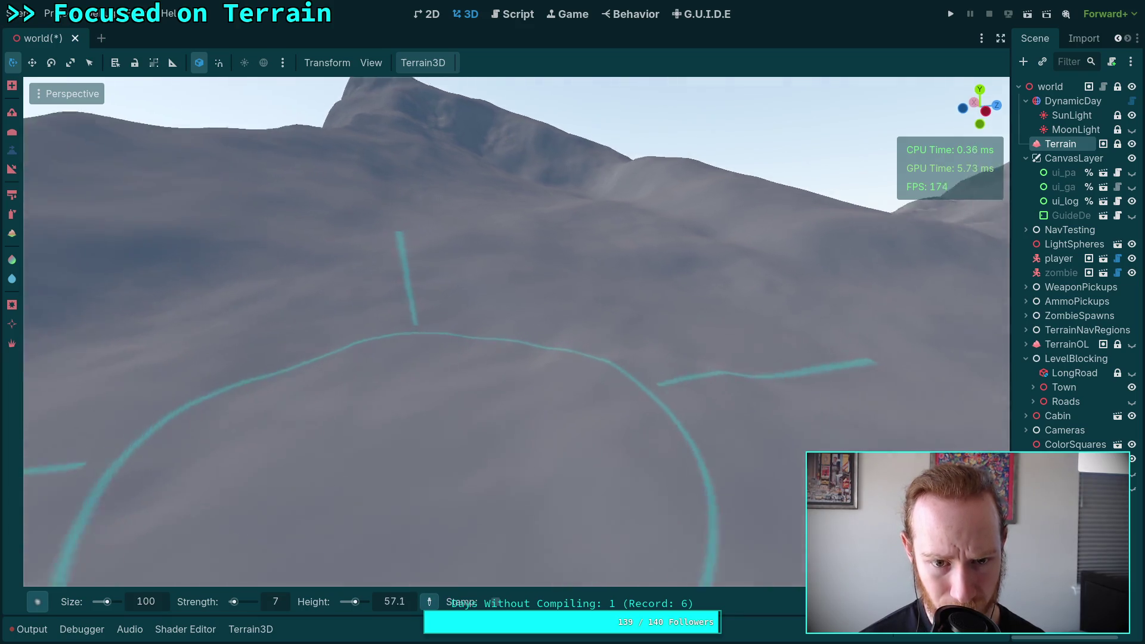
{"action": "mouse_move", "coordinate": [453, 343]}
{"action": "left_mouse_down"}
{"action": "mouse_move", "coordinate": [454, 318]}
{"action": "mouse_move", "coordinate": [431, 323]}
{"action": "mouse_move", "coordinate": [577, 339]}
{"action": "mouse_move", "coordinate": [450, 421]}
{"action": "left_mouse_up"}
{"action": "mouse_move", "coordinate": [459, 338]}
{"action": "left_mouse_down"}
{"action": "mouse_move", "coordinate": [519, 343]}
{"action": "mouse_move", "coordinate": [491, 391]}
{"action": "mouse_move", "coordinate": [524, 326]}
{"action": "mouse_move", "coordinate": [426, 309]}
{"action": "mouse_move", "coordinate": [470, 340]}
{"action": "mouse_move", "coordinate": [487, 323]}
{"action": "mouse_move", "coordinate": [521, 378]}
{"action": "mouse_move", "coordinate": [568, 418]}
{"action": "mouse_move", "coordinate": [652, 423]}
{"action": "mouse_move", "coordinate": [562, 336]}
{"action": "left_mouse_up"}
{"action": "left_click_drag", "start_coordinate": [631, 298], "coordinate": [631, 298]}
{"action": "left_click_drag", "start_coordinate": [591, 259], "coordinate": [592, 260]}
{"action": "mouse_move", "coordinate": [700, 292]}
{"action": "left_mouse_down"}
{"action": "mouse_move", "coordinate": [599, 291]}
{"action": "mouse_move", "coordinate": [740, 301]}
{"action": "mouse_move", "coordinate": [694, 292]}
{"action": "left_mouse_up"}
Step: Apply the inverted brush lower on the slope and resample the ground height
{"action": "key", "text": "ctrl"}
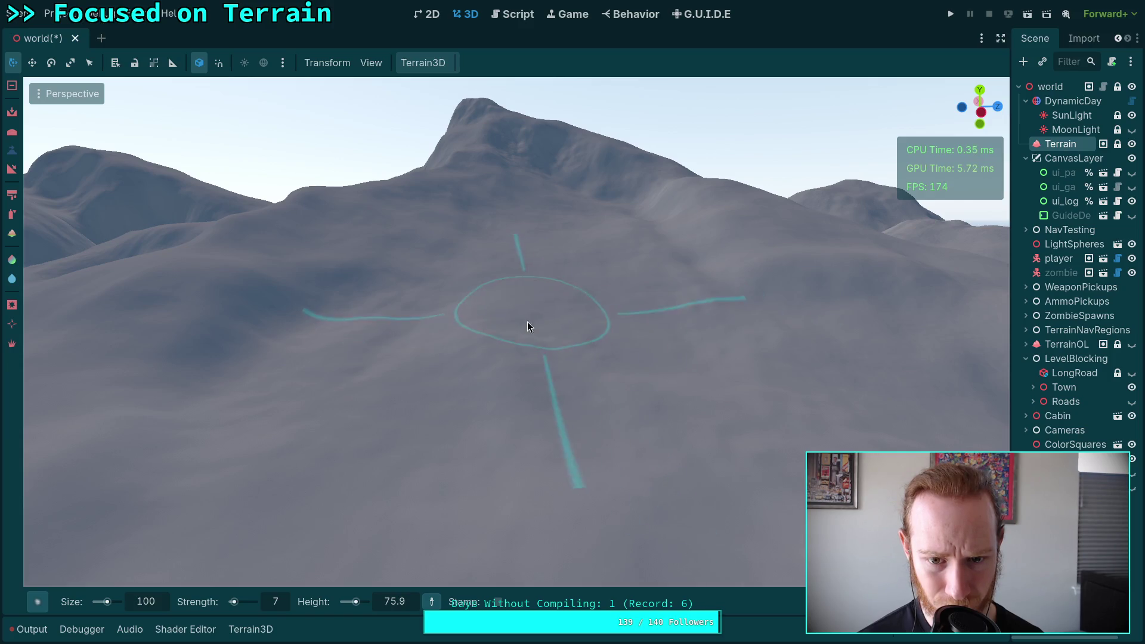
{"action": "left_click", "coordinate": [562, 345], "text": "ctrl"}
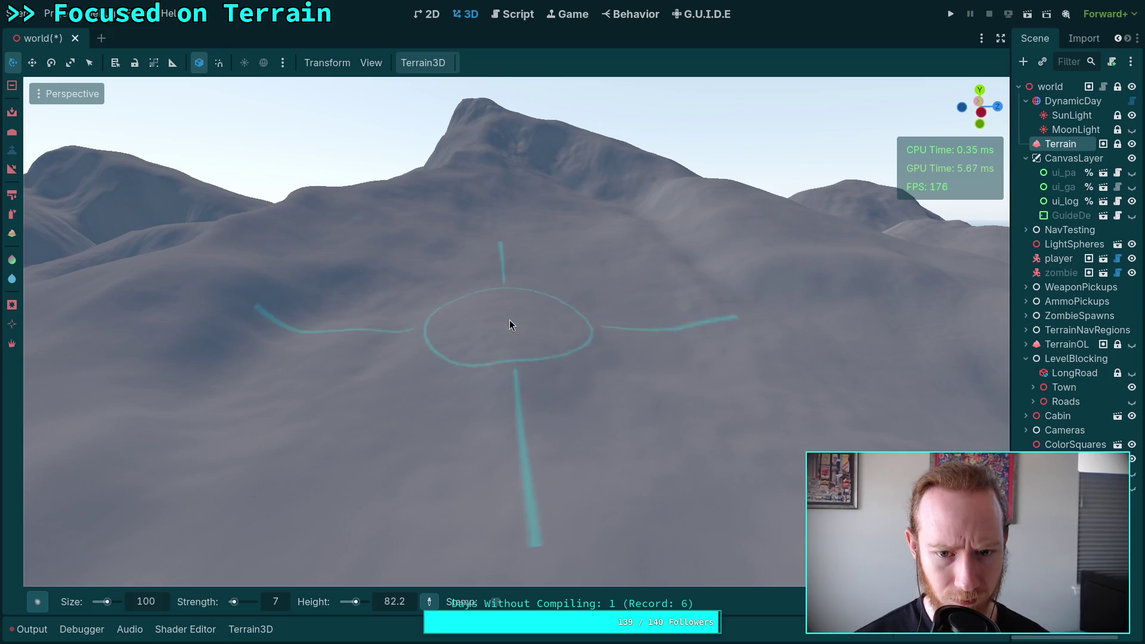
{"action": "left_click", "coordinate": [542, 332], "text": "ctrl"}
{"action": "left_click", "coordinate": [452, 351], "text": "ctrl"}
{"action": "left_click", "coordinate": [463, 364], "text": "ctrl"}
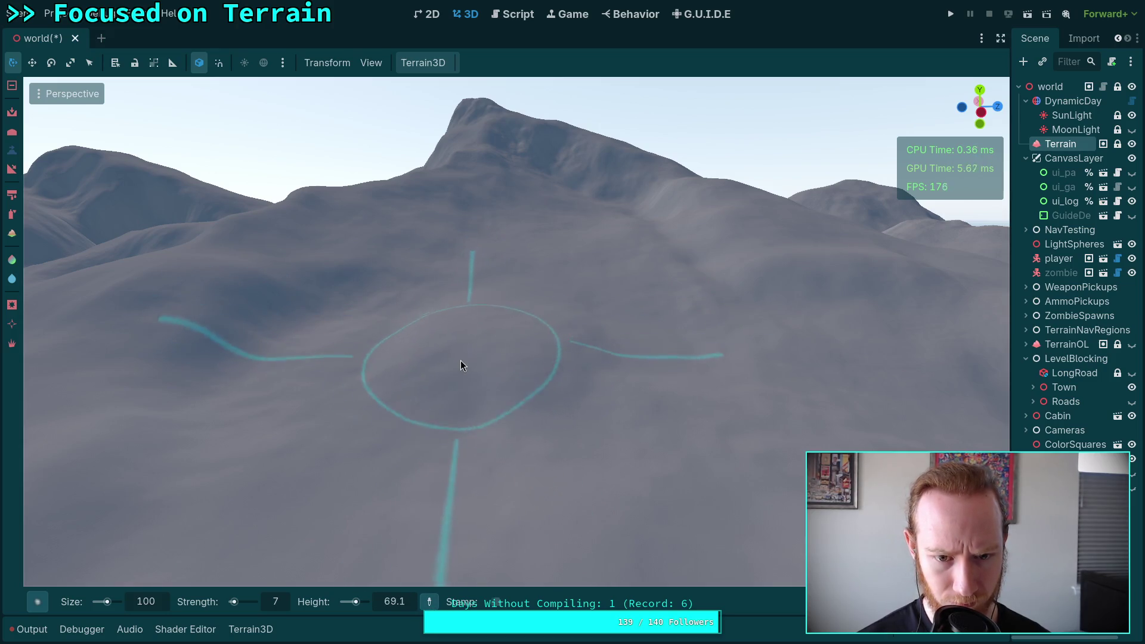
{"action": "left_click", "coordinate": [532, 334], "text": "ctrl"}
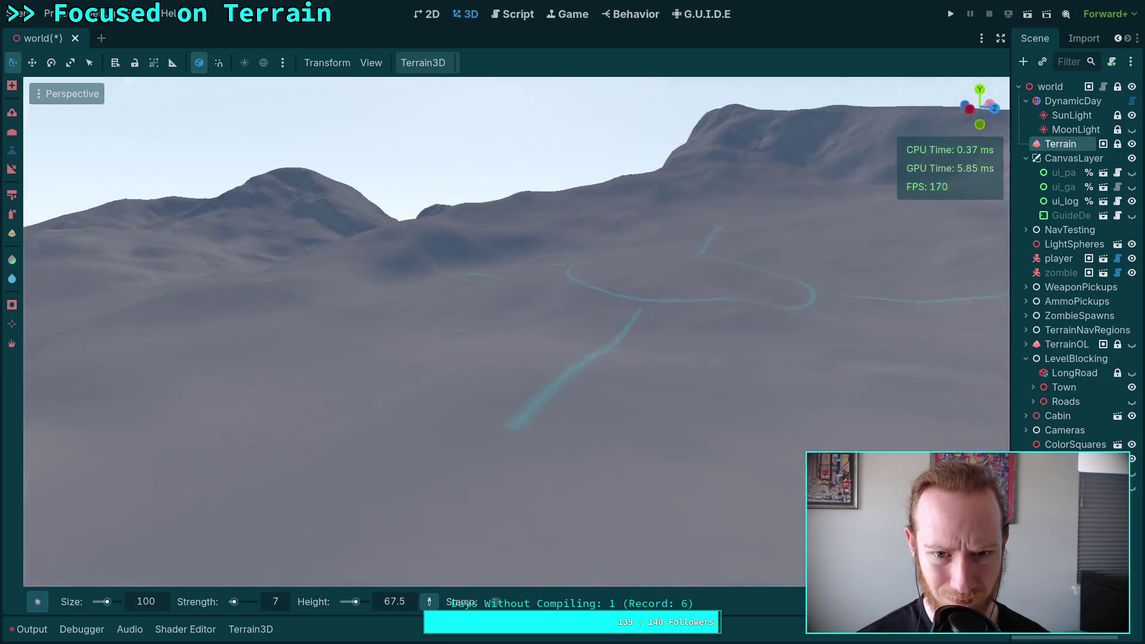
Step: Orbit between close and wide views to inspect the brushed hillside
{"action": "left_click_drag", "start_coordinate": [631, 298], "coordinate": [632, 297]}
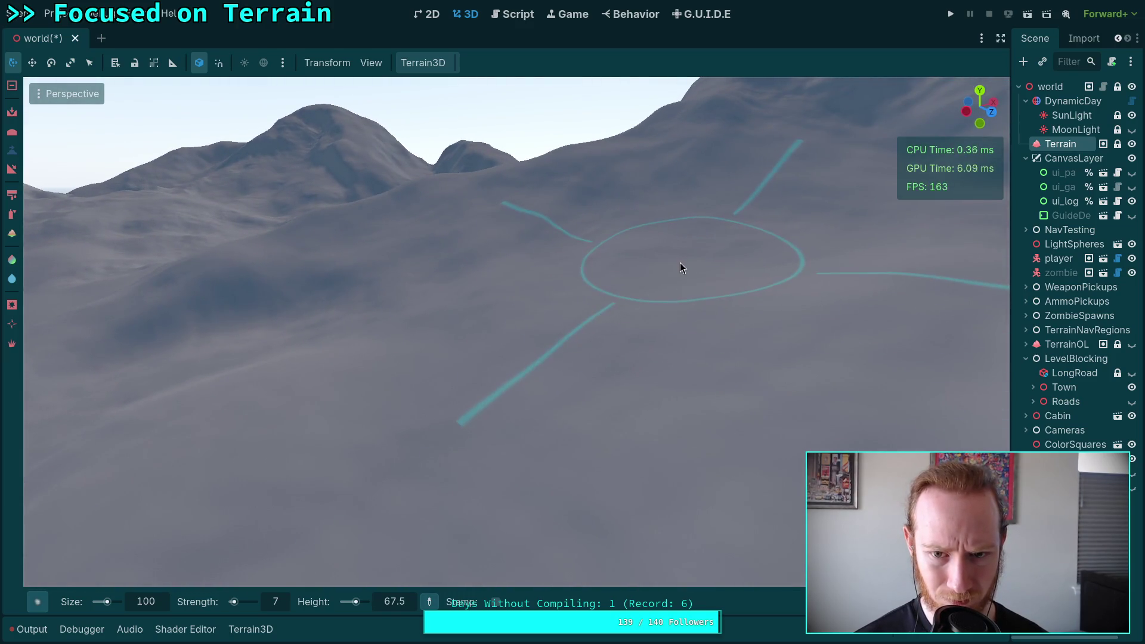
{"action": "scroll", "coordinate": [472, 349], "scroll_direction": "up", "scroll_amount": 3}
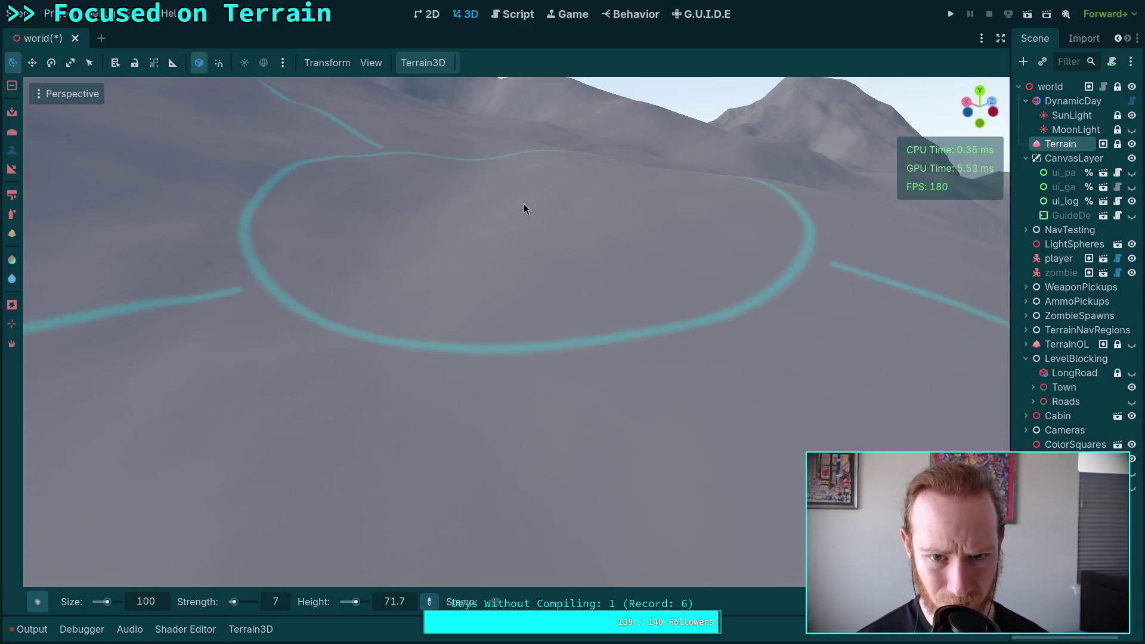
{"action": "scroll", "coordinate": [535, 233], "scroll_direction": "down", "scroll_amount": 3}
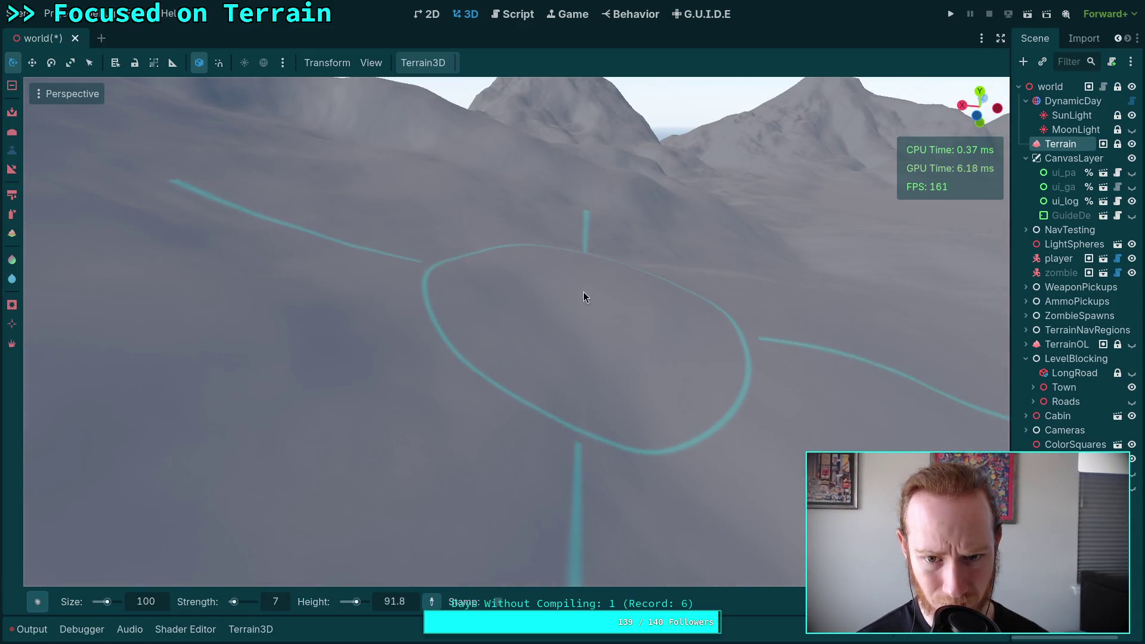
{"action": "left_click_drag", "start_coordinate": [570, 297], "coordinate": [477, 334]}
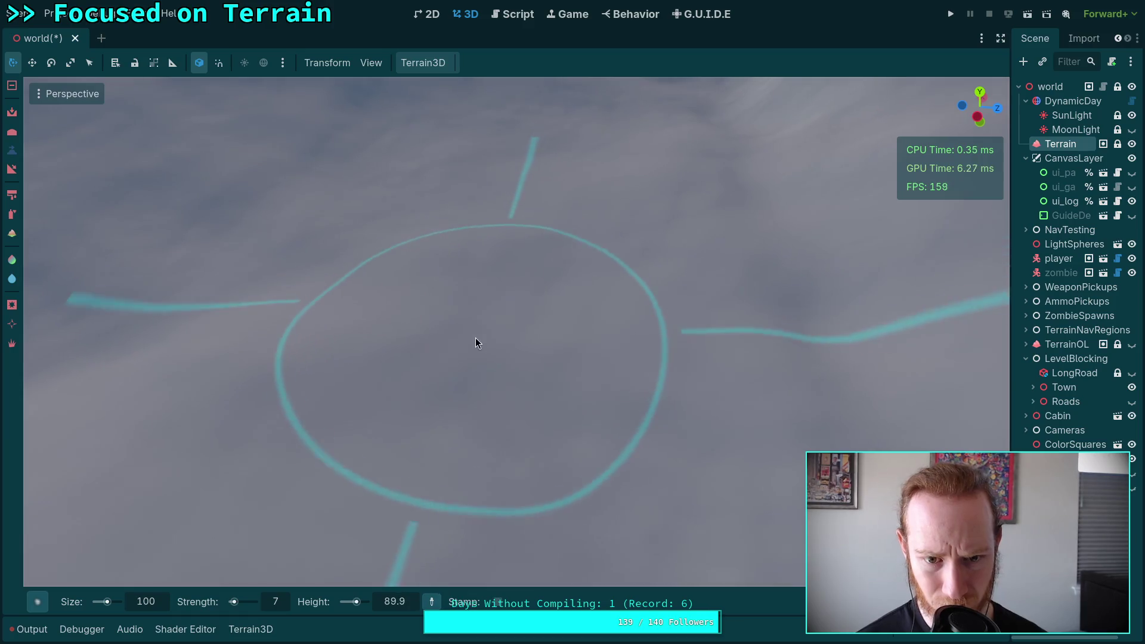
{"action": "mouse_move", "coordinate": [433, 387]}
{"action": "left_mouse_down"}
{"action": "mouse_move", "coordinate": [558, 432]}
{"action": "mouse_move", "coordinate": [560, 370]}
{"action": "mouse_move", "coordinate": [588, 340]}
{"action": "left_mouse_up"}
{"action": "left_click_drag", "start_coordinate": [466, 477], "coordinate": [504, 326]}
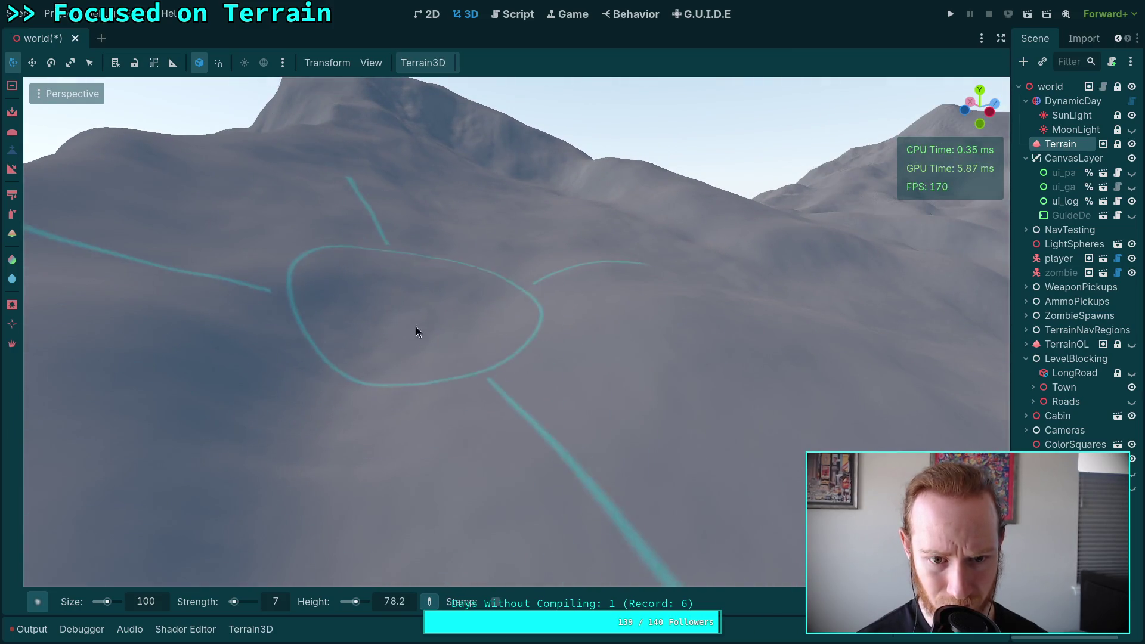
{"action": "left_click_drag", "start_coordinate": [338, 395], "coordinate": [576, 321]}
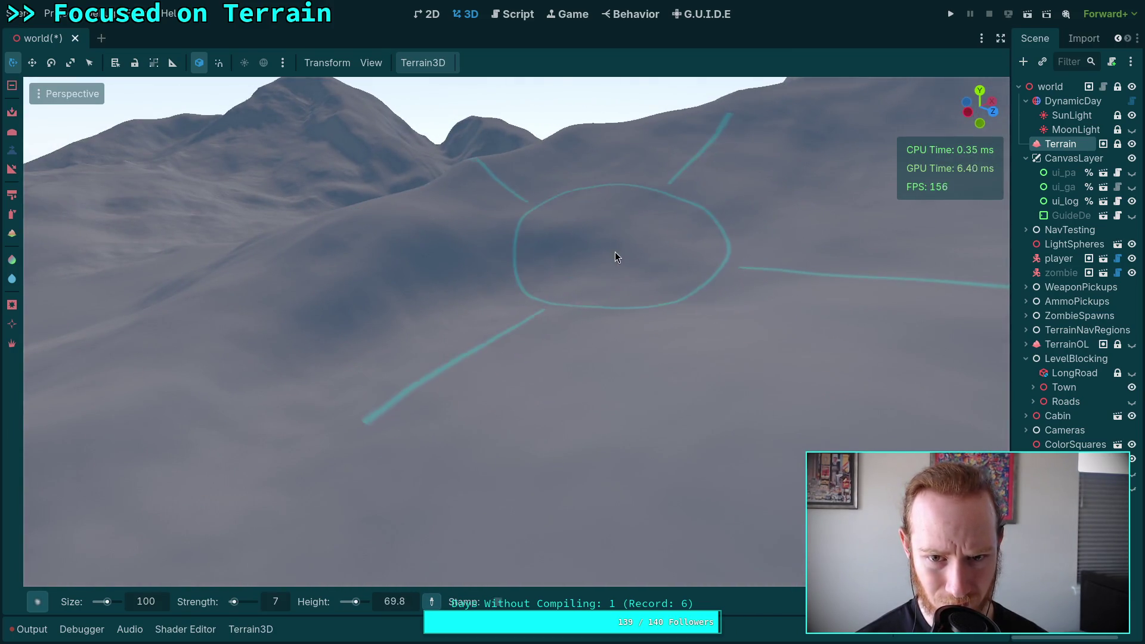
{"action": "mouse_move", "coordinate": [549, 307]}
{"action": "left_mouse_down"}
{"action": "mouse_move", "coordinate": [642, 280]}
{"action": "mouse_move", "coordinate": [570, 283]}
{"action": "left_mouse_up"}
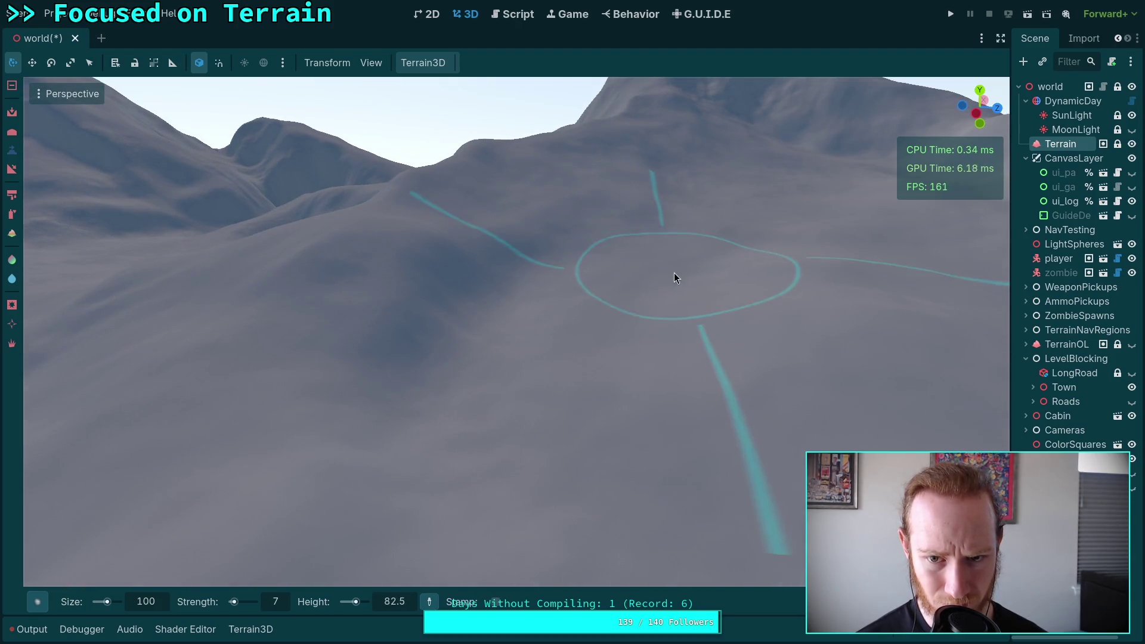
{"action": "left_click_drag", "start_coordinate": [677, 277], "coordinate": [656, 280]}
{"action": "mouse_move", "coordinate": [564, 287]}
{"action": "left_mouse_down"}
{"action": "mouse_move", "coordinate": [522, 248]}
{"action": "mouse_move", "coordinate": [509, 265]}
{"action": "mouse_move", "coordinate": [519, 293]}
{"action": "mouse_move", "coordinate": [721, 315]}
{"action": "mouse_move", "coordinate": [683, 319]}
{"action": "mouse_move", "coordinate": [711, 332]}
{"action": "mouse_move", "coordinate": [662, 309]}
{"action": "mouse_move", "coordinate": [647, 400]}
{"action": "mouse_move", "coordinate": [606, 291]}
{"action": "mouse_move", "coordinate": [594, 297]}
{"action": "left_mouse_up"}
{"action": "scroll", "coordinate": [594, 293], "scroll_direction": "down", "scroll_amount": 3}
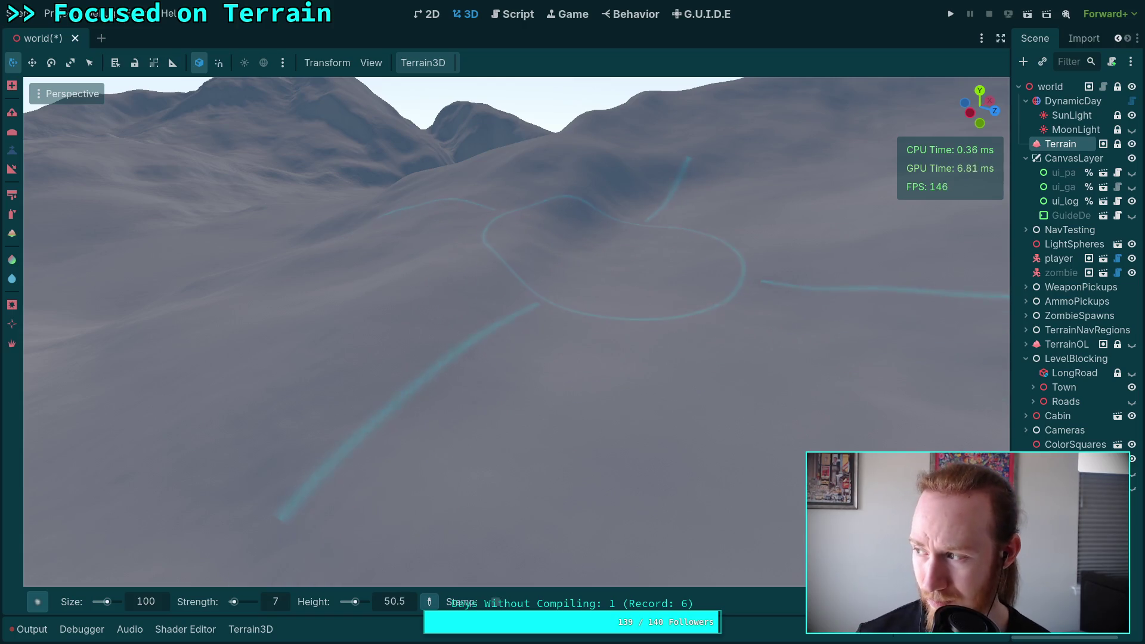
{"action": "scroll", "coordinate": [634, 252], "scroll_direction": "up", "scroll_amount": 5}
{"action": "mouse_move", "coordinate": [634, 251]}
{"action": "left_mouse_down"}
{"action": "mouse_move", "coordinate": [619, 239]}
{"action": "mouse_move", "coordinate": [590, 269]}
{"action": "mouse_move", "coordinate": [483, 216]}
{"action": "left_mouse_up"}
{"action": "mouse_move", "coordinate": [725, 249]}
{"action": "left_mouse_down"}
{"action": "mouse_move", "coordinate": [692, 234]}
{"action": "mouse_move", "coordinate": [633, 252]}
{"action": "left_mouse_up"}
{"action": "left_click_drag", "start_coordinate": [559, 346], "coordinate": [554, 311]}
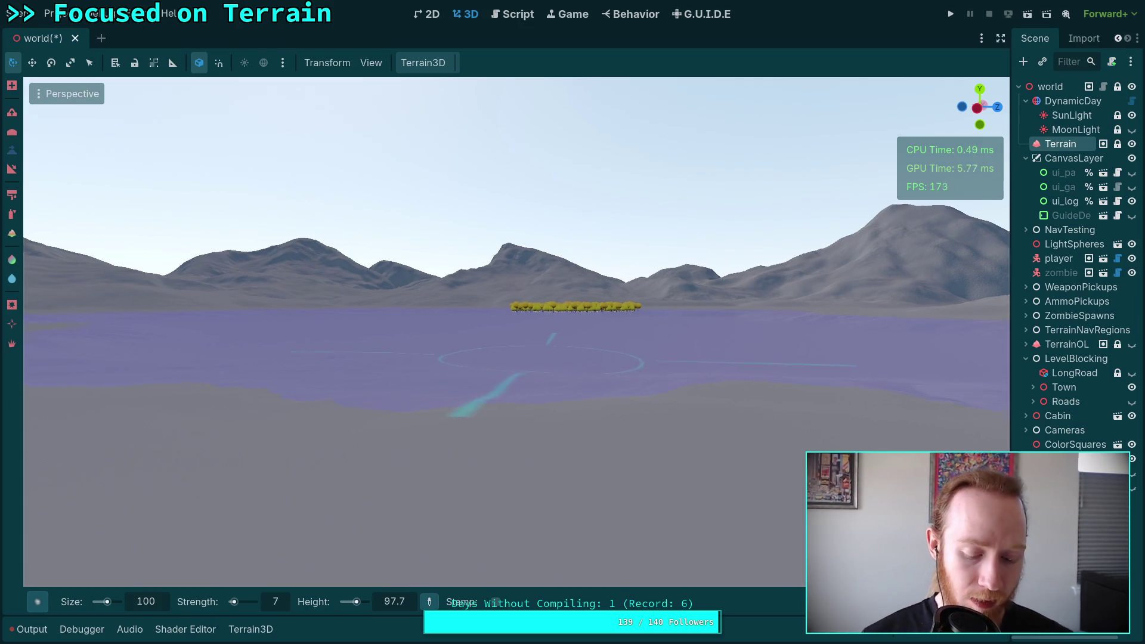
{"action": "key", "text": "w"}
{"action": "key", "text": "w"}
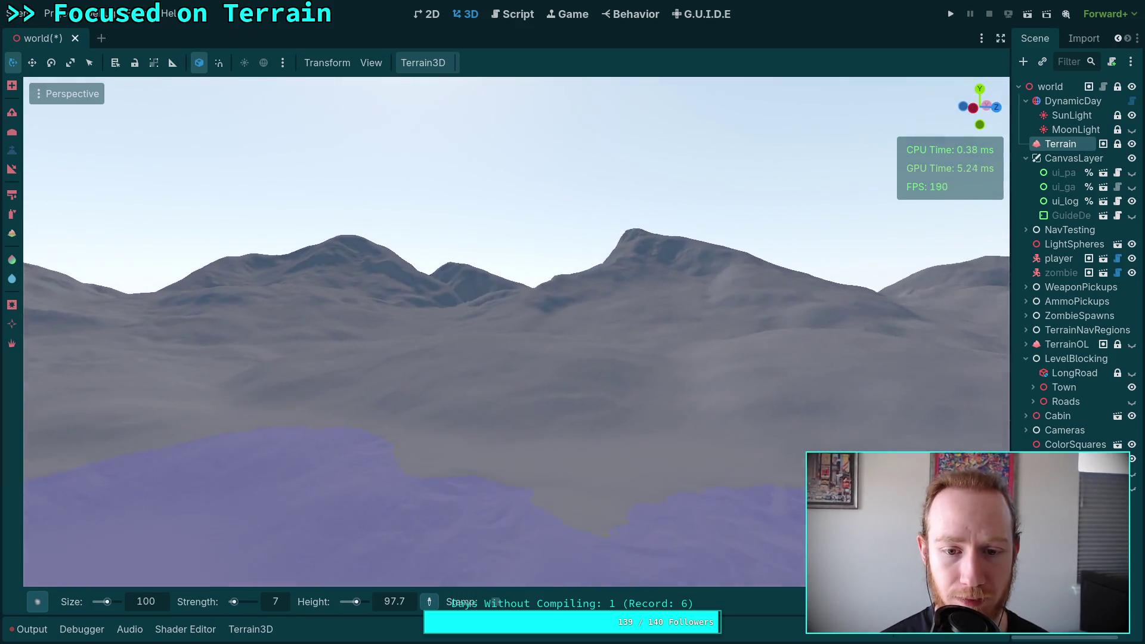
{"action": "key", "text": "s"}
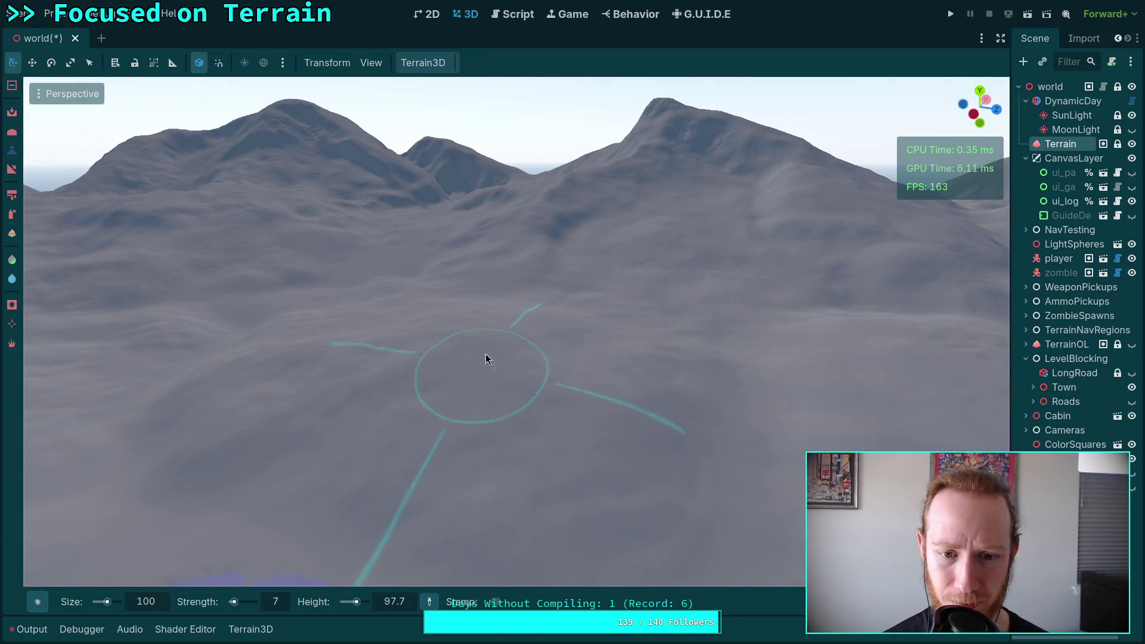
Step: Sample a height from the terrain, then set the brush height to 70
{"action": "left_click", "coordinate": [468, 342]}
{"action": "left_click", "coordinate": [405, 606]}
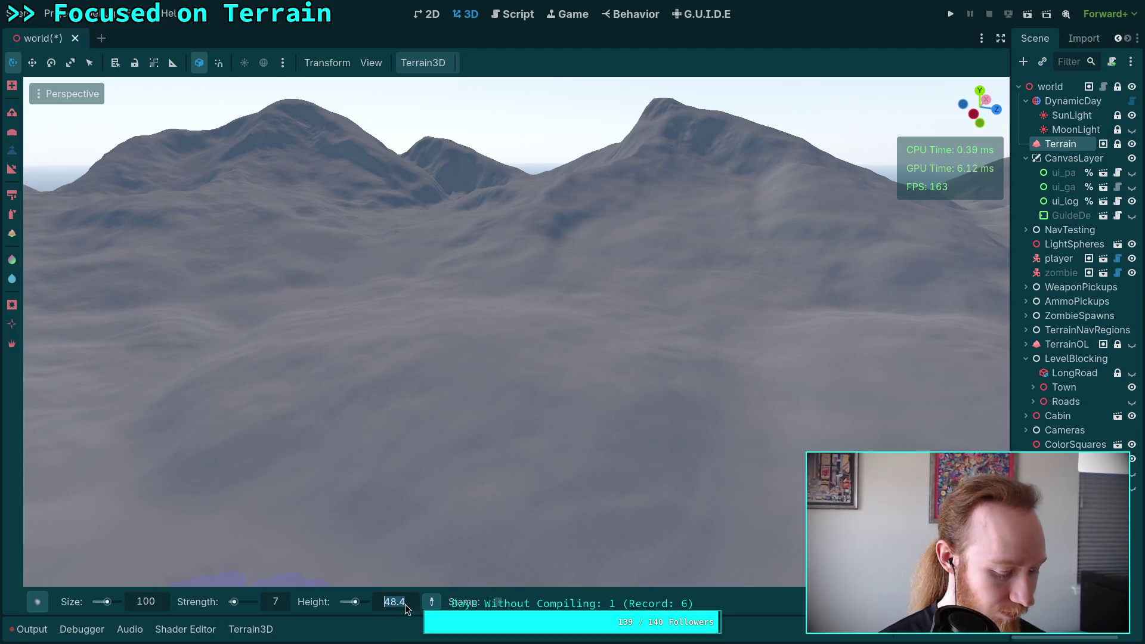
{"action": "type", "text": "70"}
{"action": "key", "text": "Return"}
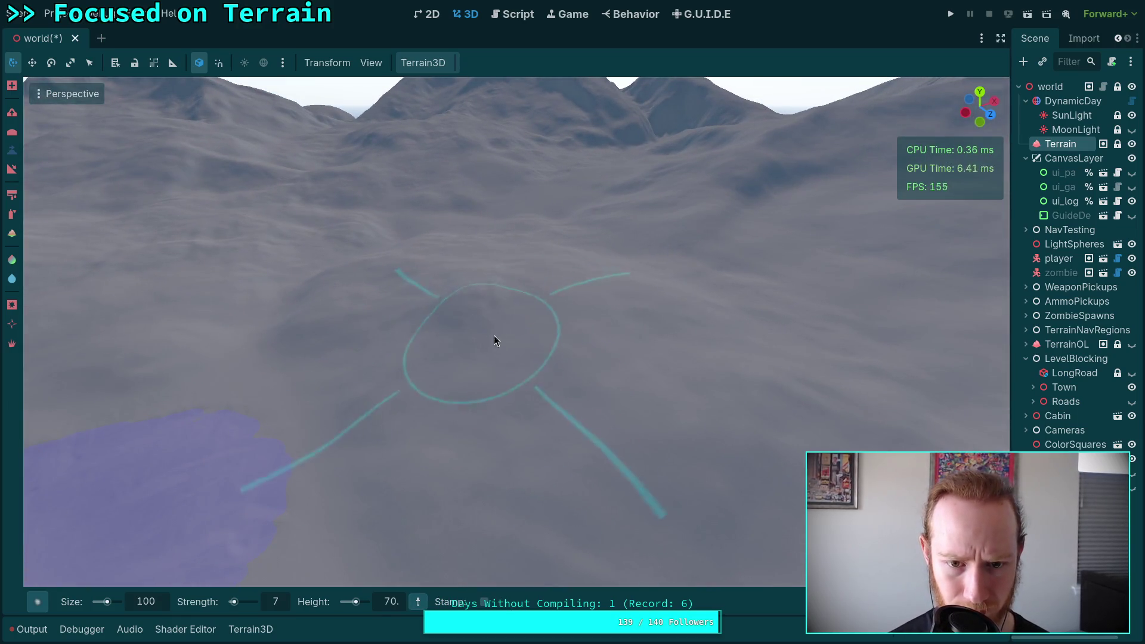
Step: Turn the view toward the slope below the peaks and sample a brush height of 57.1
{"action": "scroll", "coordinate": [521, 278], "scroll_direction": "up", "scroll_amount": 2}
{"action": "scroll", "coordinate": [520, 283], "scroll_direction": "down", "scroll_amount": 5}
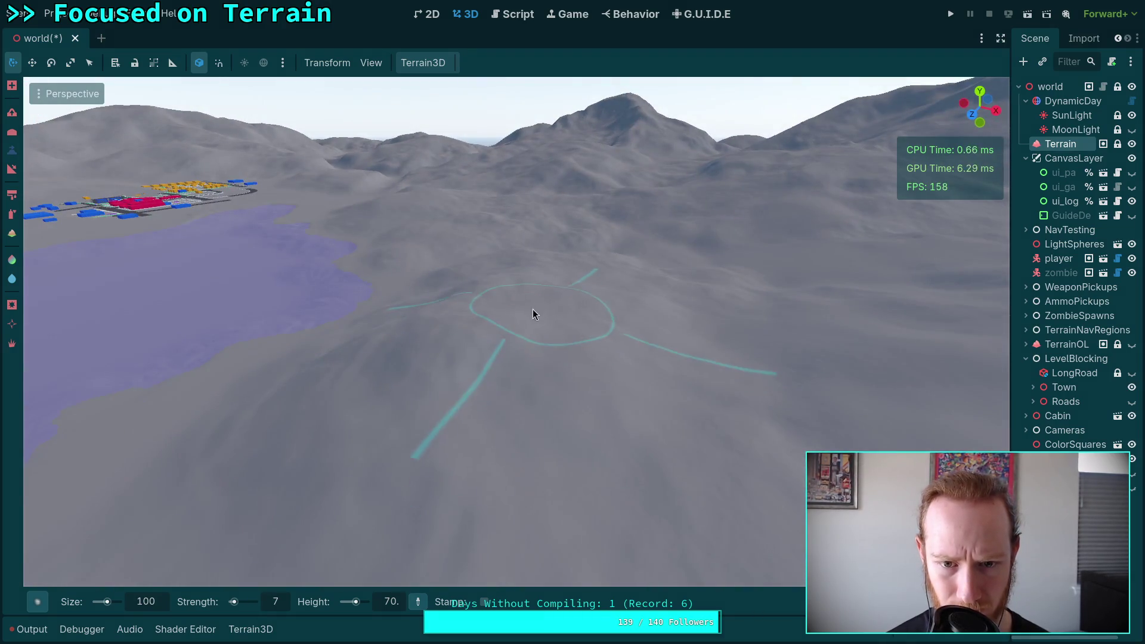
{"action": "scroll", "coordinate": [533, 415], "scroll_direction": "up", "scroll_amount": 2}
{"action": "scroll", "coordinate": [549, 310], "scroll_direction": "down", "scroll_amount": 2}
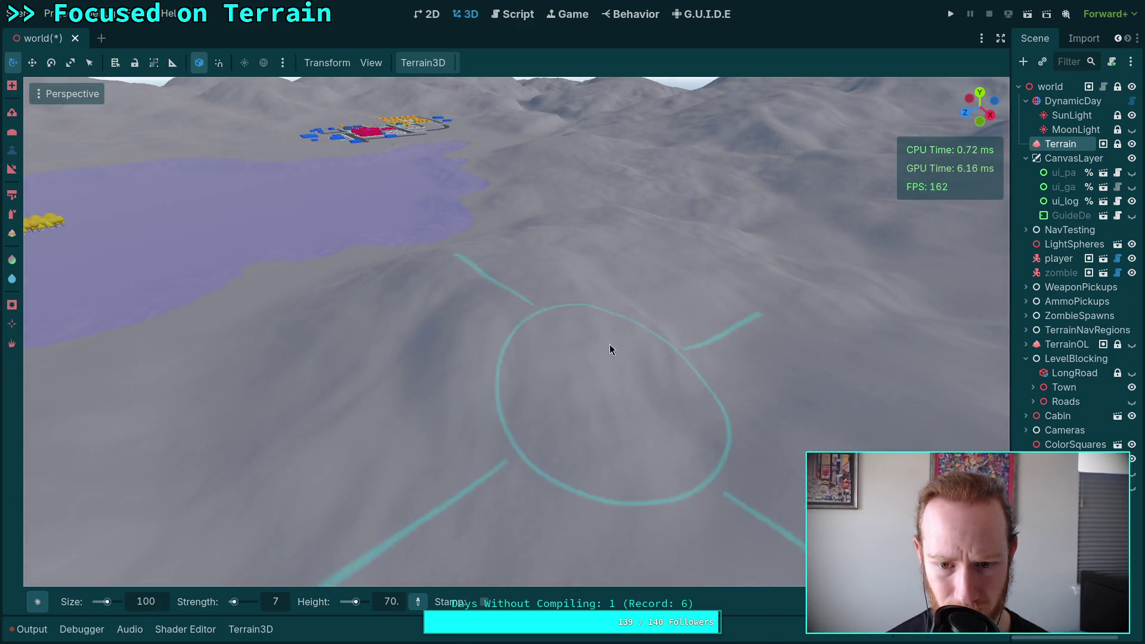
{"action": "left_click_drag", "start_coordinate": [638, 386], "coordinate": [563, 381]}
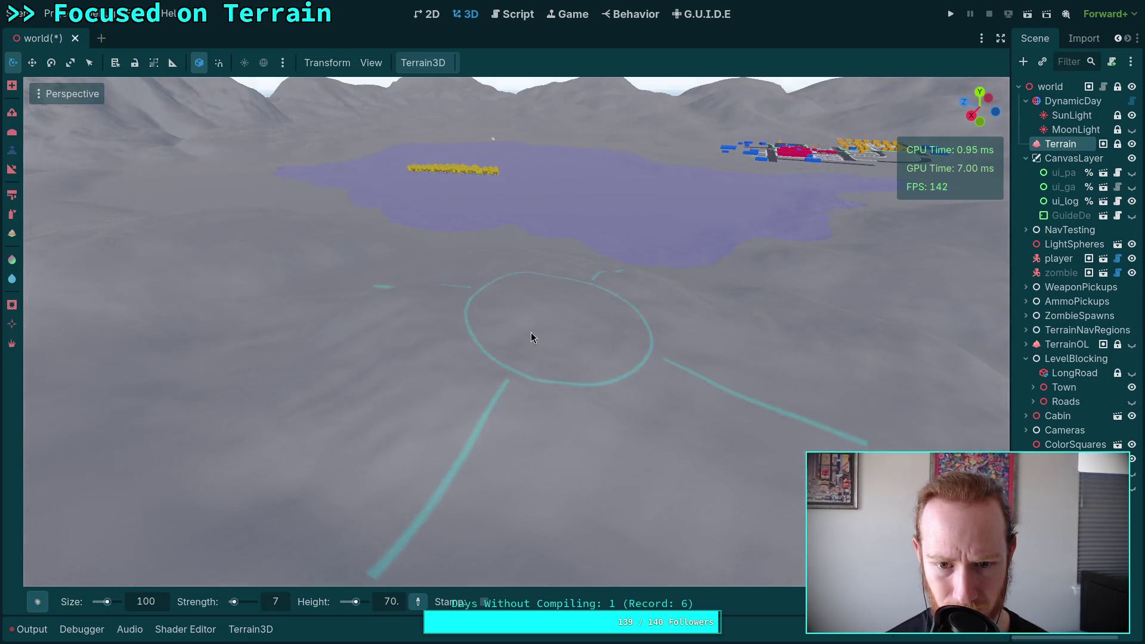
{"action": "mouse_move", "coordinate": [594, 337]}
{"action": "left_mouse_down"}
{"action": "mouse_move", "coordinate": [454, 286]}
{"action": "mouse_move", "coordinate": [528, 300]}
{"action": "left_mouse_up"}
{"action": "left_click_drag", "start_coordinate": [594, 328], "coordinate": [528, 335]}
{"action": "left_click_drag", "start_coordinate": [643, 323], "coordinate": [572, 310]}
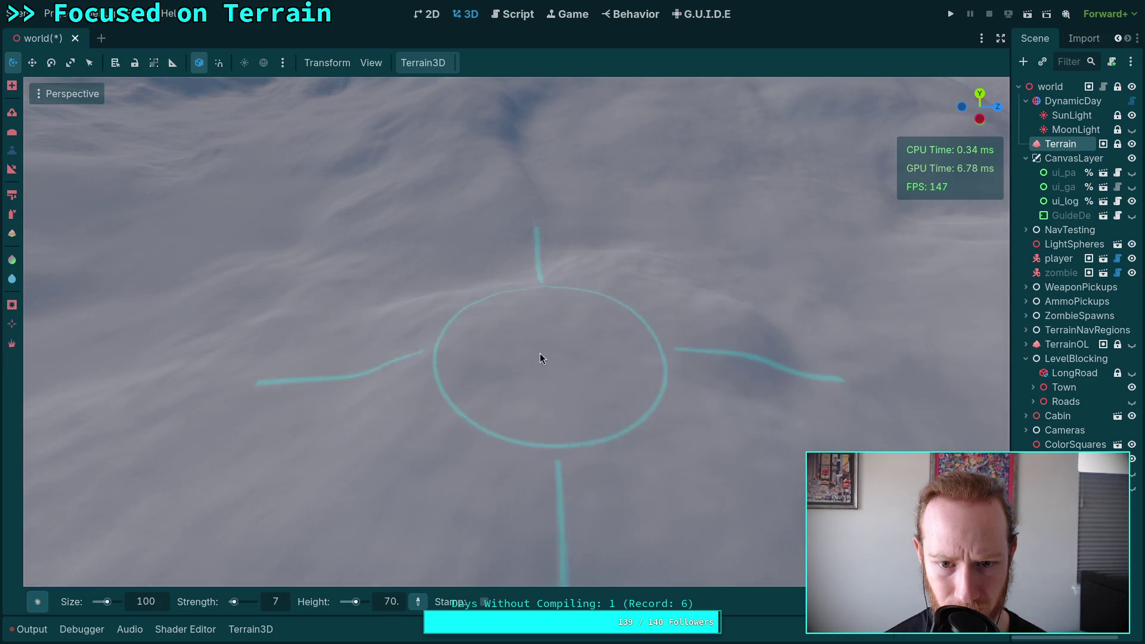
{"action": "left_click_drag", "start_coordinate": [743, 348], "coordinate": [734, 272]}
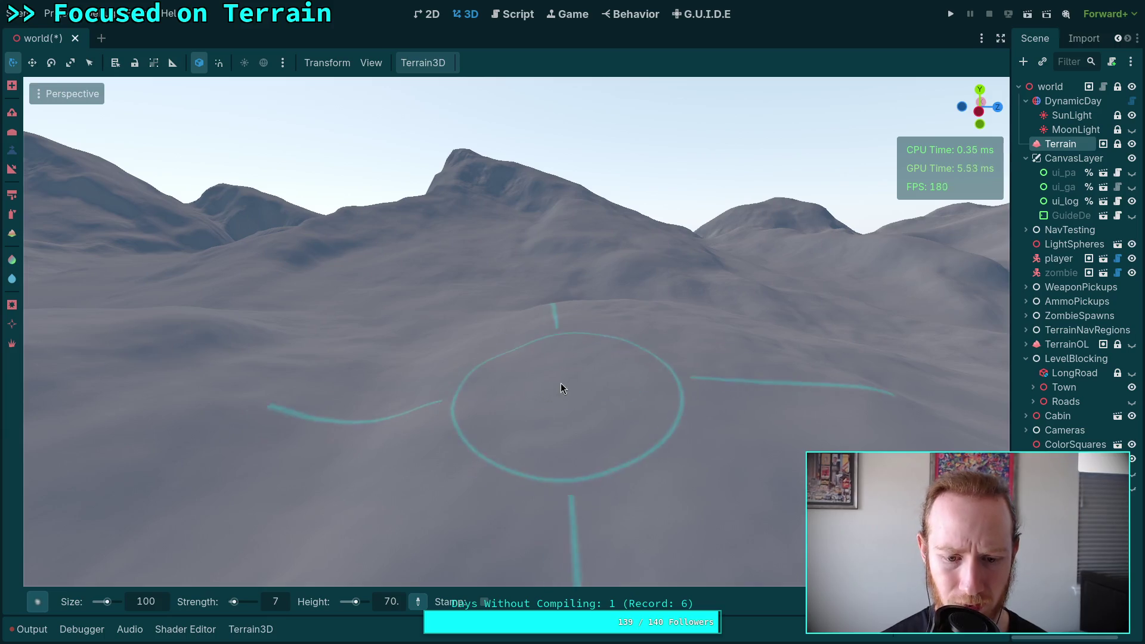
{"action": "mouse_move", "coordinate": [420, 591]}
{"action": "left_mouse_down"}
{"action": "mouse_move", "coordinate": [494, 537]}
{"action": "mouse_move", "coordinate": [582, 388]}
{"action": "left_mouse_up"}
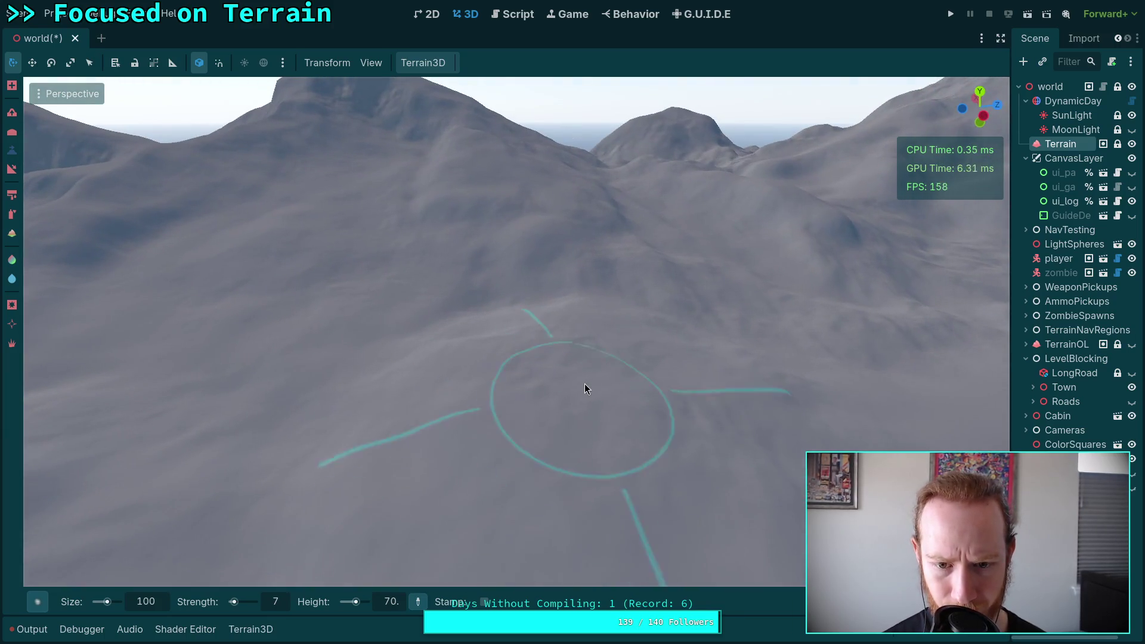
{"action": "left_click", "coordinate": [553, 386]}
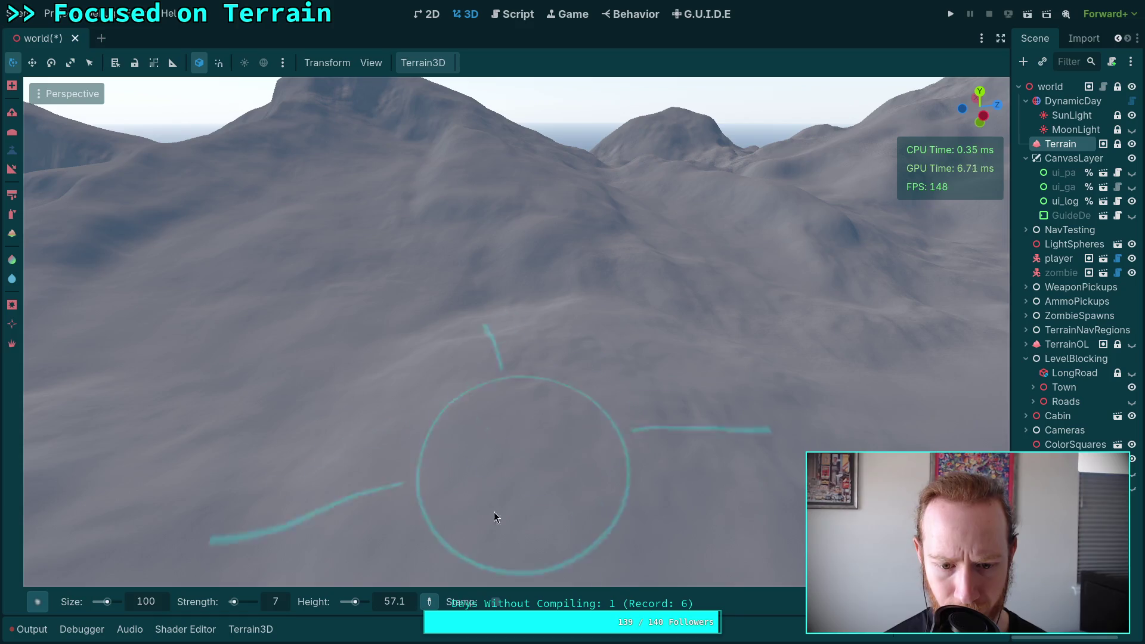
Step: Set the brush height to 80 and the brush strength to 10
{"action": "type", "text": "0"}
{"action": "key", "text": "Return"}
{"action": "left_click_drag", "start_coordinate": [421, 519], "coordinate": [473, 517]}
{"action": "left_click", "coordinate": [289, 604]}
{"action": "type", "text": "0"}
{"action": "key", "text": "Return"}
Step: Fly around the hilltop and lake, then enter a new brush height value
{"action": "left_click_drag", "start_coordinate": [484, 351], "coordinate": [506, 342]}
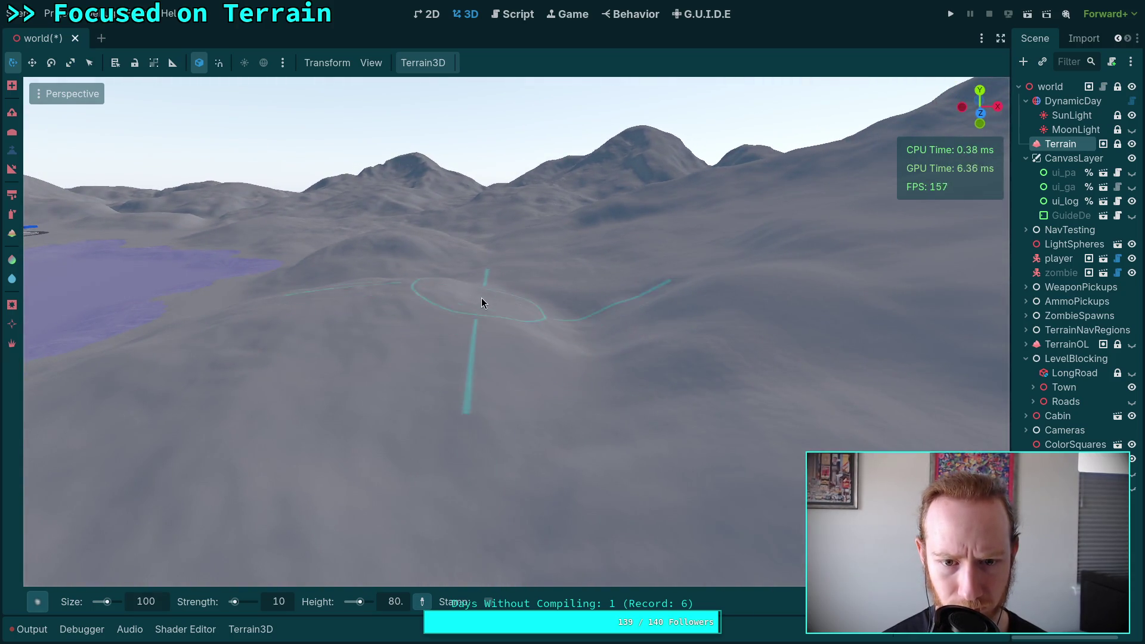
{"action": "scroll", "coordinate": [460, 329], "scroll_direction": "up", "scroll_amount": 2}
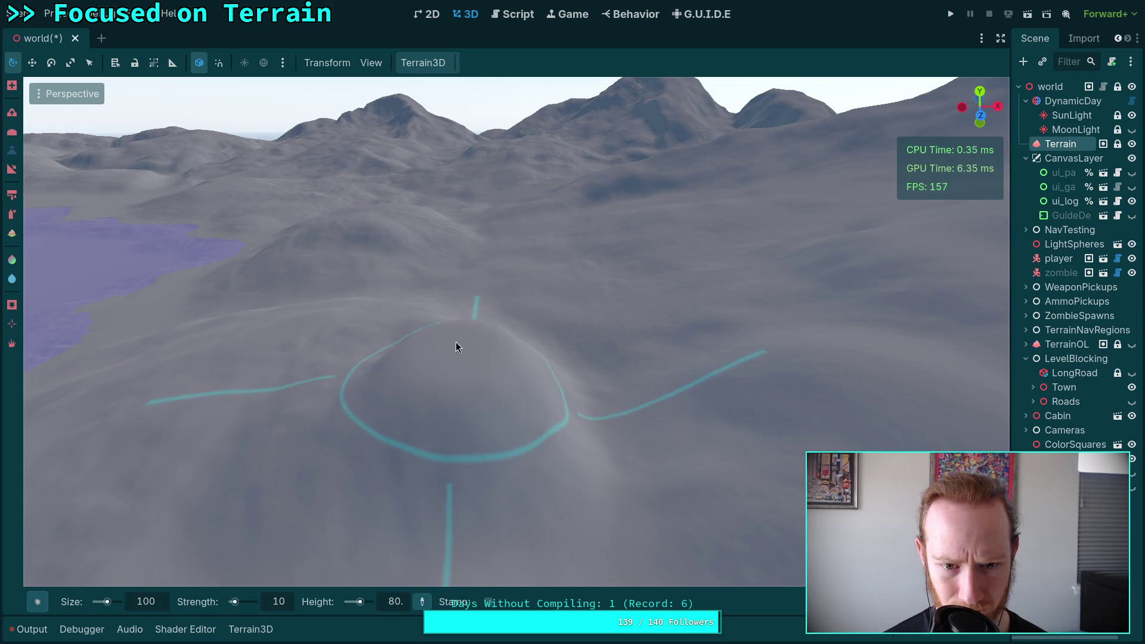
{"action": "right_click", "coordinate": [470, 350]}
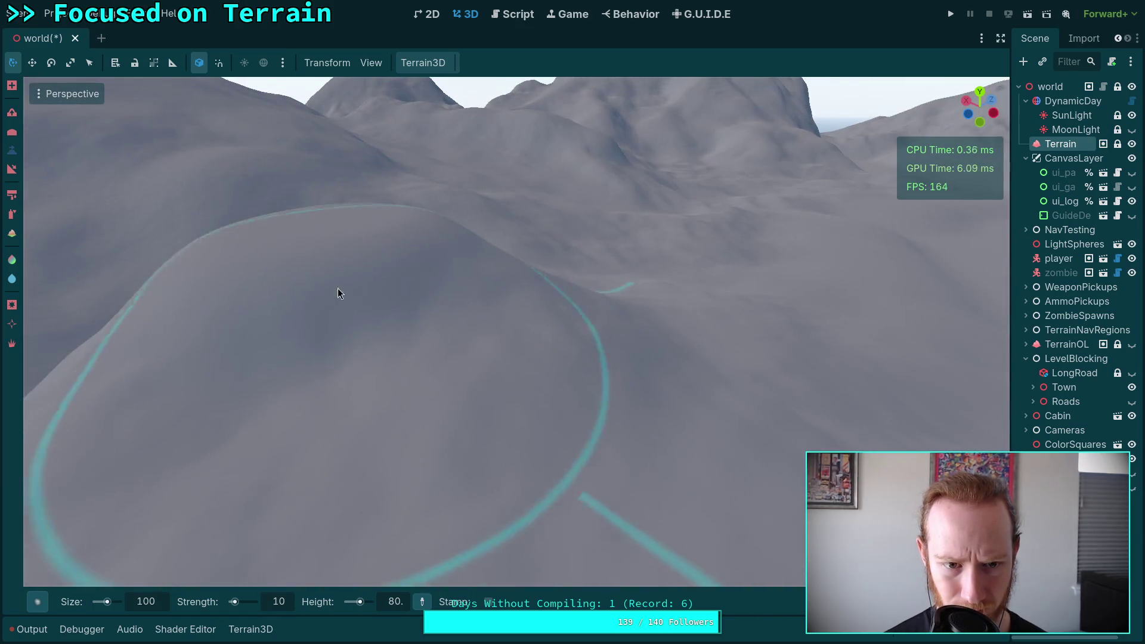
{"action": "right_click", "coordinate": [304, 310]}
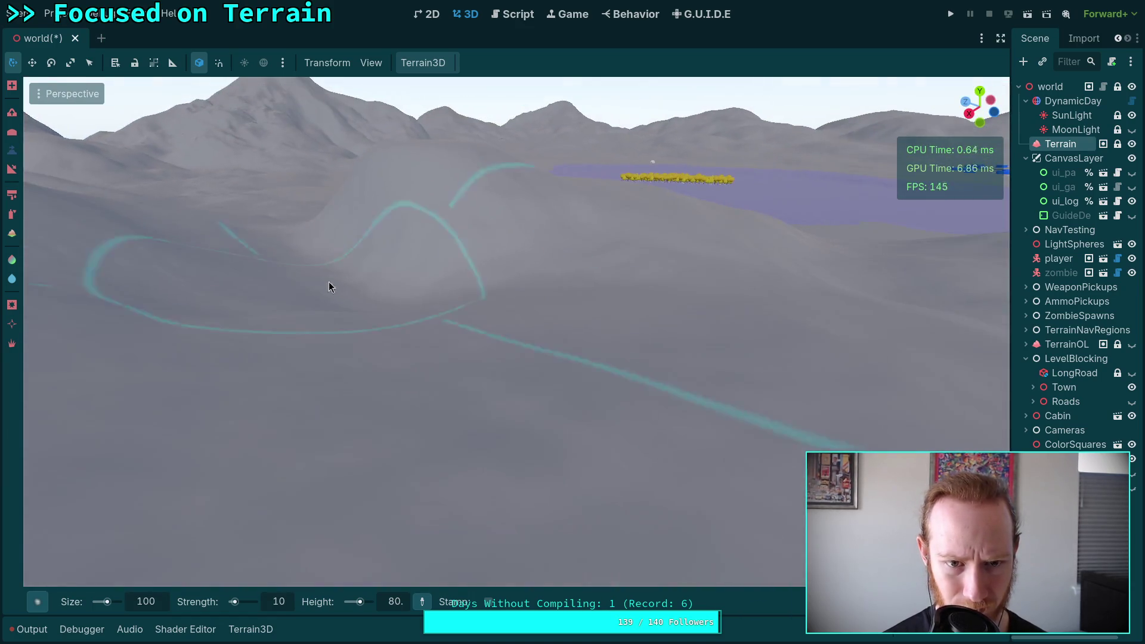
{"action": "right_click", "coordinate": [442, 220]}
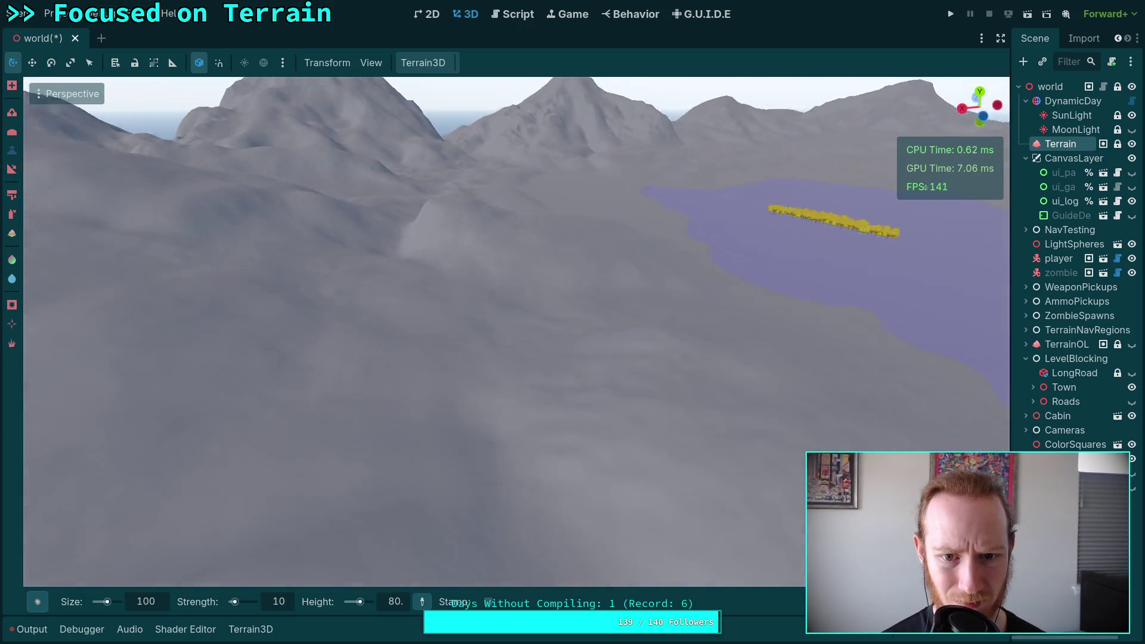
{"action": "right_click", "coordinate": [461, 271]}
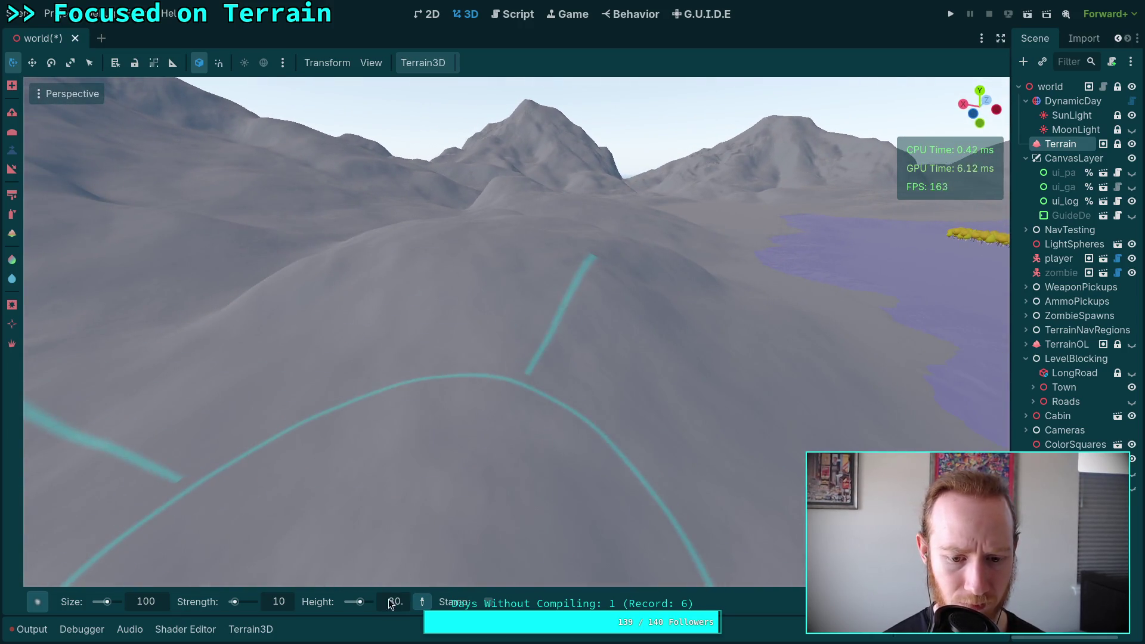
{"action": "left_click", "coordinate": [394, 602]}
{"action": "type", "text": "70"}
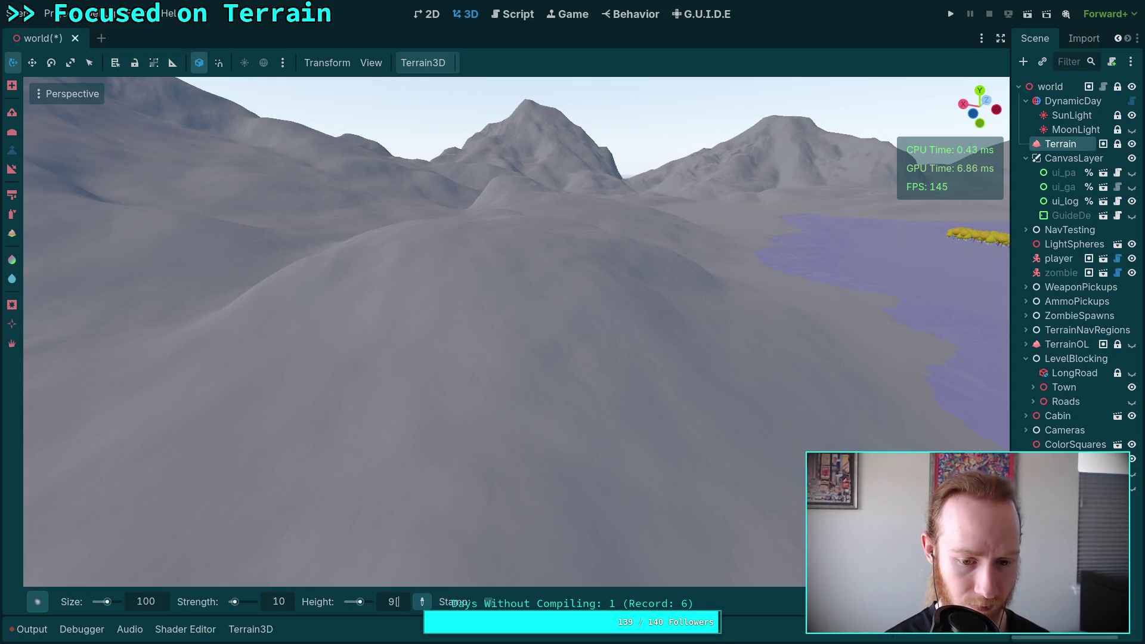
{"action": "key", "text": "Return"}
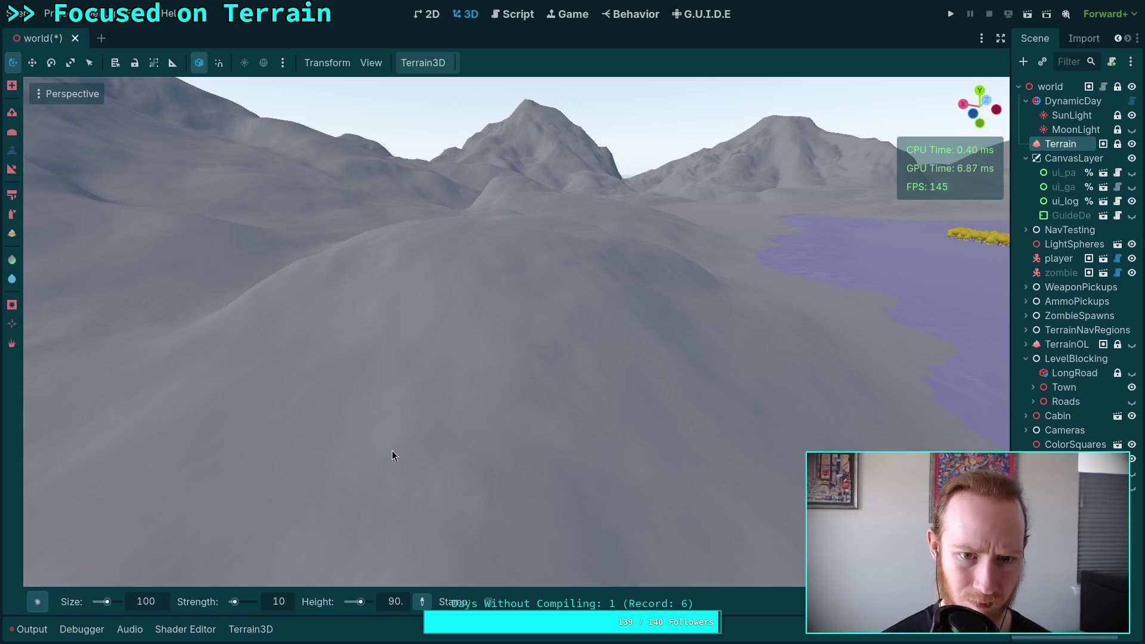
Step: Raise a mound on the hillside near the lake
{"action": "right_click", "coordinate": [398, 464]}
{"action": "right_click", "coordinate": [585, 302]}
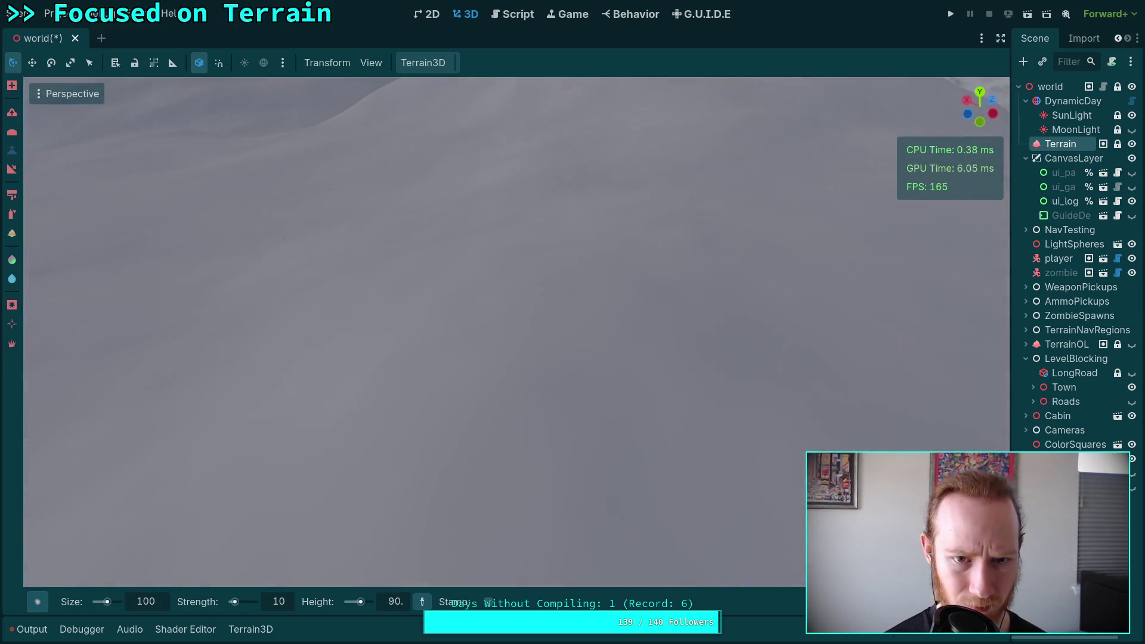
{"action": "mouse_move", "coordinate": [499, 335]}
{"action": "left_mouse_down"}
{"action": "mouse_move", "coordinate": [516, 389]}
{"action": "mouse_move", "coordinate": [586, 388]}
{"action": "mouse_move", "coordinate": [584, 346]}
{"action": "mouse_move", "coordinate": [458, 416]}
{"action": "mouse_move", "coordinate": [610, 382]}
{"action": "mouse_move", "coordinate": [504, 324]}
{"action": "mouse_move", "coordinate": [538, 384]}
{"action": "left_mouse_up"}
{"action": "right_click", "coordinate": [538, 381]}
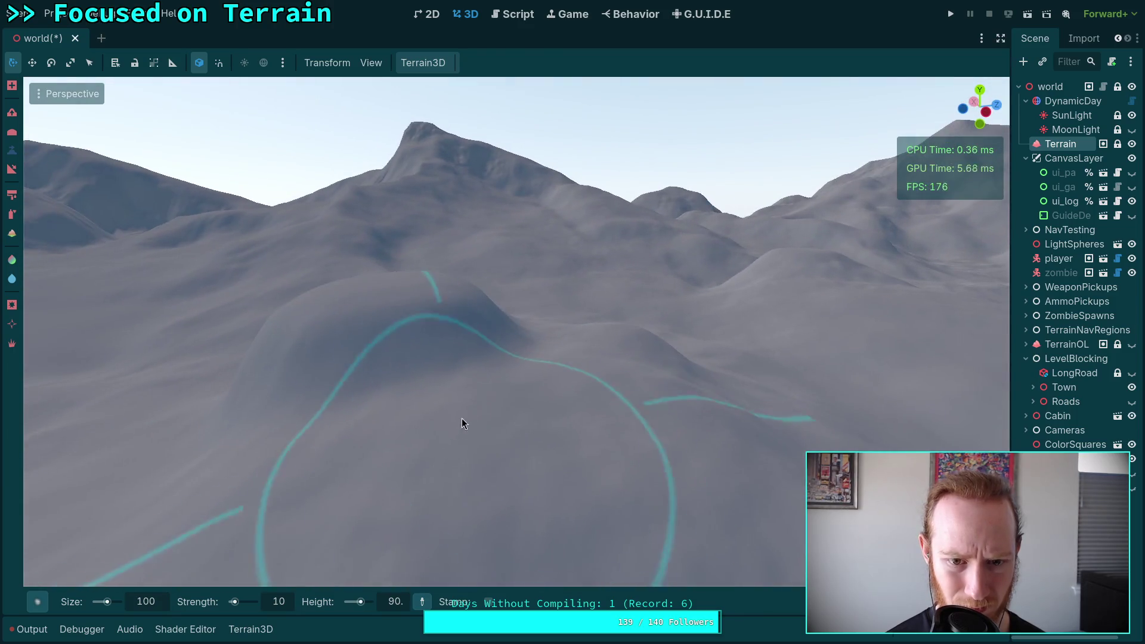
Step: Zoom and orbit to inspect the new mound beside the lake and road outline
{"action": "scroll", "coordinate": [348, 319], "scroll_direction": "up", "scroll_amount": 3}
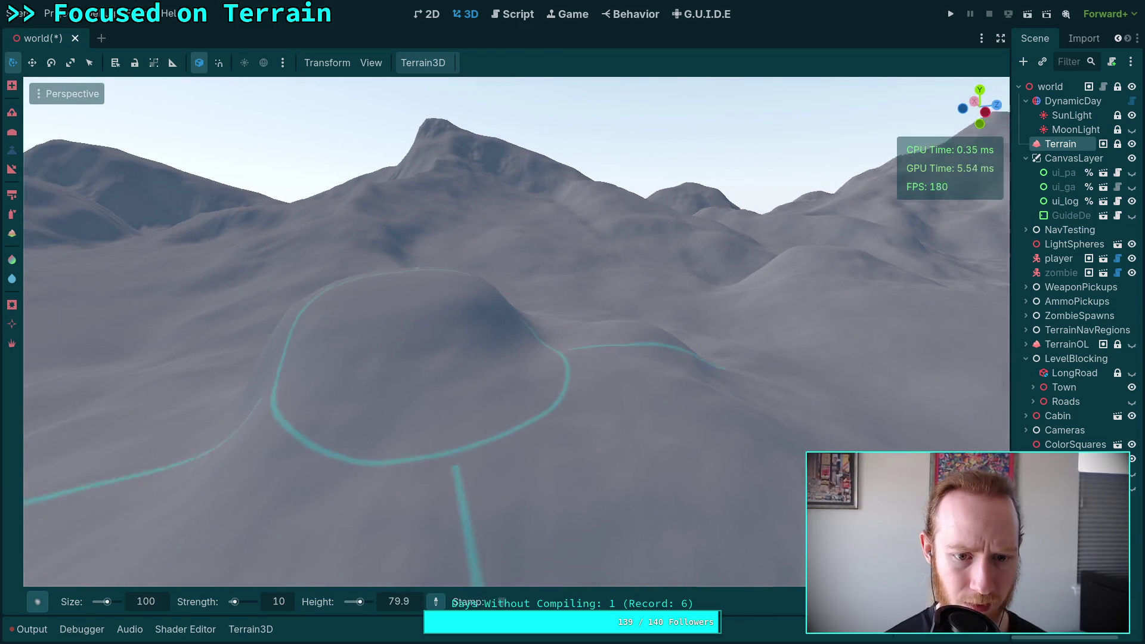
{"action": "scroll", "coordinate": [568, 201], "scroll_direction": "down", "scroll_amount": 3}
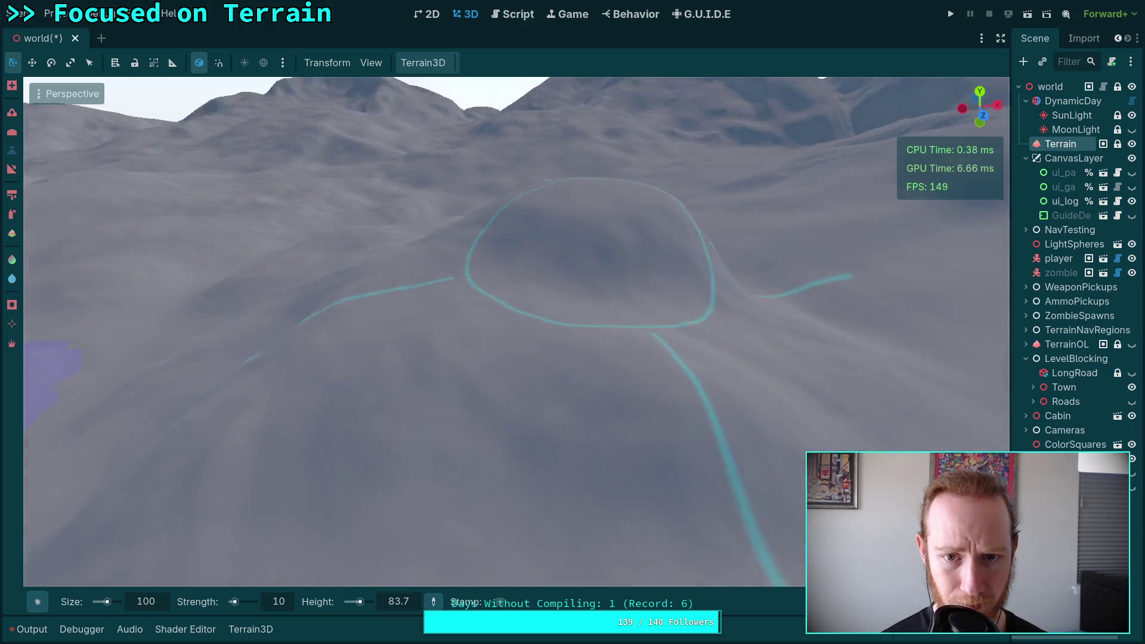
{"action": "right_click", "coordinate": [576, 228]}
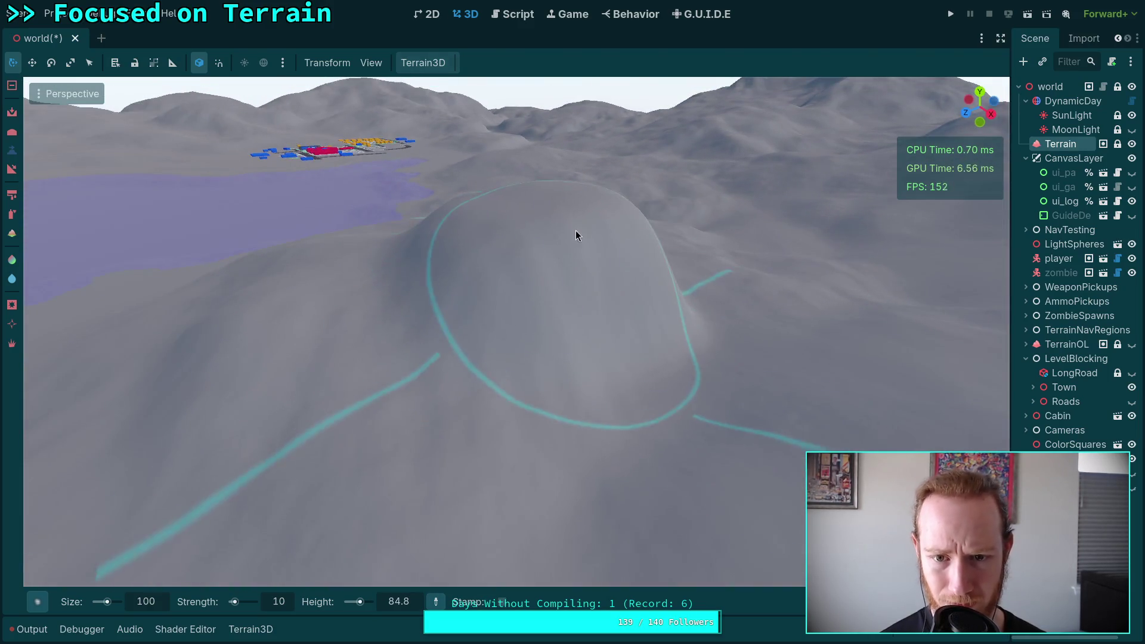
{"action": "right_click", "coordinate": [601, 344]}
{"action": "right_click", "coordinate": [533, 301]}
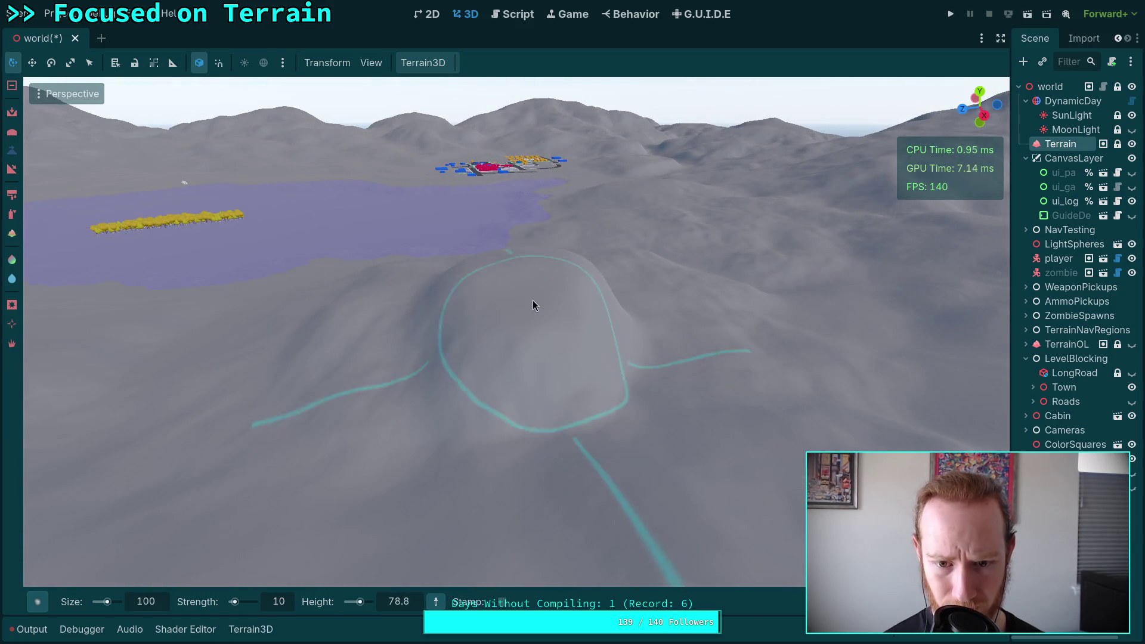
{"action": "right_click", "coordinate": [543, 298]}
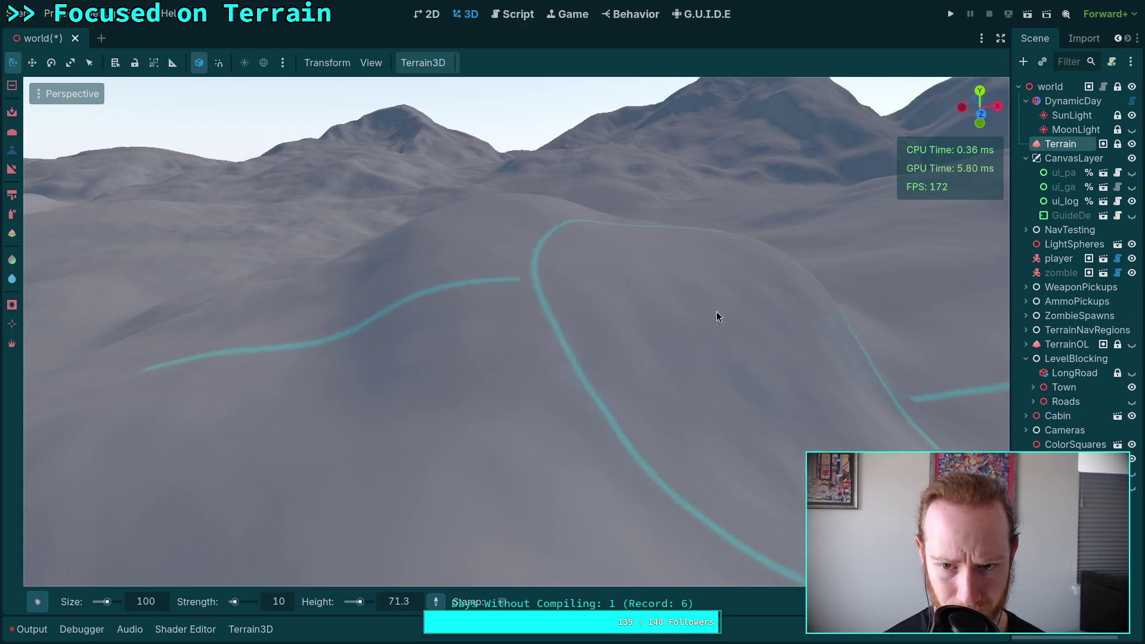
{"action": "scroll", "coordinate": [626, 316], "scroll_direction": "down", "scroll_amount": 3}
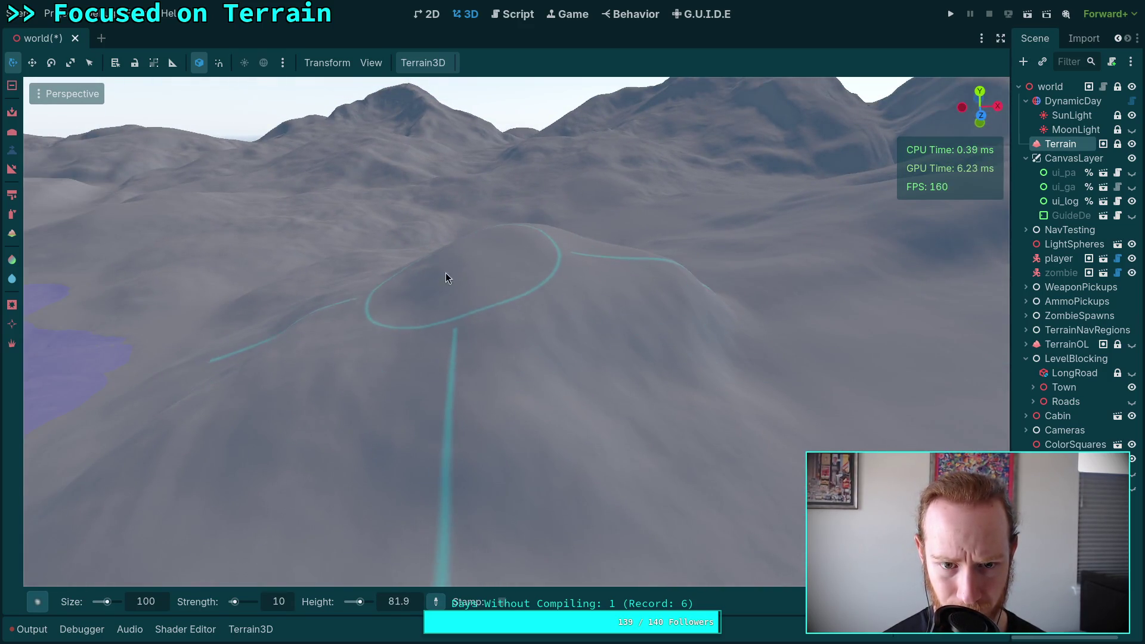
{"action": "scroll", "coordinate": [484, 277], "scroll_direction": "up", "scroll_amount": 3}
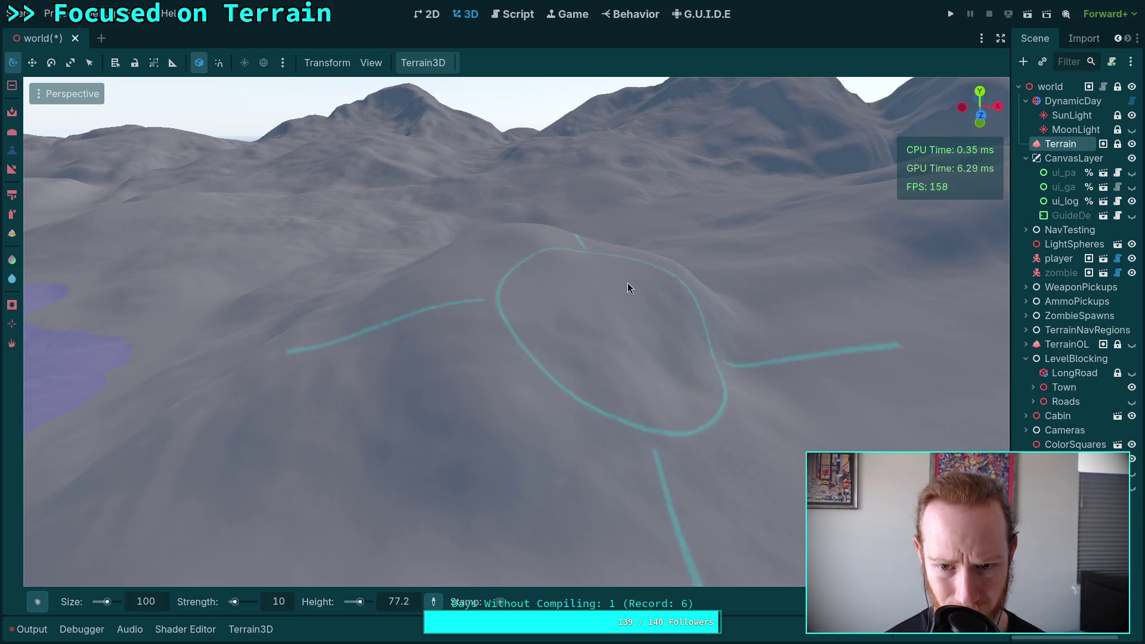
{"action": "scroll", "coordinate": [654, 301], "scroll_direction": "down", "scroll_amount": 2}
{"action": "scroll", "coordinate": [450, 241], "scroll_direction": "up", "scroll_amount": 3}
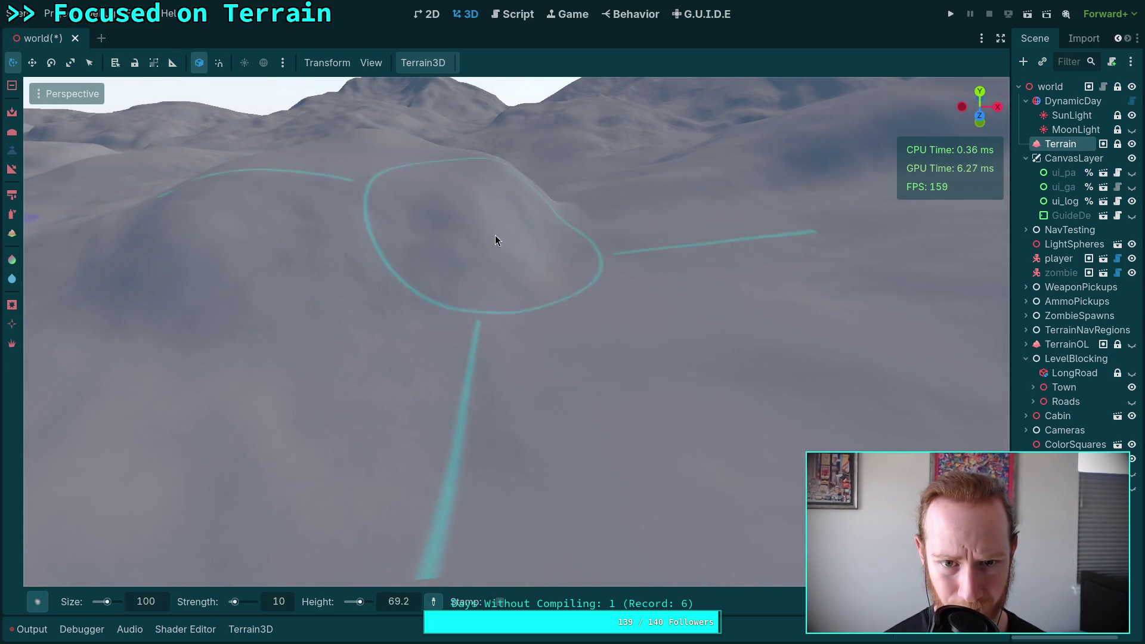
{"action": "scroll", "coordinate": [370, 256], "scroll_direction": "down", "scroll_amount": 2}
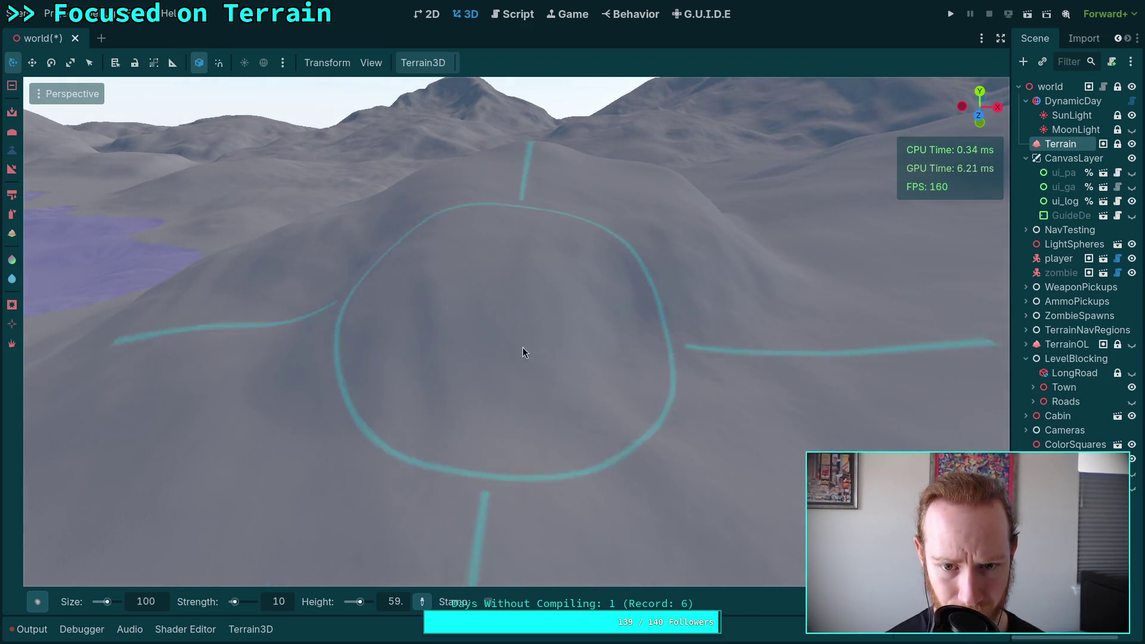
{"action": "scroll", "coordinate": [713, 327], "scroll_direction": "down", "scroll_amount": 2}
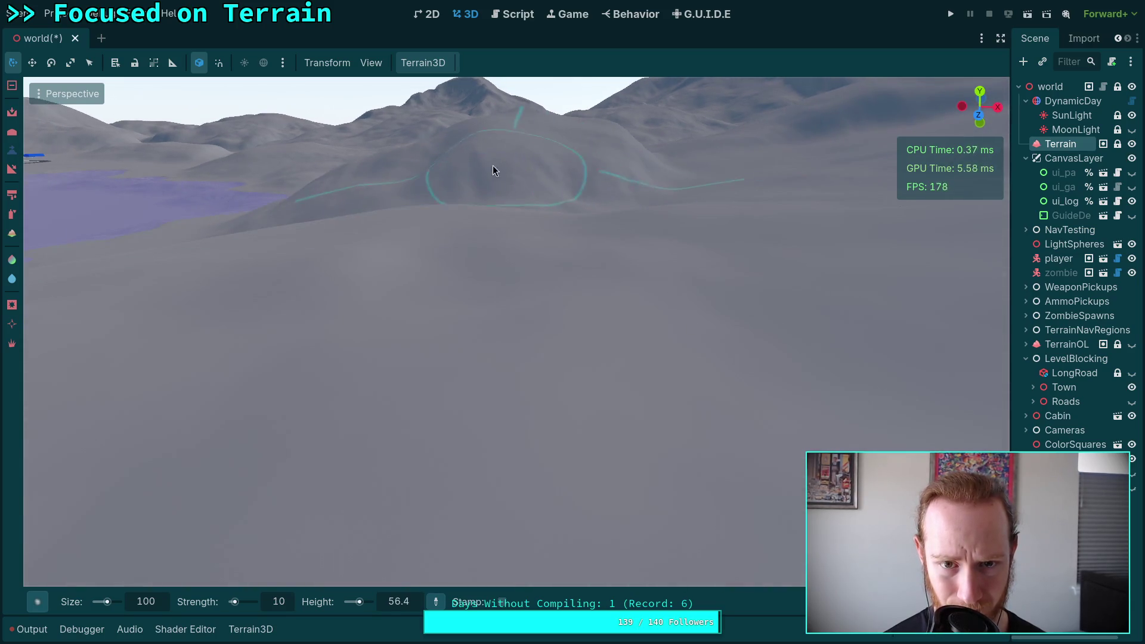
{"action": "scroll", "coordinate": [499, 174], "scroll_direction": "up", "scroll_amount": 3}
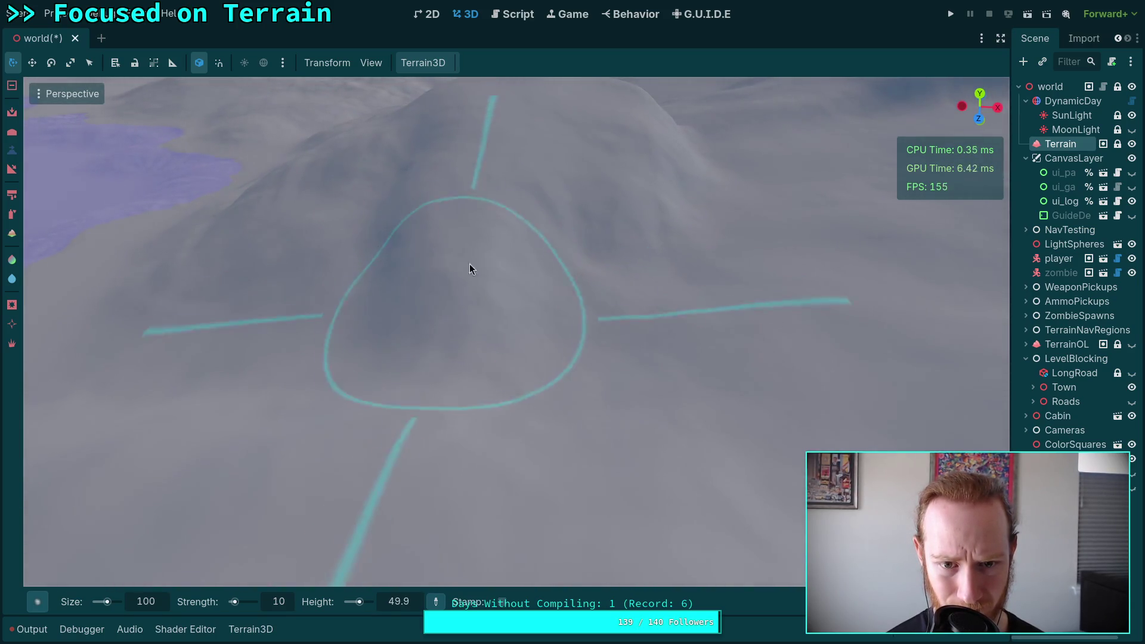
{"action": "left_click_drag", "start_coordinate": [572, 262], "coordinate": [499, 266]}
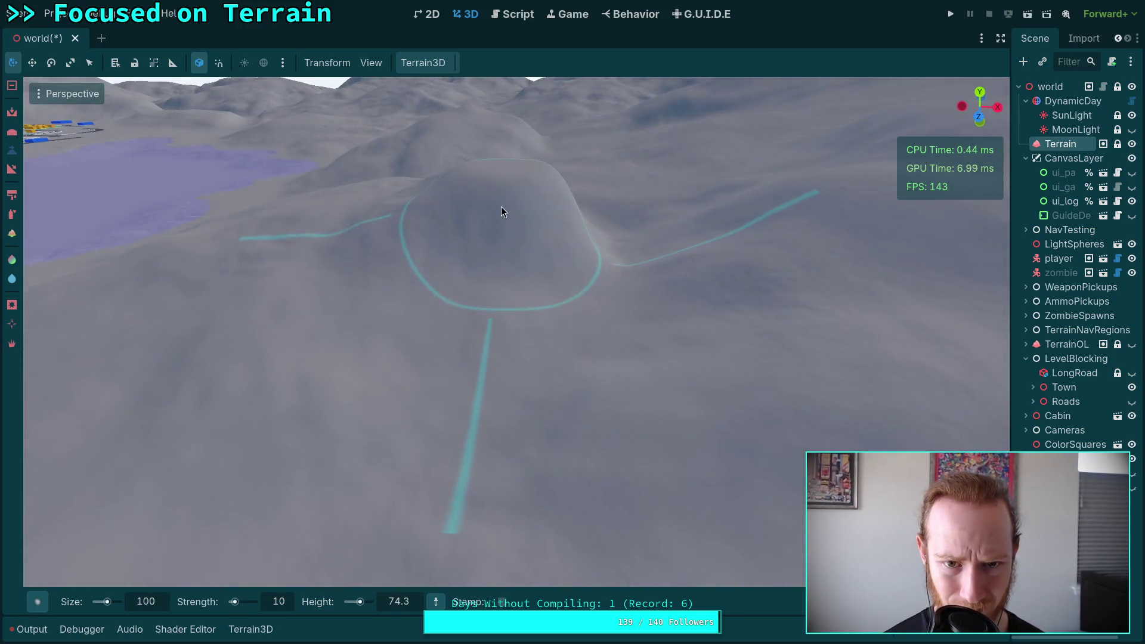
Step: Bring the lake and the near hill into view
{"action": "mouse_move", "coordinate": [563, 217]}
{"action": "left_mouse_down"}
{"action": "mouse_move", "coordinate": [563, 179]}
{"action": "mouse_move", "coordinate": [597, 179]}
{"action": "mouse_move", "coordinate": [561, 179]}
{"action": "mouse_move", "coordinate": [577, 179]}
{"action": "mouse_move", "coordinate": [566, 217]}
{"action": "left_mouse_up"}
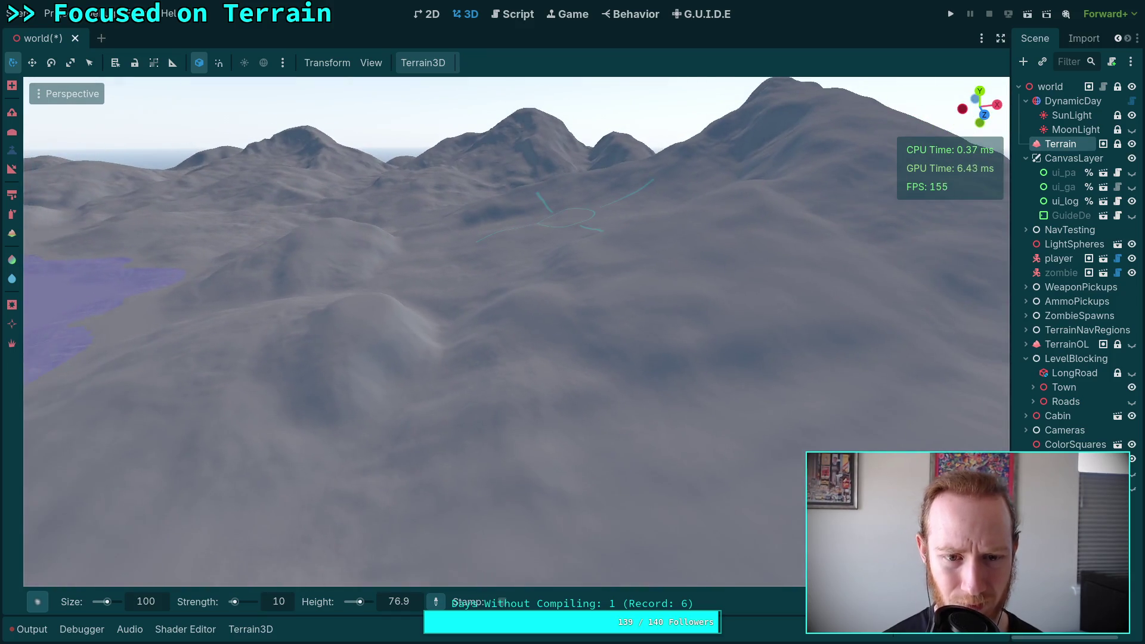
{"action": "left_click_drag", "start_coordinate": [512, 278], "coordinate": [493, 280]}
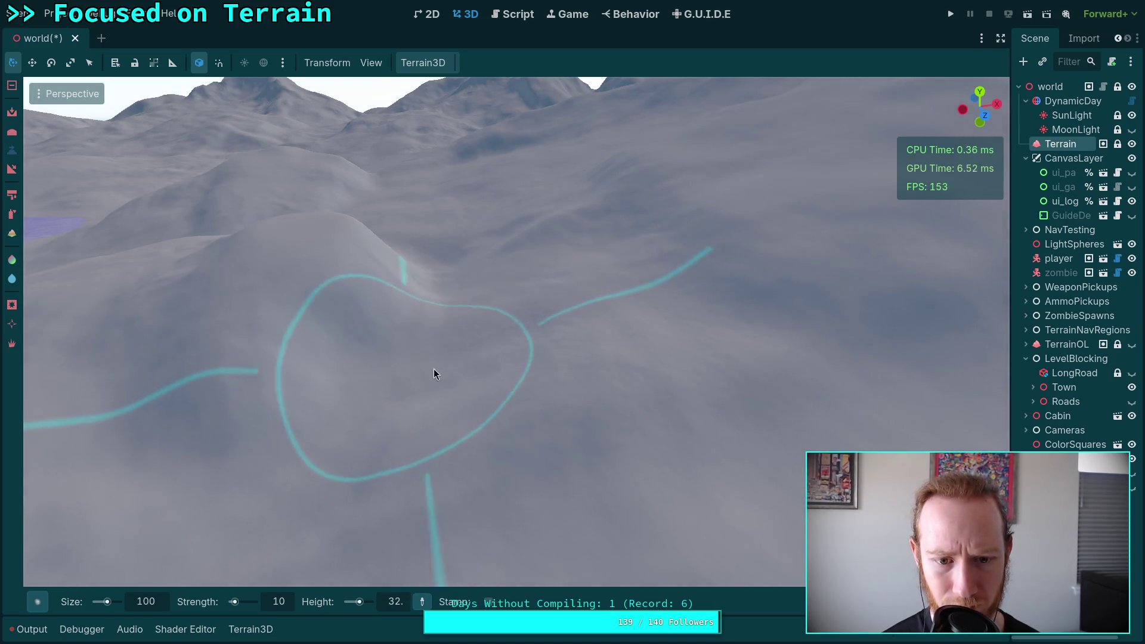
{"action": "mouse_move", "coordinate": [368, 262]}
{"action": "left_mouse_down"}
{"action": "mouse_move", "coordinate": [469, 327]}
{"action": "mouse_move", "coordinate": [597, 358]}
{"action": "left_mouse_up"}
{"action": "left_click_drag", "start_coordinate": [567, 397], "coordinate": [501, 286]}
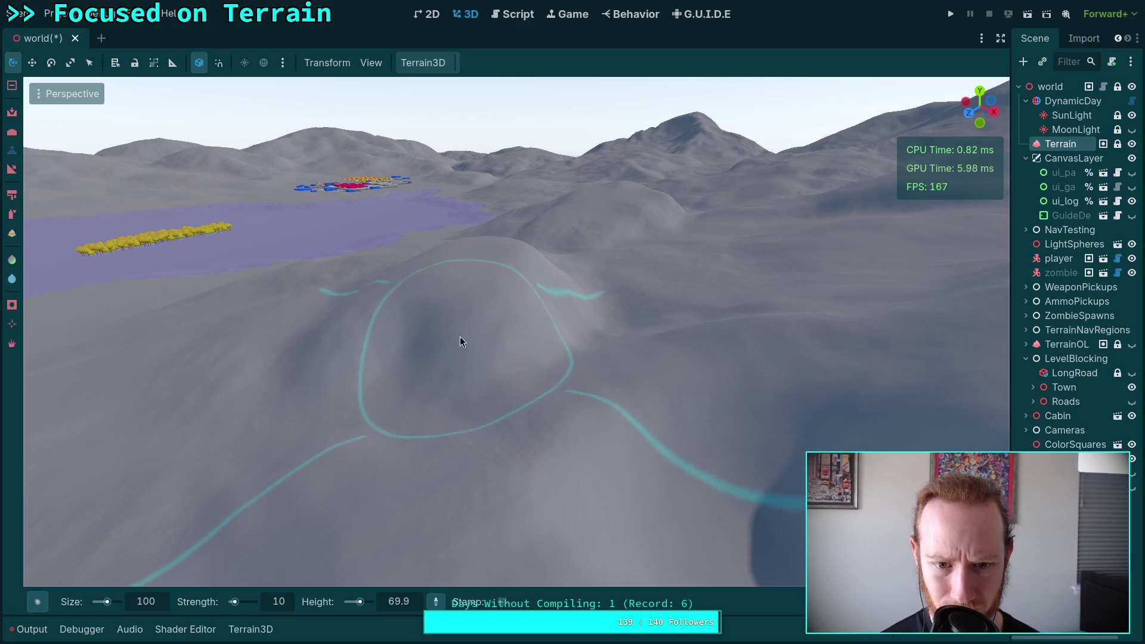
{"action": "left_click_drag", "start_coordinate": [394, 337], "coordinate": [502, 257]}
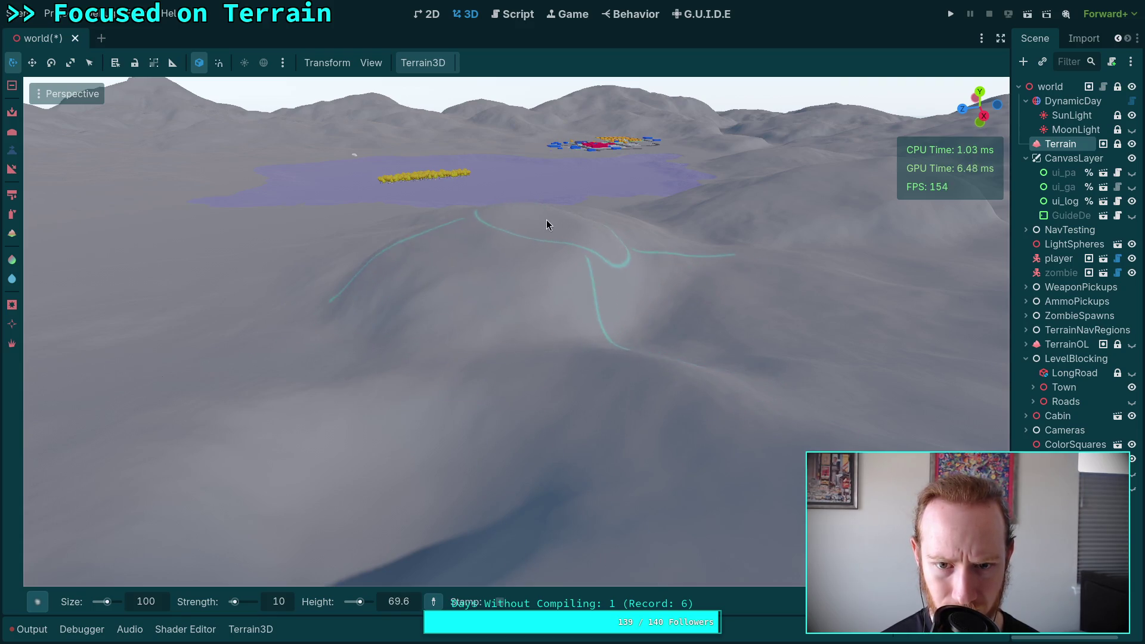
{"action": "mouse_move", "coordinate": [535, 204]}
{"action": "left_mouse_down"}
{"action": "mouse_move", "coordinate": [441, 260]}
{"action": "mouse_move", "coordinate": [458, 222]}
{"action": "left_mouse_up"}
{"action": "scroll", "coordinate": [457, 226], "scroll_direction": "down", "scroll_amount": 5}
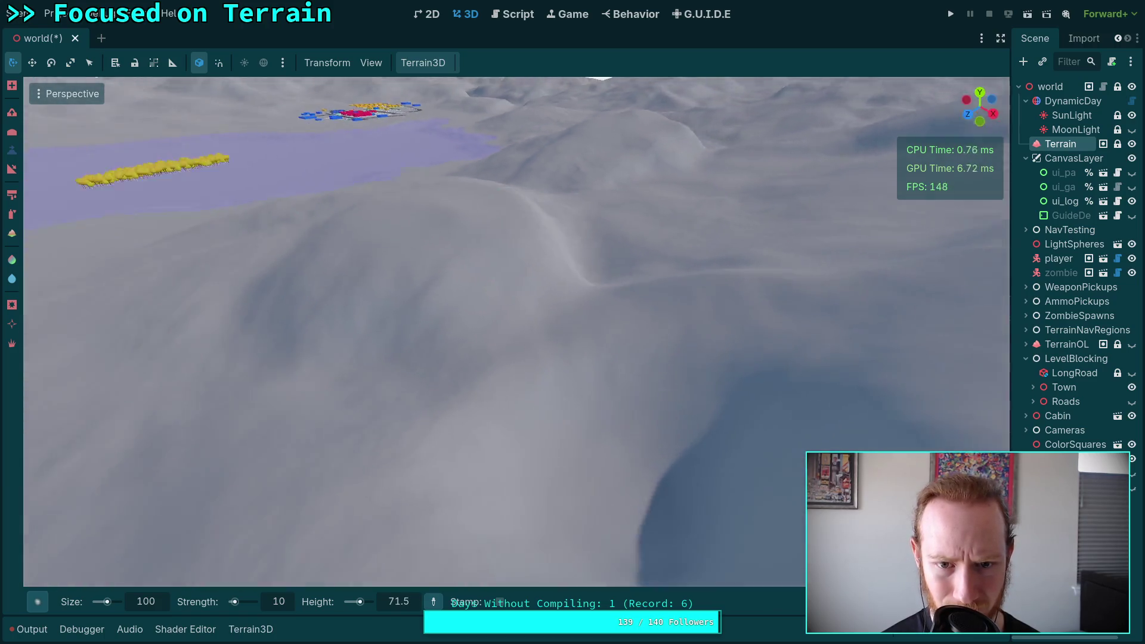
{"action": "mouse_move", "coordinate": [430, 339]}
{"action": "left_mouse_down"}
{"action": "mouse_move", "coordinate": [405, 401]}
{"action": "mouse_move", "coordinate": [379, 271]}
{"action": "mouse_move", "coordinate": [419, 257]}
{"action": "mouse_move", "coordinate": [533, 278]}
{"action": "left_mouse_up"}
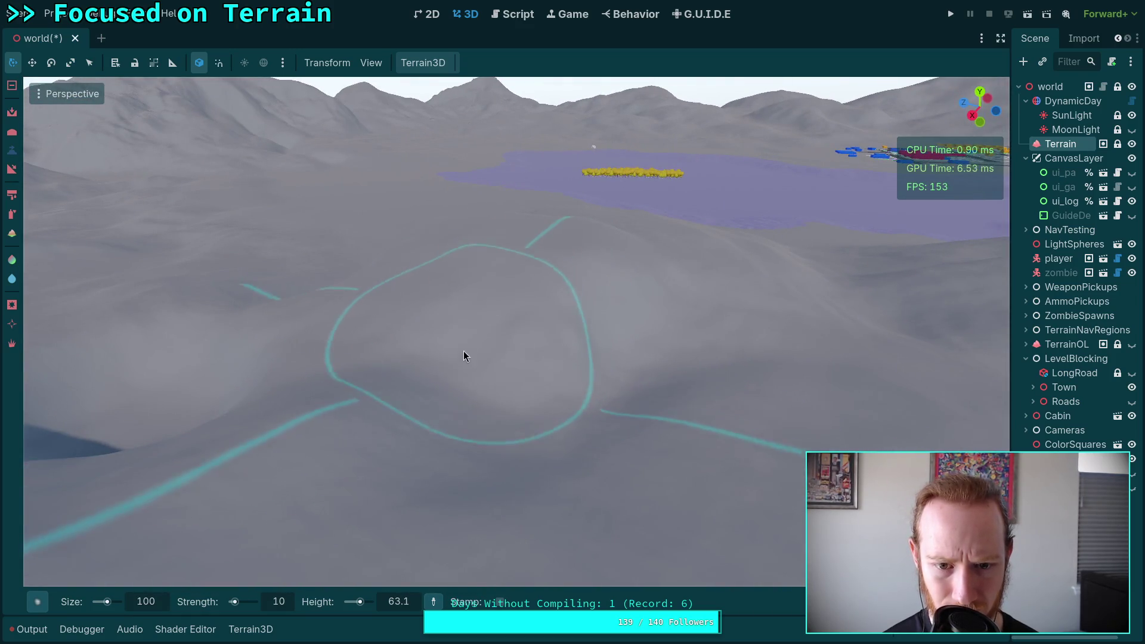
Step: Fill in and smooth the dark crater on the hillside
{"action": "left_click_drag", "start_coordinate": [634, 283], "coordinate": [629, 251]}
{"action": "left_click_drag", "start_coordinate": [571, 334], "coordinate": [570, 361]}
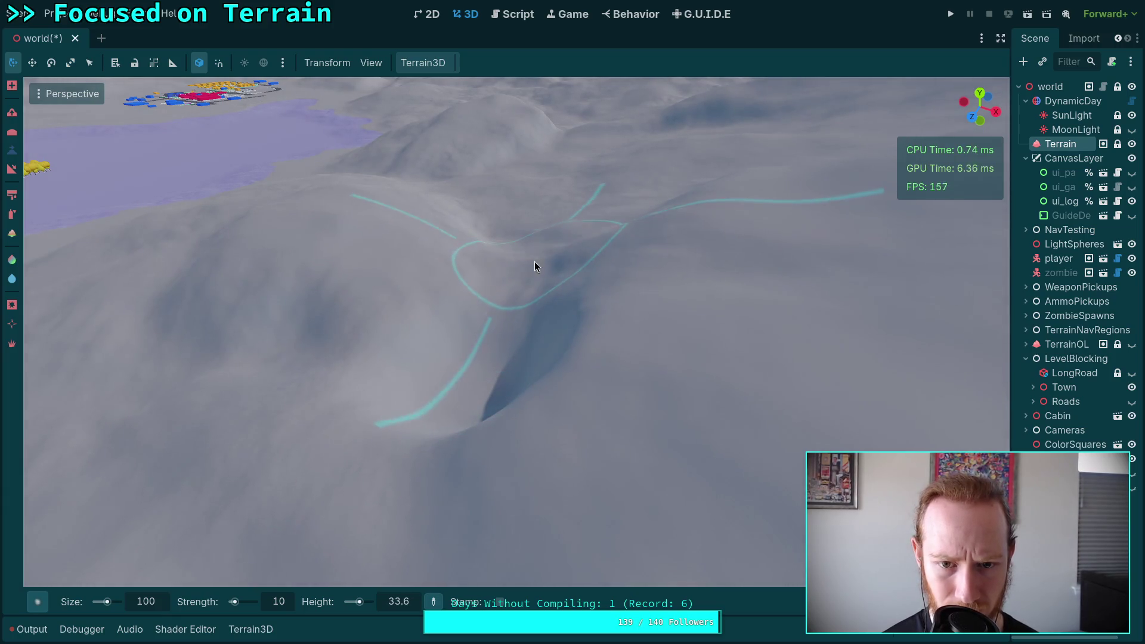
{"action": "scroll", "coordinate": [532, 295], "scroll_direction": "down", "scroll_amount": 5}
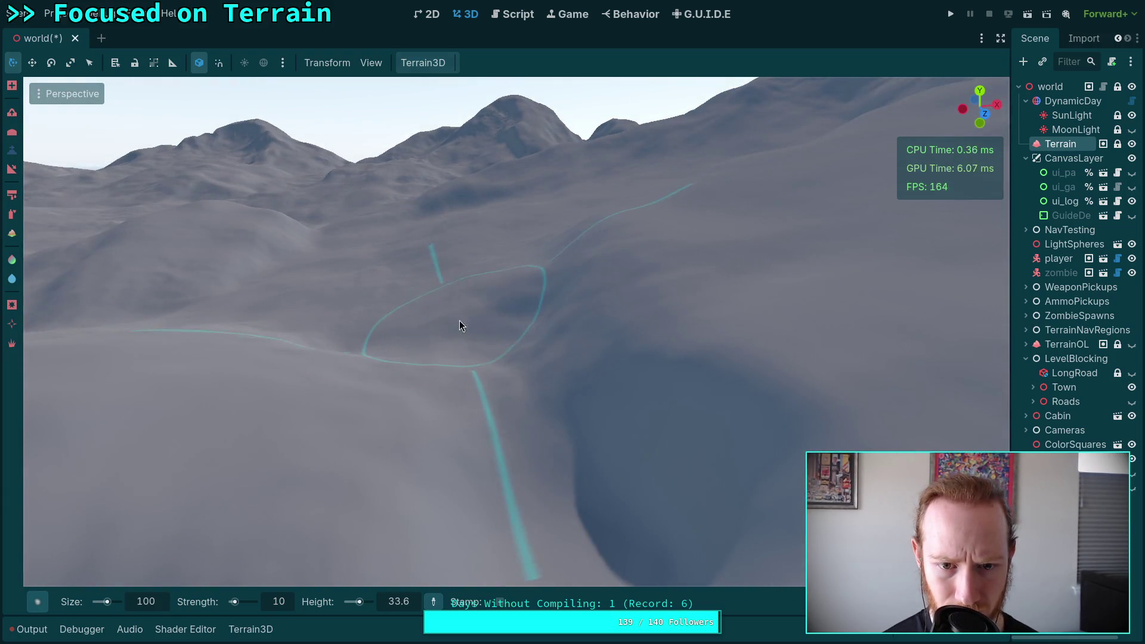
{"action": "scroll", "coordinate": [472, 297], "scroll_direction": "up", "scroll_amount": 5}
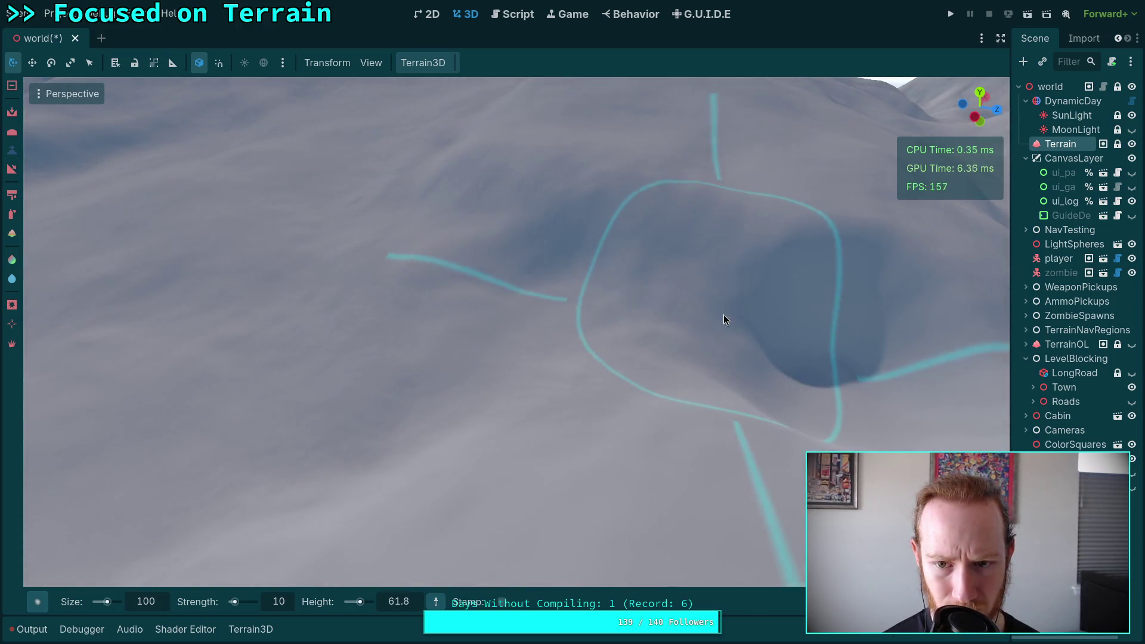
{"action": "scroll", "coordinate": [751, 313], "scroll_direction": "down", "scroll_amount": 5}
{"action": "mouse_move", "coordinate": [528, 326]}
{"action": "left_mouse_down"}
{"action": "mouse_move", "coordinate": [534, 370]}
{"action": "mouse_move", "coordinate": [642, 361]}
{"action": "mouse_move", "coordinate": [574, 351]}
{"action": "left_mouse_up"}
{"action": "scroll", "coordinate": [573, 350], "scroll_direction": "down", "scroll_amount": 5}
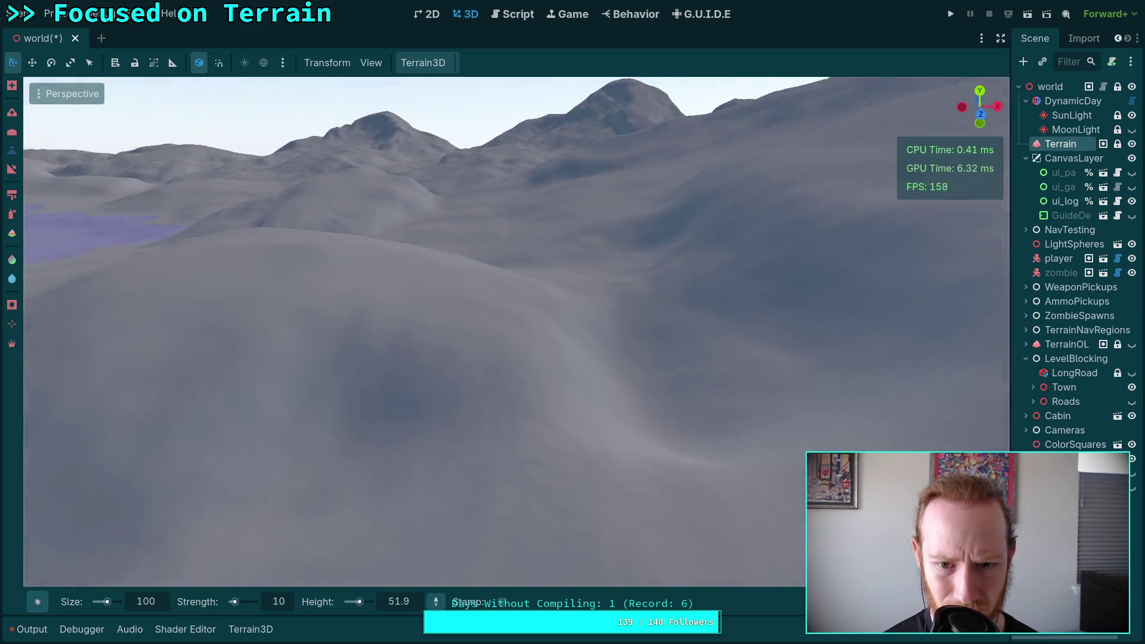
{"action": "scroll", "coordinate": [557, 388], "scroll_direction": "up", "scroll_amount": 5}
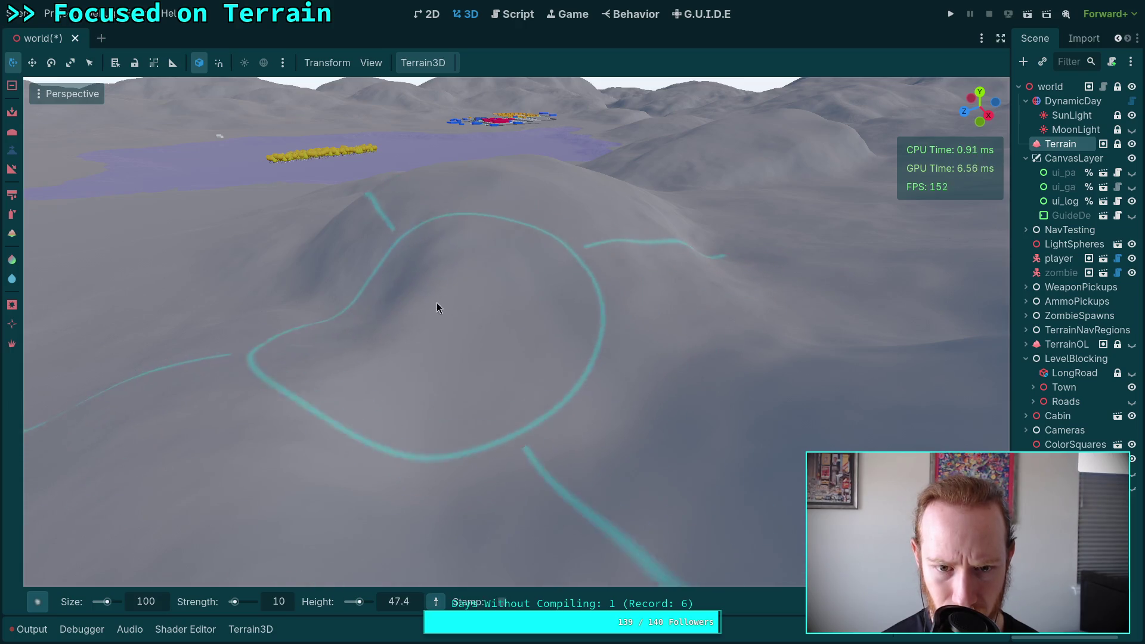
{"action": "right_click", "coordinate": [672, 297]}
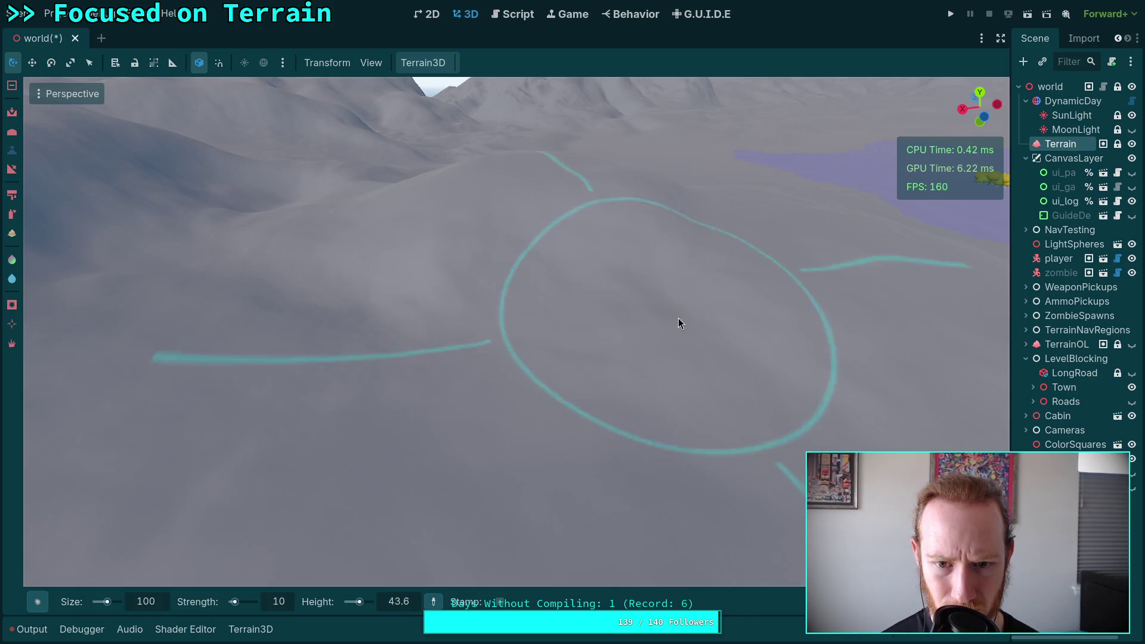
{"action": "right_click", "coordinate": [598, 268]}
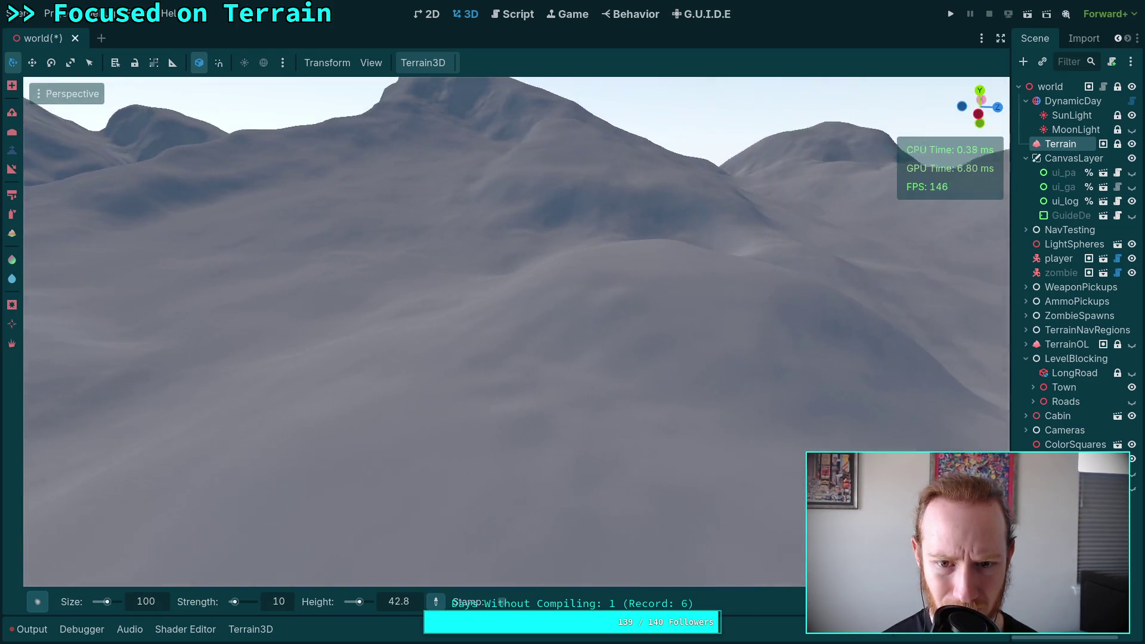
Step: Fly over the lake down to the slope and build a diagonal ridge across it
{"action": "key", "text": "s"}
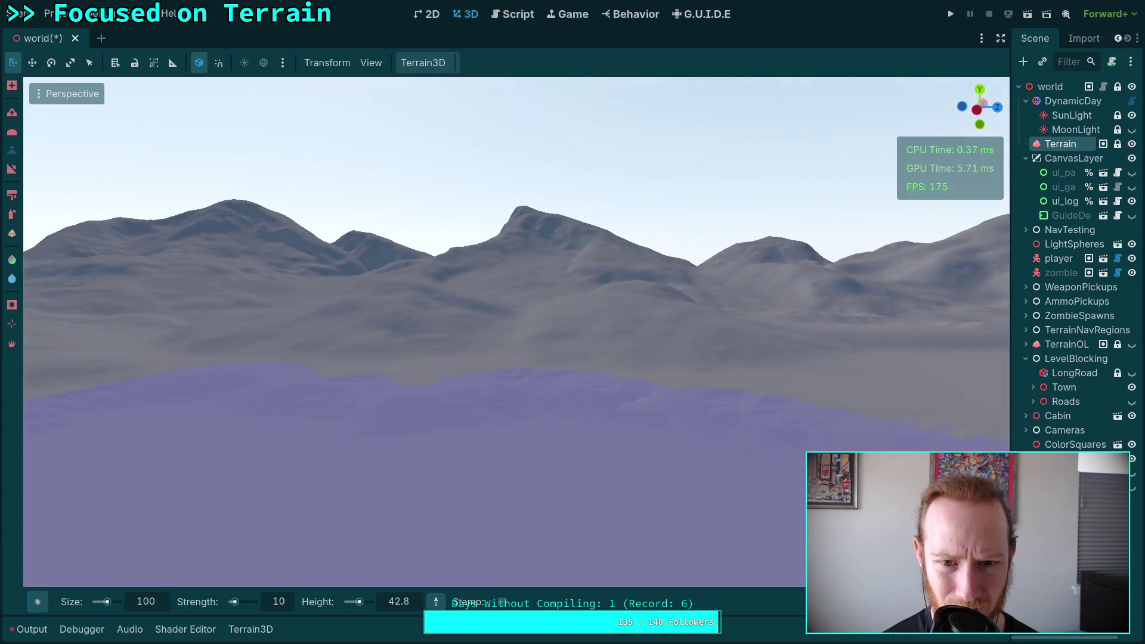
{"action": "key", "text": "s"}
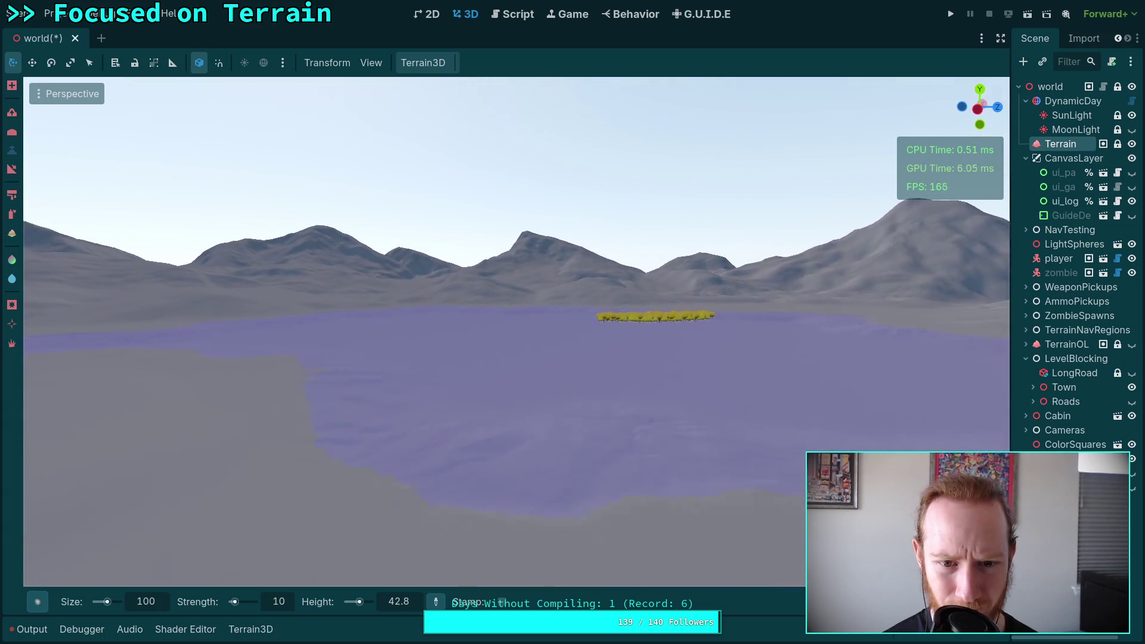
{"action": "key", "text": "w"}
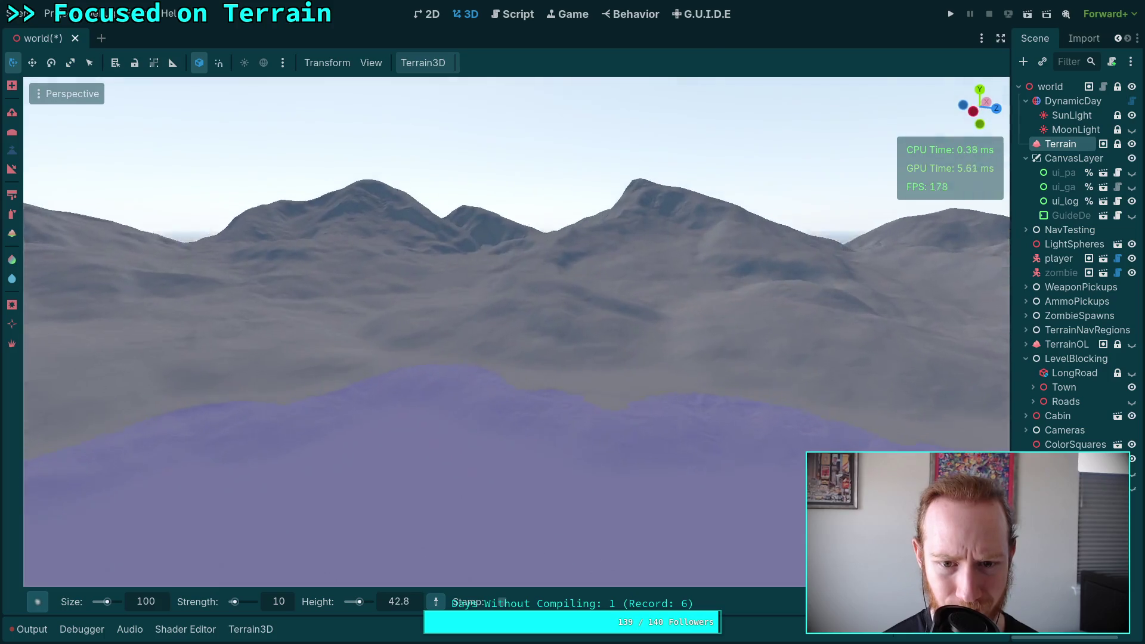
{"action": "key", "text": "w"}
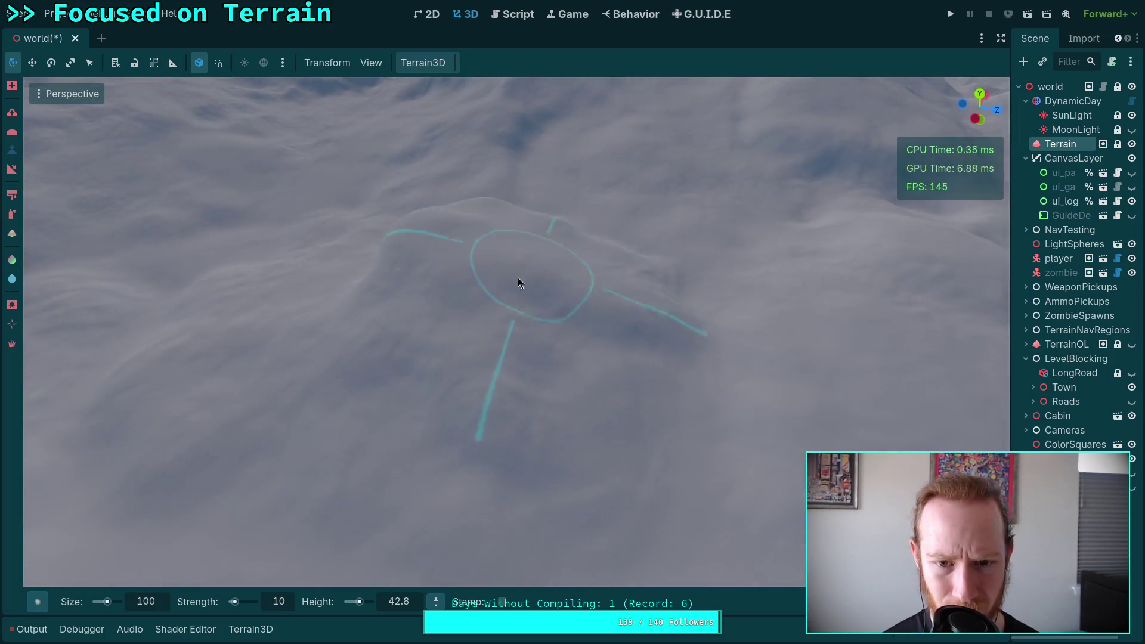
{"action": "mouse_move", "coordinate": [535, 263]}
{"action": "left_mouse_down"}
{"action": "mouse_move", "coordinate": [468, 303]}
{"action": "mouse_move", "coordinate": [449, 343]}
{"action": "mouse_move", "coordinate": [465, 353]}
{"action": "mouse_move", "coordinate": [593, 242]}
{"action": "mouse_move", "coordinate": [621, 266]}
{"action": "left_mouse_up"}
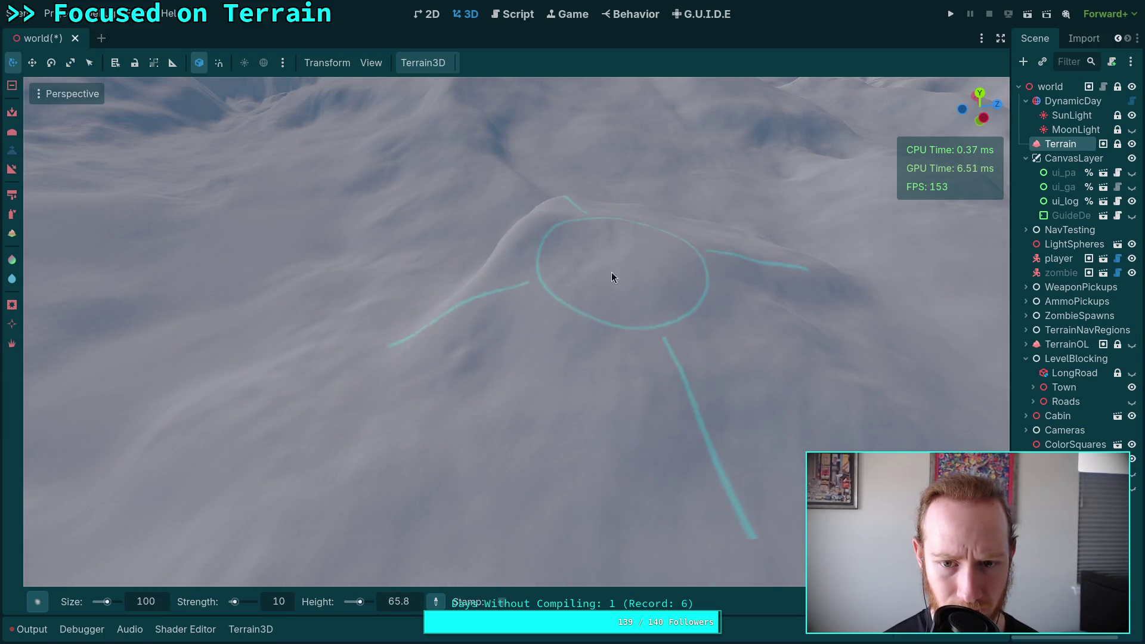
{"action": "key", "text": "s"}
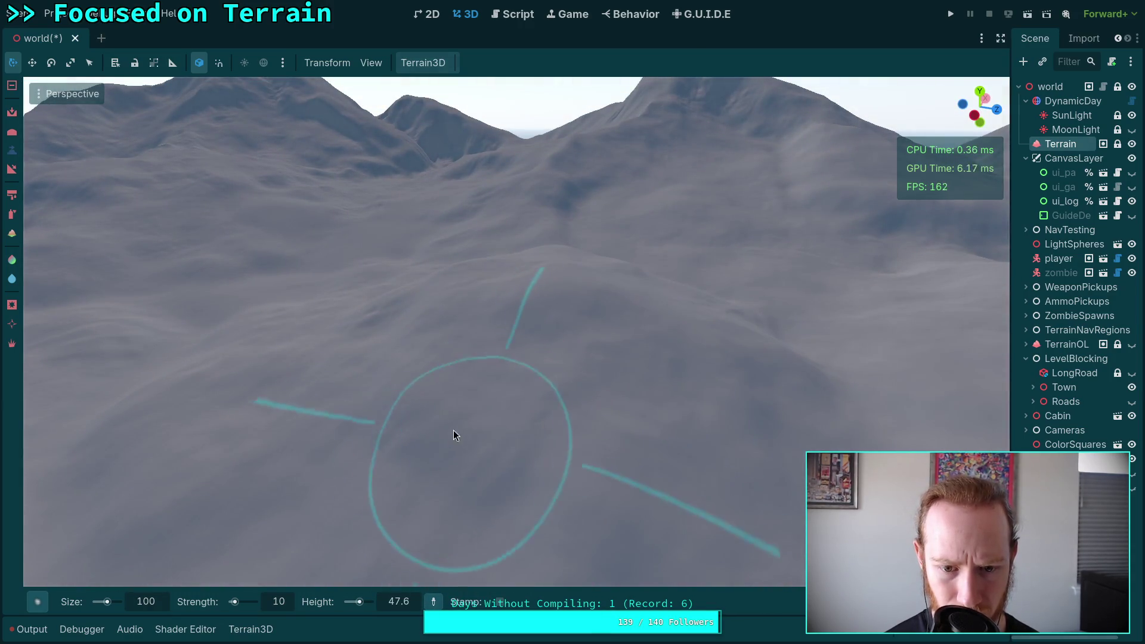
{"action": "scroll", "coordinate": [440, 449], "scroll_direction": "down", "scroll_amount": 3}
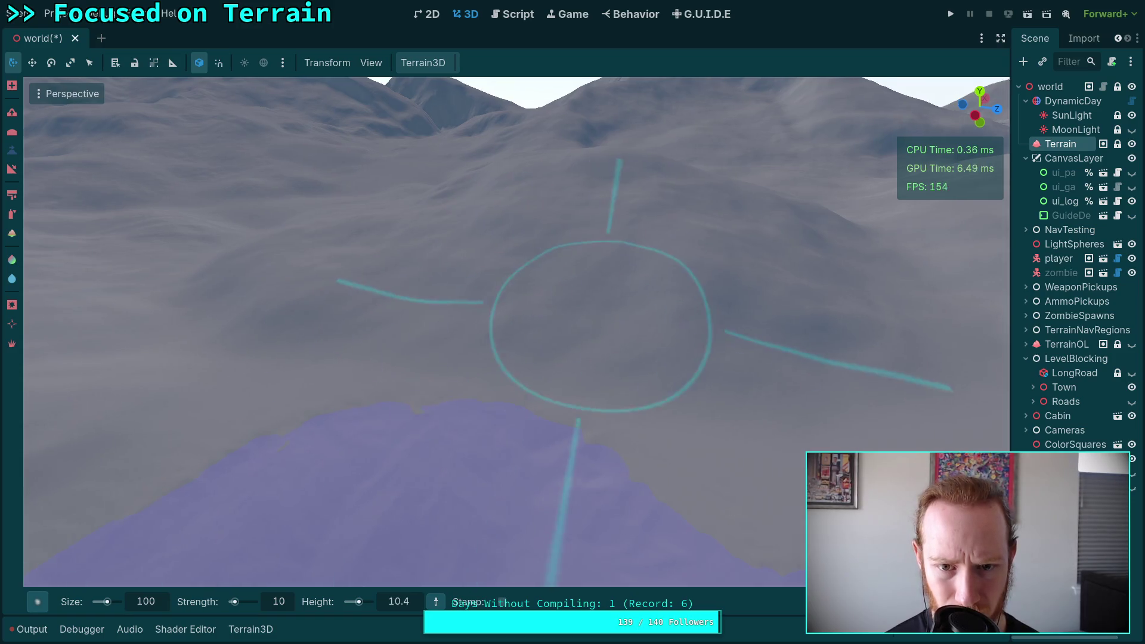
{"action": "scroll", "coordinate": [571, 325], "scroll_direction": "up", "scroll_amount": 3}
{"action": "scroll", "coordinate": [483, 306], "scroll_direction": "down", "scroll_amount": 3}
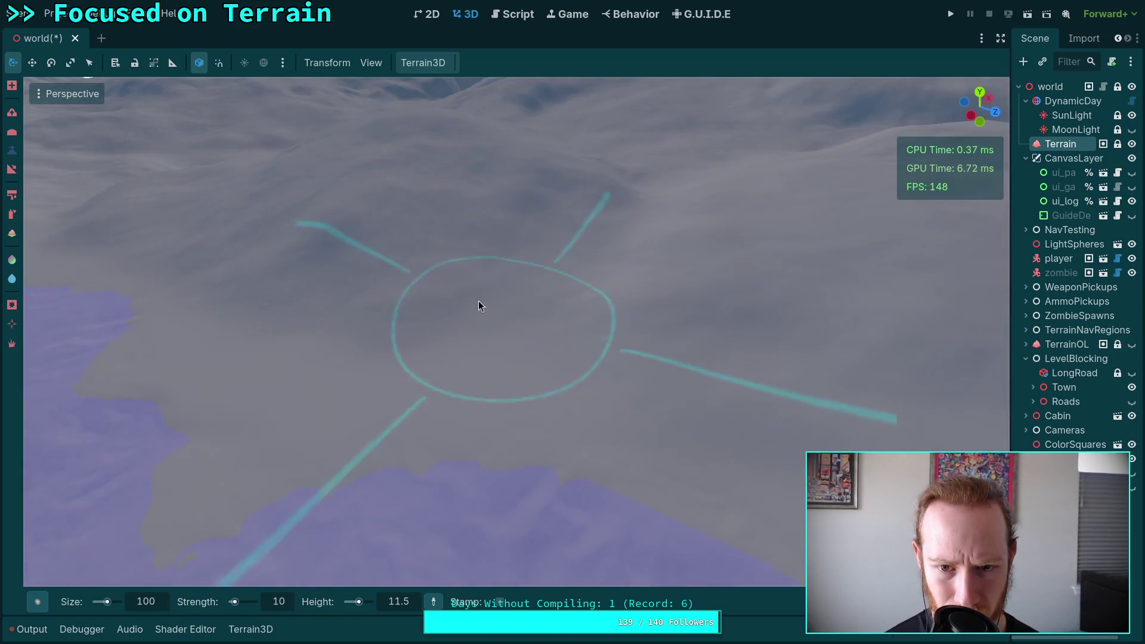
{"action": "scroll", "coordinate": [479, 308], "scroll_direction": "down", "scroll_amount": 3}
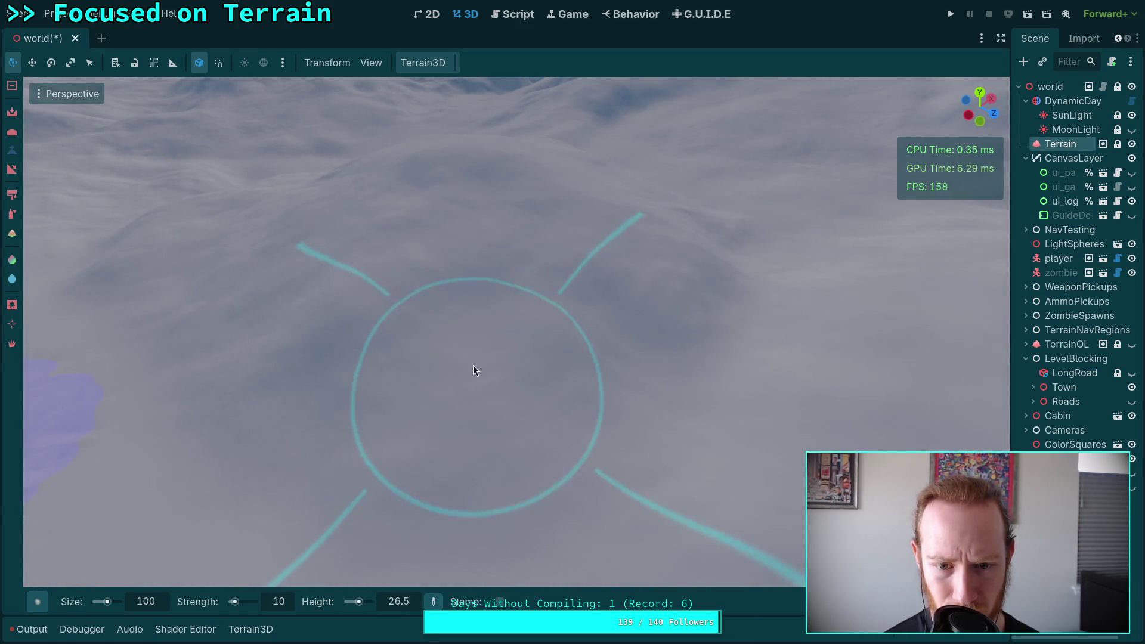
{"action": "mouse_move", "coordinate": [520, 370]}
{"action": "left_mouse_down"}
{"action": "mouse_move", "coordinate": [513, 316]}
{"action": "mouse_move", "coordinate": [536, 366]}
{"action": "left_mouse_up"}
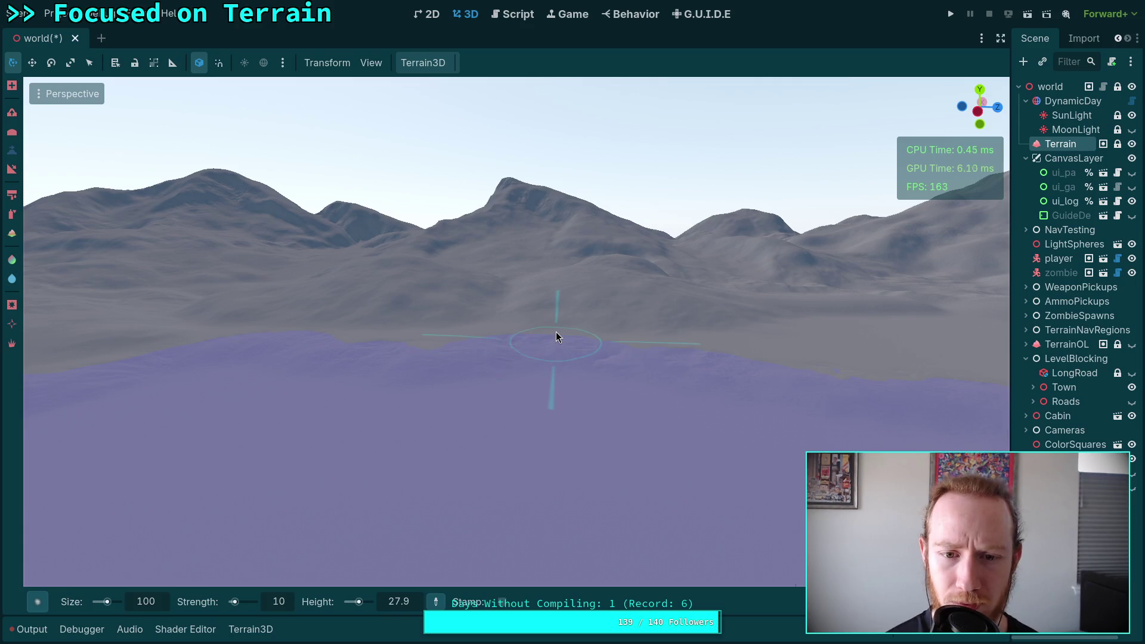
{"action": "scroll", "coordinate": [555, 331], "scroll_direction": "up", "scroll_amount": 5}
{"action": "left_click_drag", "start_coordinate": [555, 332], "coordinate": [517, 315]}
{"action": "scroll", "coordinate": [491, 556], "scroll_direction": "up", "scroll_amount": 3}
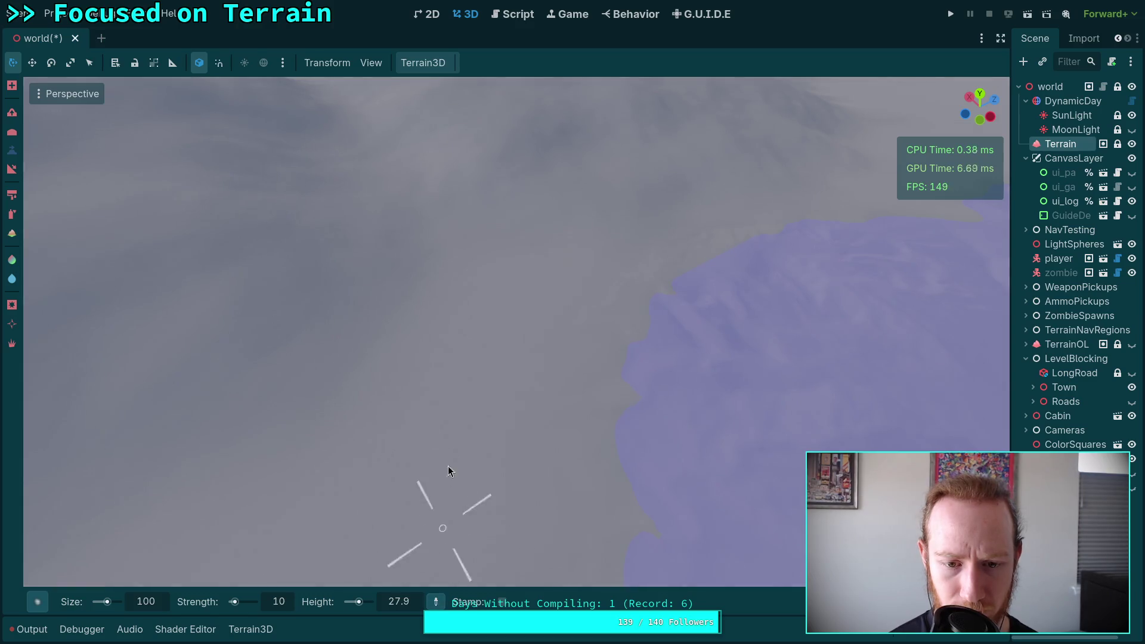
{"action": "scroll", "coordinate": [483, 404], "scroll_direction": "down", "scroll_amount": 5}
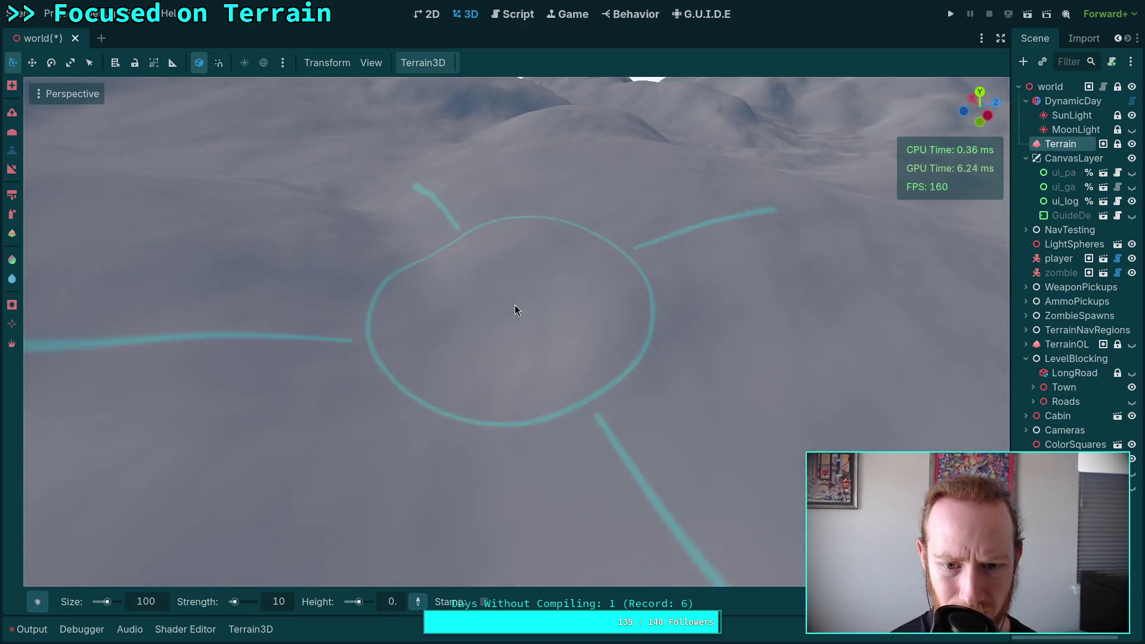
{"action": "mouse_move", "coordinate": [554, 281]}
{"action": "left_mouse_down"}
{"action": "mouse_move", "coordinate": [560, 314]}
{"action": "mouse_move", "coordinate": [624, 359]}
{"action": "mouse_move", "coordinate": [601, 263]}
{"action": "mouse_move", "coordinate": [584, 257]}
{"action": "mouse_move", "coordinate": [511, 289]}
{"action": "mouse_move", "coordinate": [532, 363]}
{"action": "mouse_move", "coordinate": [517, 269]}
{"action": "mouse_move", "coordinate": [373, 245]}
{"action": "mouse_move", "coordinate": [412, 235]}
{"action": "left_mouse_up"}
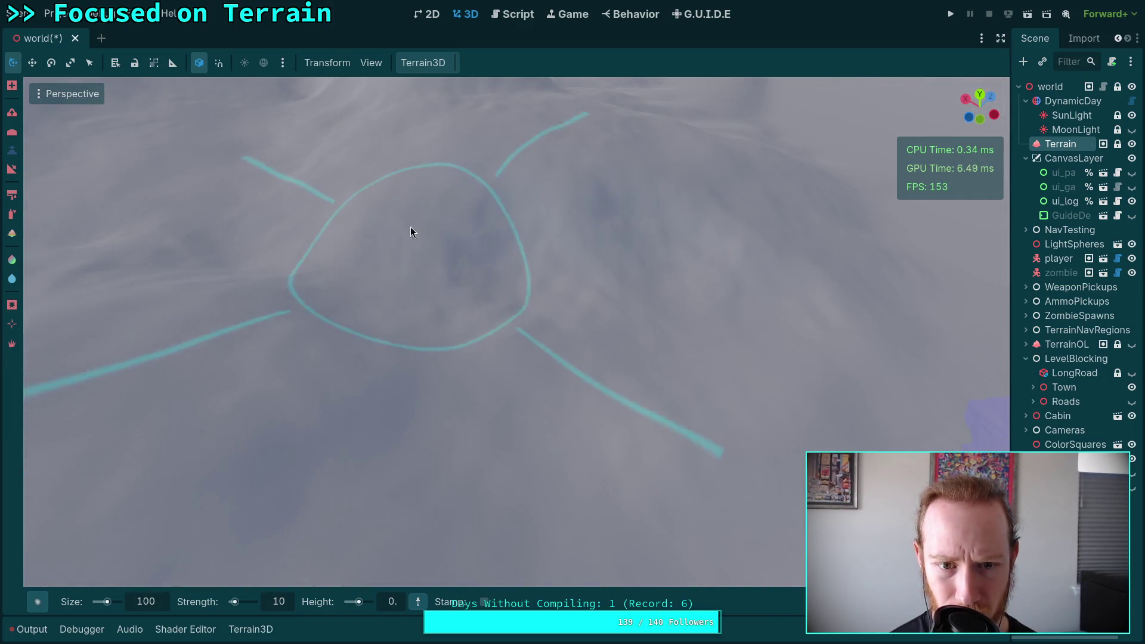
{"action": "left_click_drag", "start_coordinate": [484, 215], "coordinate": [745, 322]}
{"action": "scroll", "coordinate": [591, 176], "scroll_direction": "down", "scroll_amount": 5}
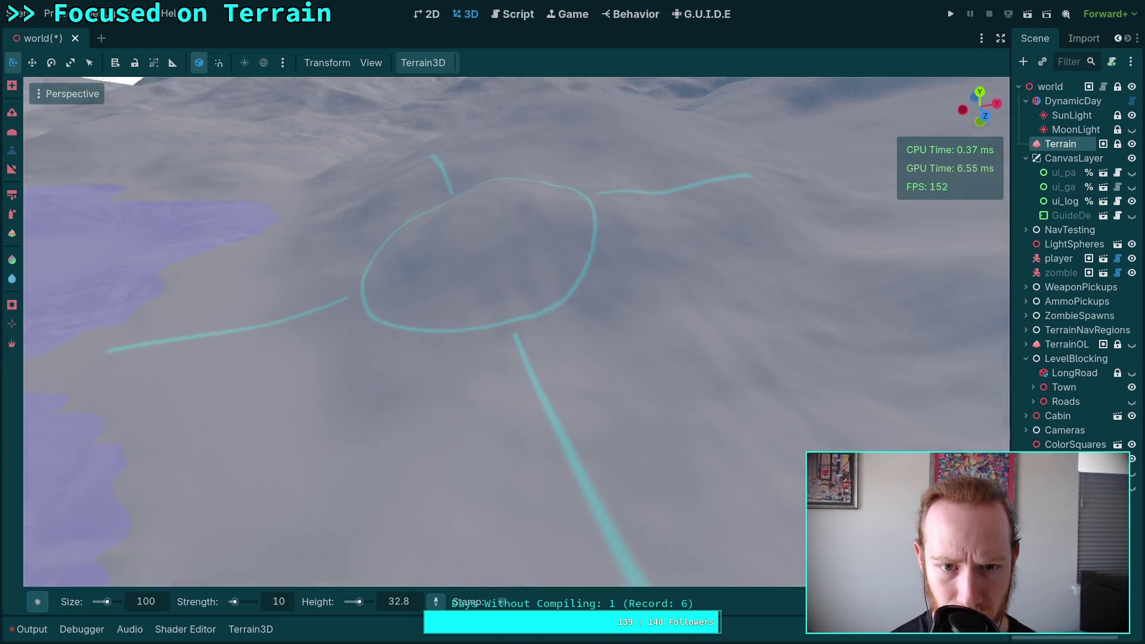
{"action": "left_click_drag", "start_coordinate": [441, 215], "coordinate": [452, 211]}
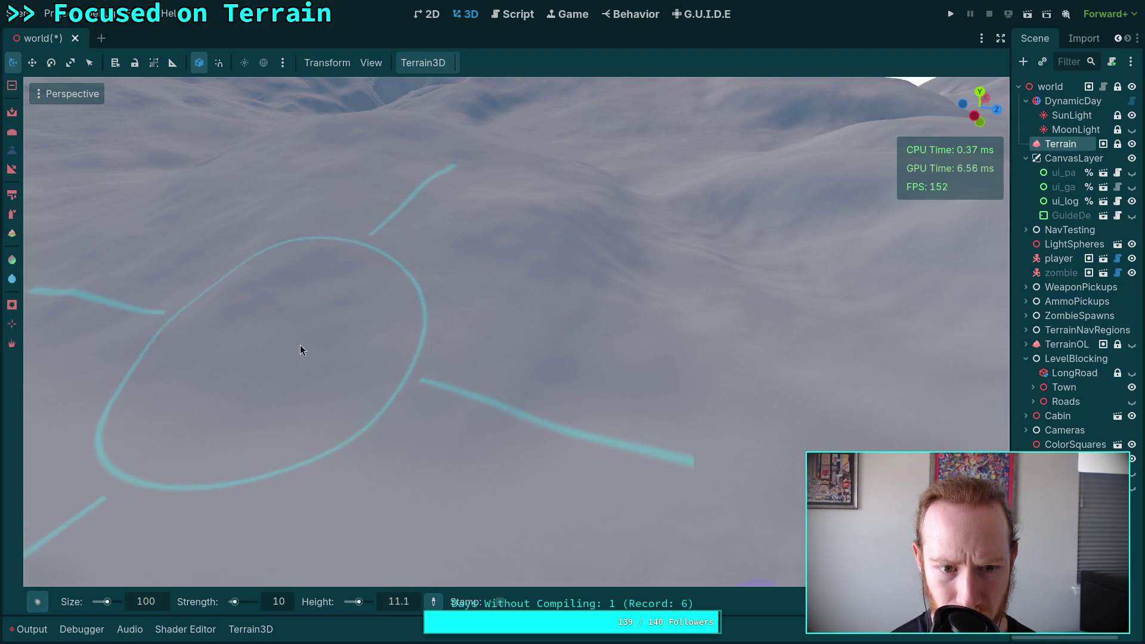
{"action": "left_click_drag", "start_coordinate": [596, 373], "coordinate": [588, 366]}
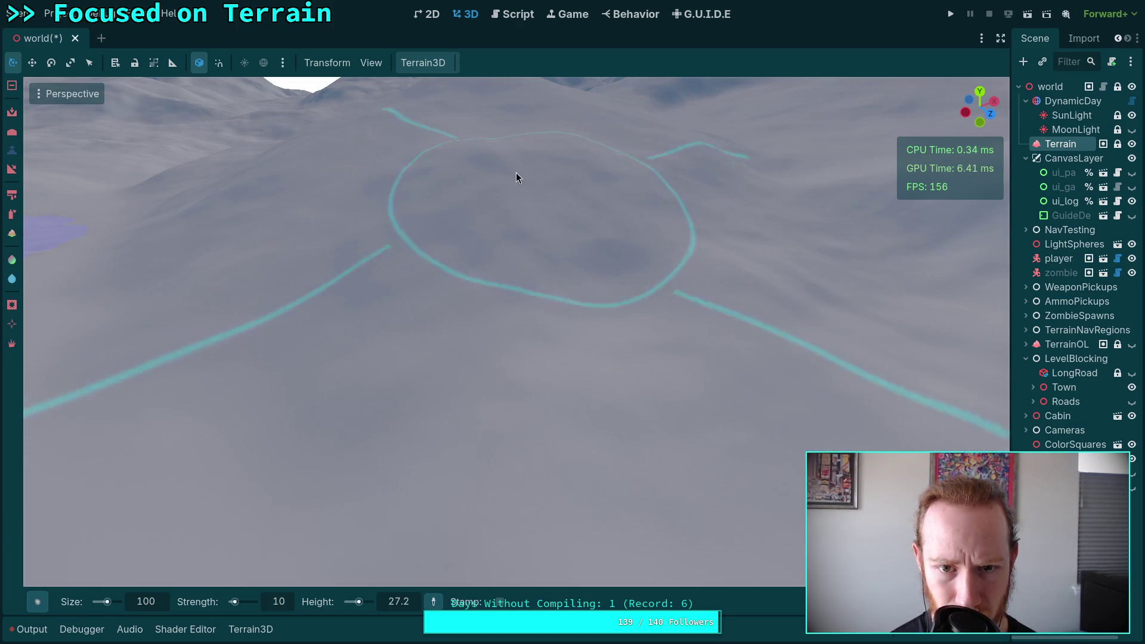
{"action": "left_click_drag", "start_coordinate": [479, 162], "coordinate": [421, 264]}
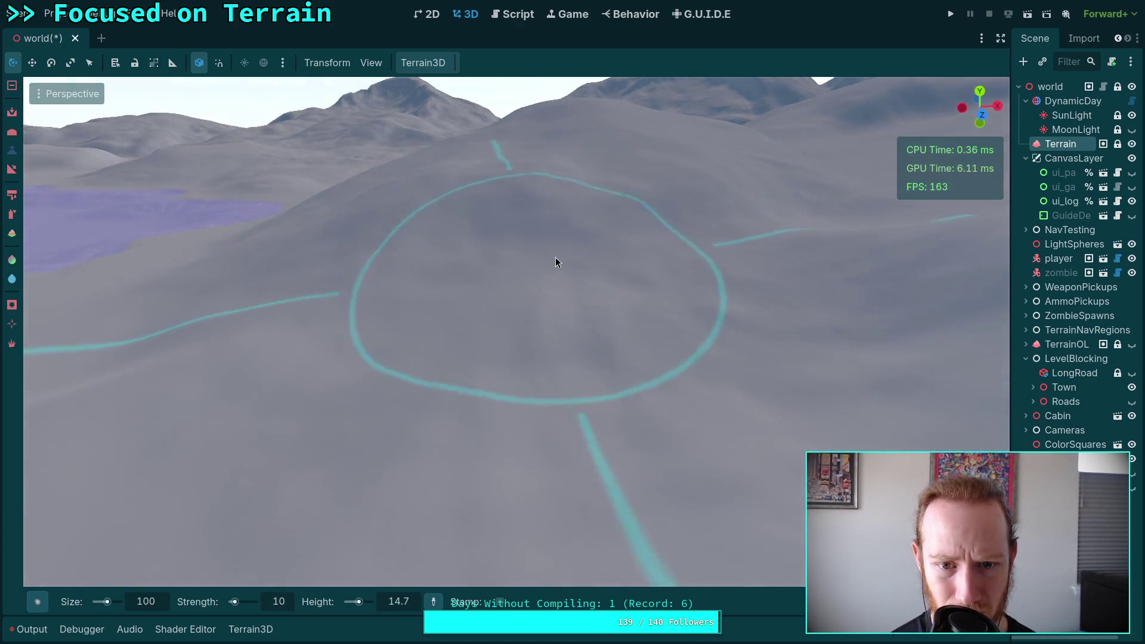
{"action": "left_click_drag", "start_coordinate": [694, 200], "coordinate": [629, 279]}
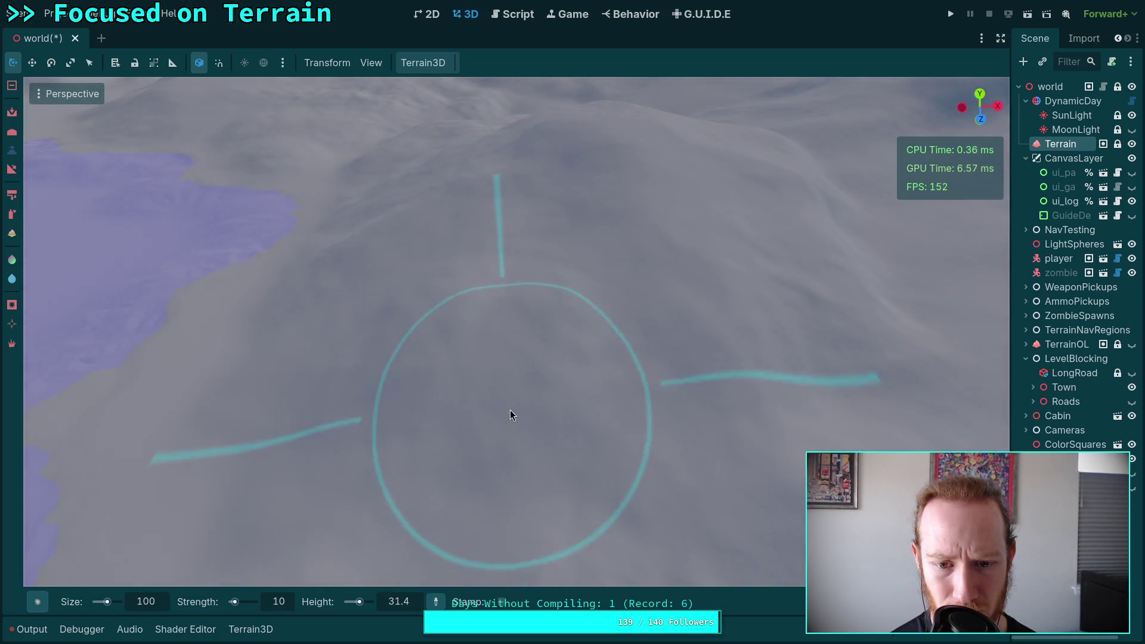
{"action": "left_click_drag", "start_coordinate": [500, 482], "coordinate": [500, 406]}
{"action": "mouse_move", "coordinate": [599, 418]}
{"action": "left_mouse_down"}
{"action": "mouse_move", "coordinate": [599, 477]}
{"action": "mouse_move", "coordinate": [599, 441]}
{"action": "mouse_move", "coordinate": [599, 460]}
{"action": "mouse_move", "coordinate": [523, 335]}
{"action": "mouse_move", "coordinate": [468, 460]}
{"action": "mouse_move", "coordinate": [442, 358]}
{"action": "mouse_move", "coordinate": [453, 287]}
{"action": "mouse_move", "coordinate": [388, 301]}
{"action": "mouse_move", "coordinate": [483, 287]}
{"action": "left_mouse_up"}
{"action": "left_click_drag", "start_coordinate": [429, 311], "coordinate": [429, 311]}
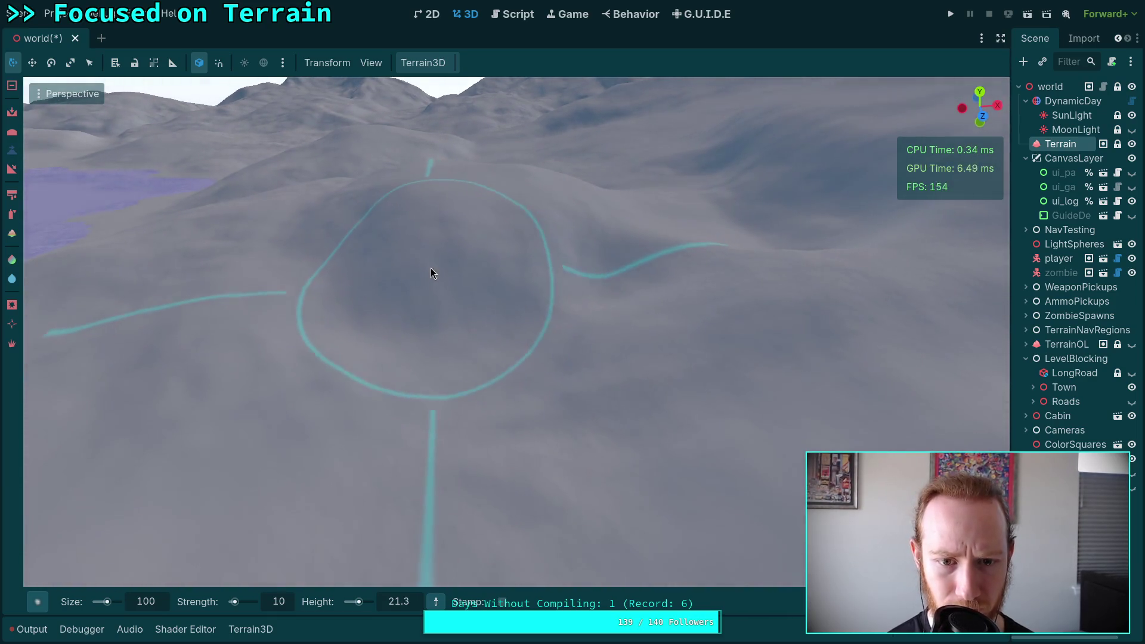
{"action": "left_click", "coordinate": [432, 214], "text": "ctrl"}
{"action": "left_click", "coordinate": [529, 246], "text": "ctrl"}
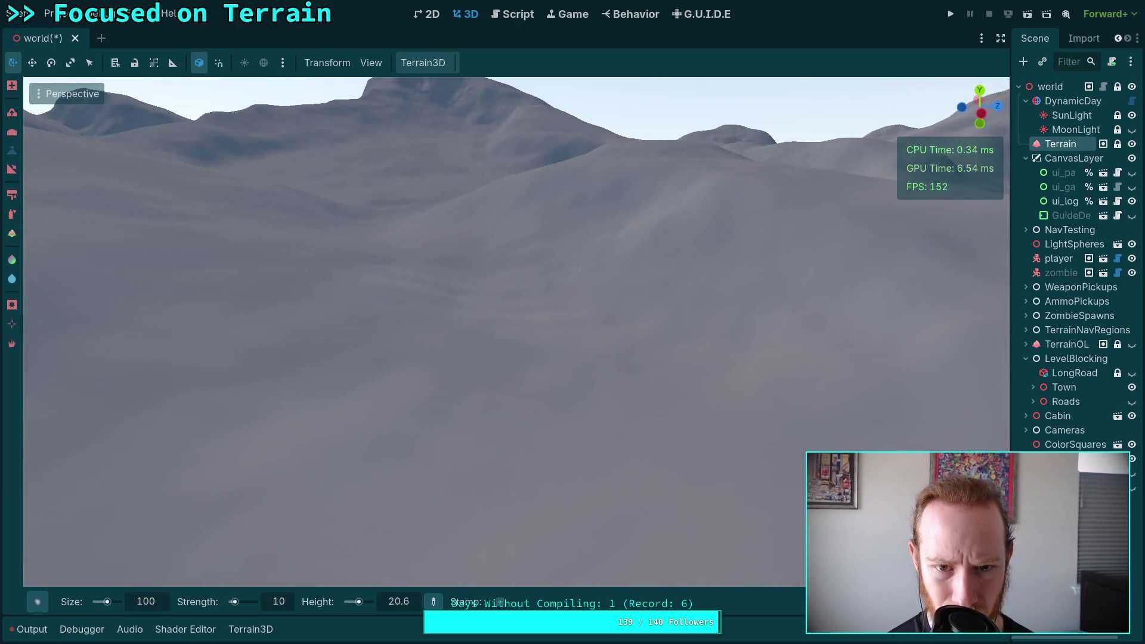
{"action": "scroll", "coordinate": [492, 264], "scroll_direction": "up", "scroll_amount": 5}
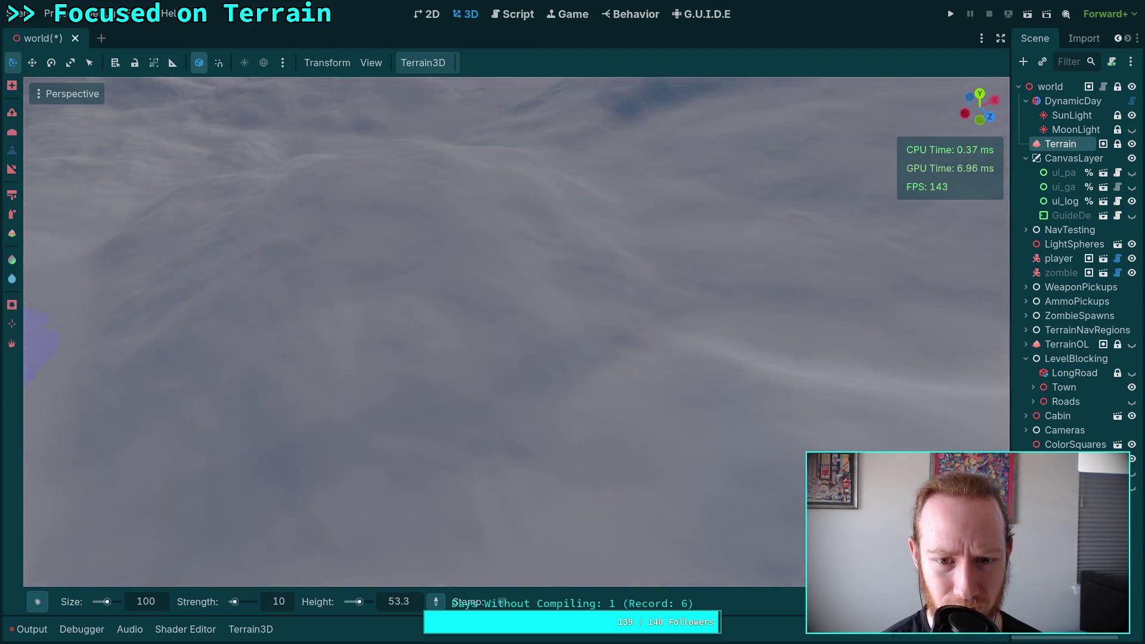
Step: Raise a low mound inside the cyan circle and level the view over the mountains and lake
{"action": "mouse_move", "coordinate": [510, 196]}
{"action": "left_mouse_down"}
{"action": "mouse_move", "coordinate": [636, 392]}
{"action": "mouse_move", "coordinate": [552, 341]}
{"action": "mouse_move", "coordinate": [584, 395]}
{"action": "mouse_move", "coordinate": [585, 465]}
{"action": "mouse_move", "coordinate": [504, 405]}
{"action": "mouse_move", "coordinate": [540, 448]}
{"action": "mouse_move", "coordinate": [472, 474]}
{"action": "left_mouse_up"}
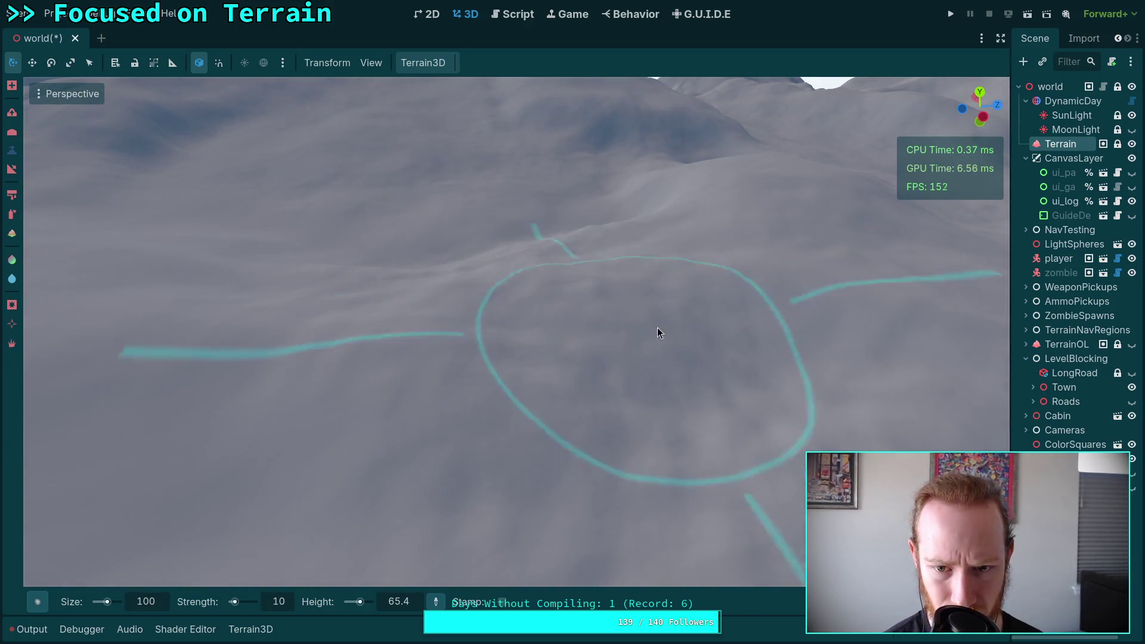
{"action": "mouse_move", "coordinate": [427, 356]}
{"action": "left_mouse_down"}
{"action": "mouse_move", "coordinate": [352, 340]}
{"action": "mouse_move", "coordinate": [685, 365]}
{"action": "left_mouse_up"}
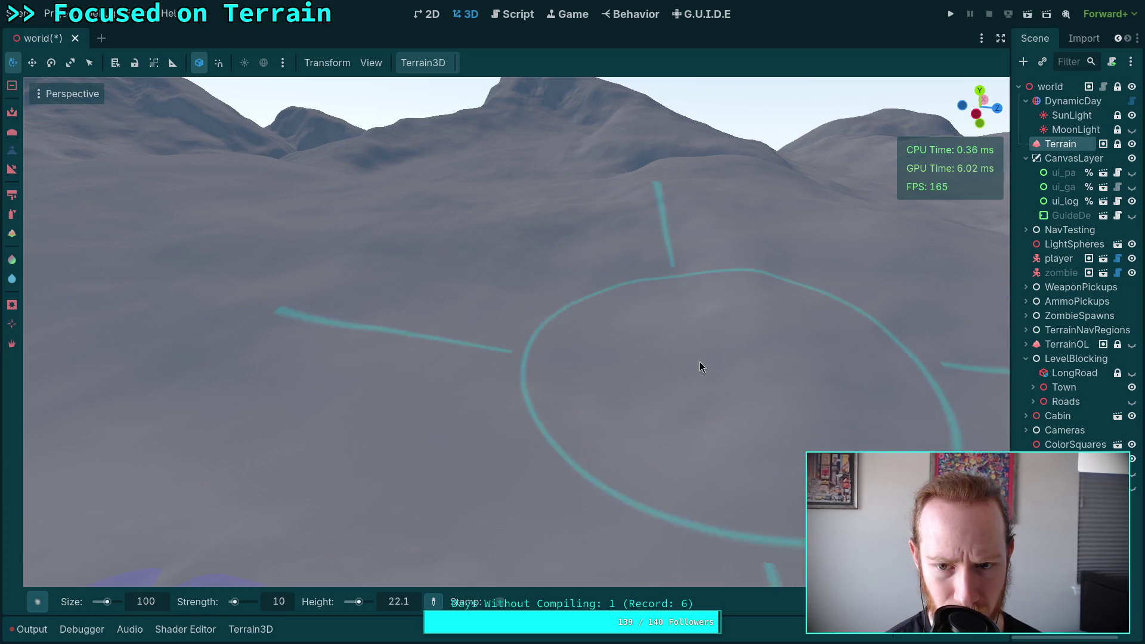
{"action": "scroll", "coordinate": [699, 361], "scroll_direction": "down", "scroll_amount": 3}
{"action": "mouse_move", "coordinate": [528, 384]}
{"action": "left_mouse_down"}
{"action": "mouse_move", "coordinate": [571, 345]}
{"action": "mouse_move", "coordinate": [625, 339]}
{"action": "mouse_move", "coordinate": [591, 379]}
{"action": "mouse_move", "coordinate": [680, 347]}
{"action": "left_mouse_up"}
{"action": "left_click_drag", "start_coordinate": [537, 287], "coordinate": [443, 252]}
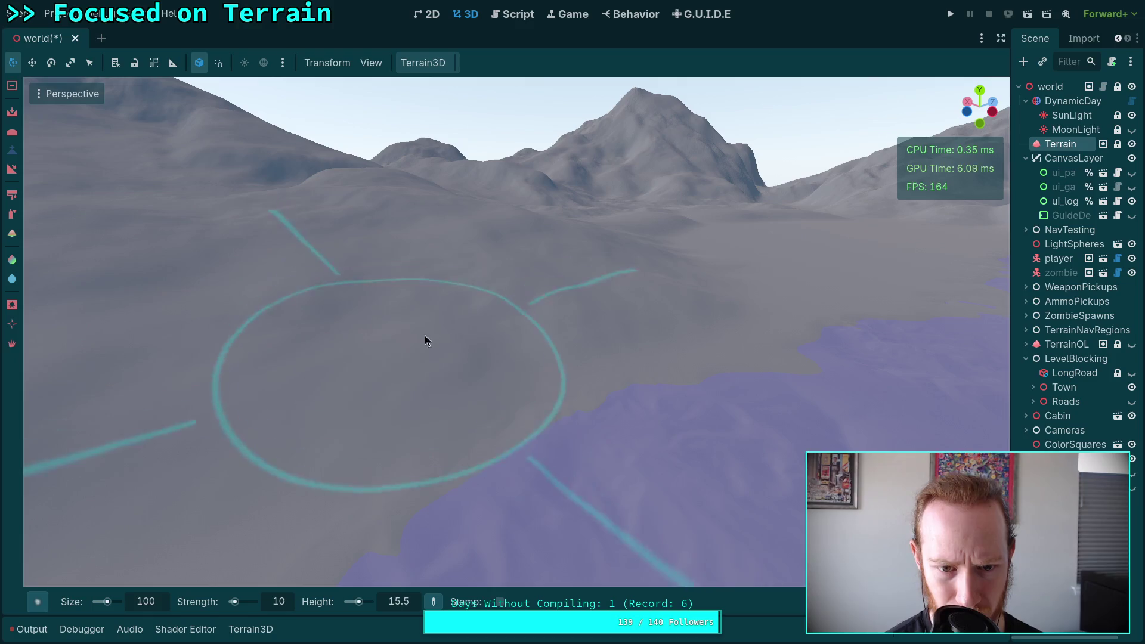
{"action": "left_click_drag", "start_coordinate": [473, 318], "coordinate": [454, 305]}
{"action": "mouse_move", "coordinate": [372, 267]}
{"action": "left_mouse_down"}
{"action": "mouse_move", "coordinate": [314, 310]}
{"action": "mouse_move", "coordinate": [402, 303]}
{"action": "left_mouse_up"}
{"action": "mouse_move", "coordinate": [429, 457]}
{"action": "left_mouse_down"}
{"action": "mouse_move", "coordinate": [473, 411]}
{"action": "mouse_move", "coordinate": [484, 370]}
{"action": "mouse_move", "coordinate": [537, 355]}
{"action": "left_mouse_up"}
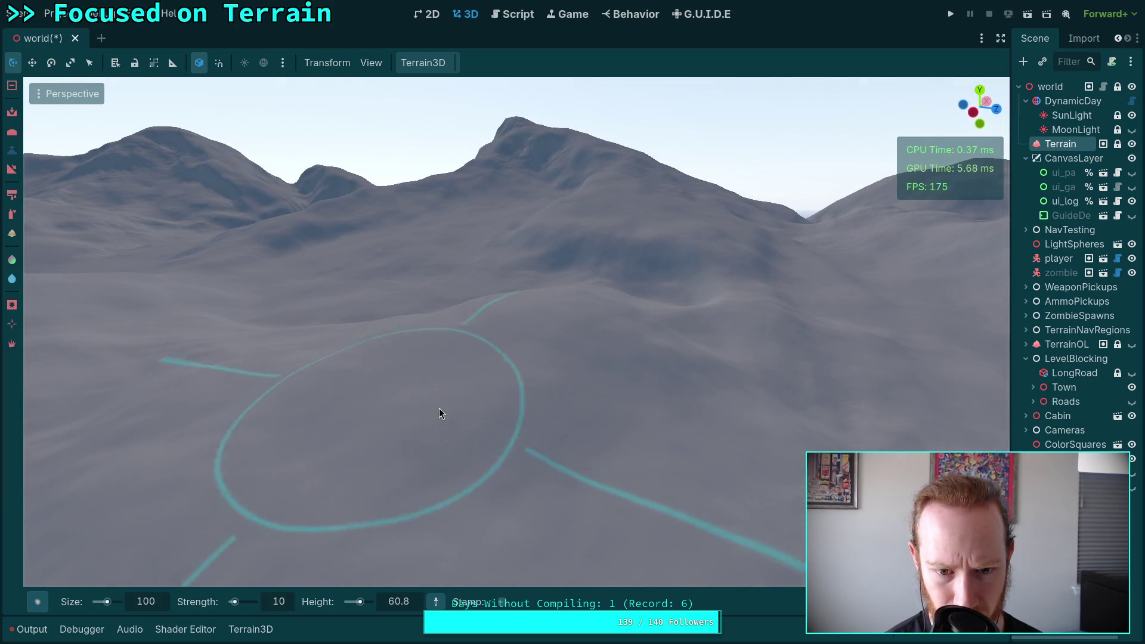
{"action": "mouse_move", "coordinate": [559, 441]}
{"action": "left_mouse_down"}
{"action": "mouse_move", "coordinate": [477, 406]}
{"action": "mouse_move", "coordinate": [535, 359]}
{"action": "left_mouse_up"}
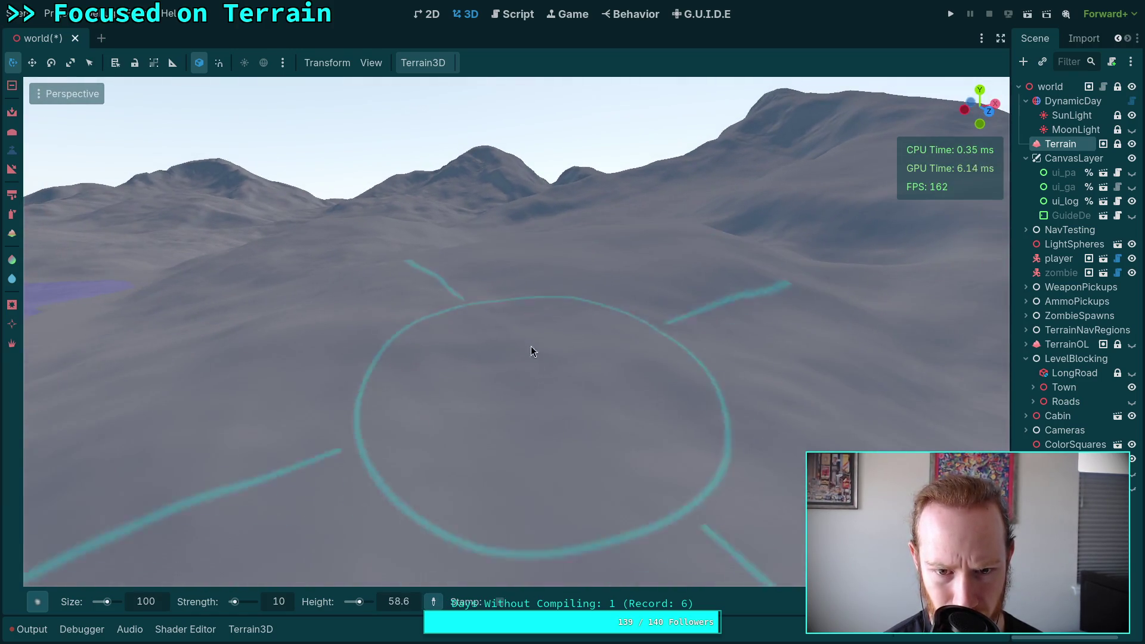
{"action": "left_click_drag", "start_coordinate": [683, 410], "coordinate": [549, 279]}
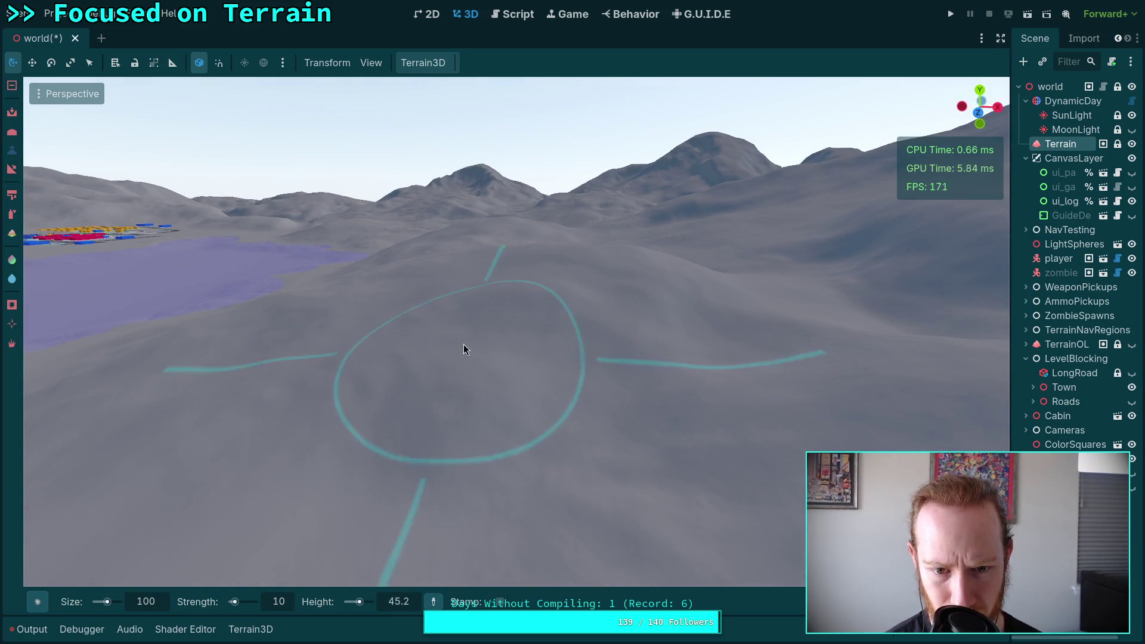
{"action": "mouse_move", "coordinate": [660, 407]}
{"action": "left_mouse_down"}
{"action": "mouse_move", "coordinate": [704, 418]}
{"action": "mouse_move", "coordinate": [490, 346]}
{"action": "left_mouse_up"}
{"action": "key", "text": "w"}
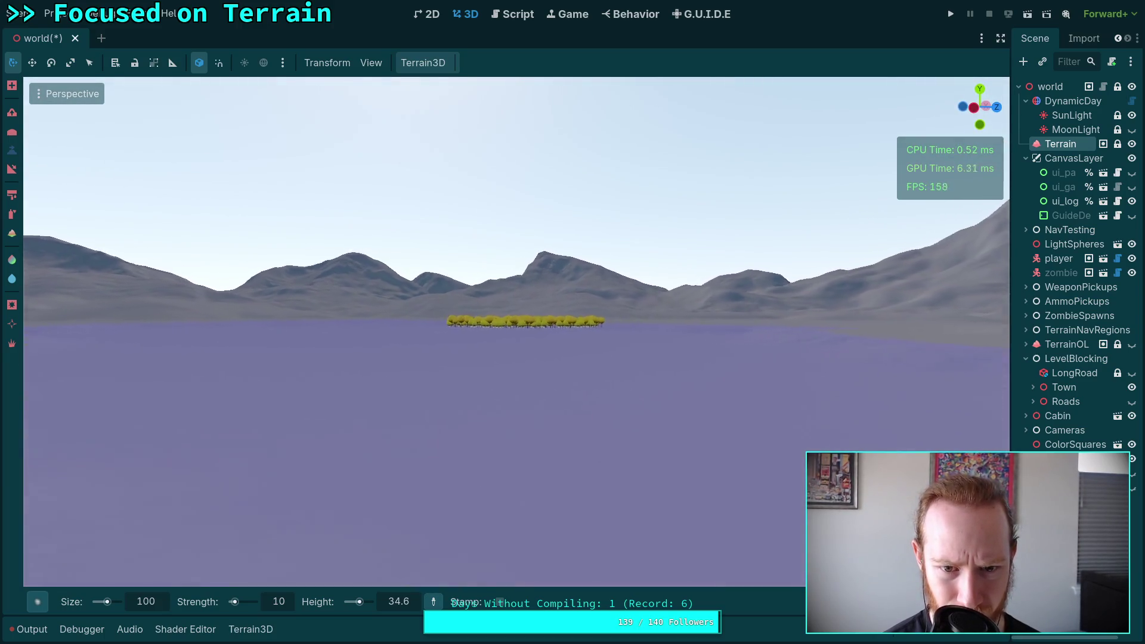
{"action": "key", "text": "w"}
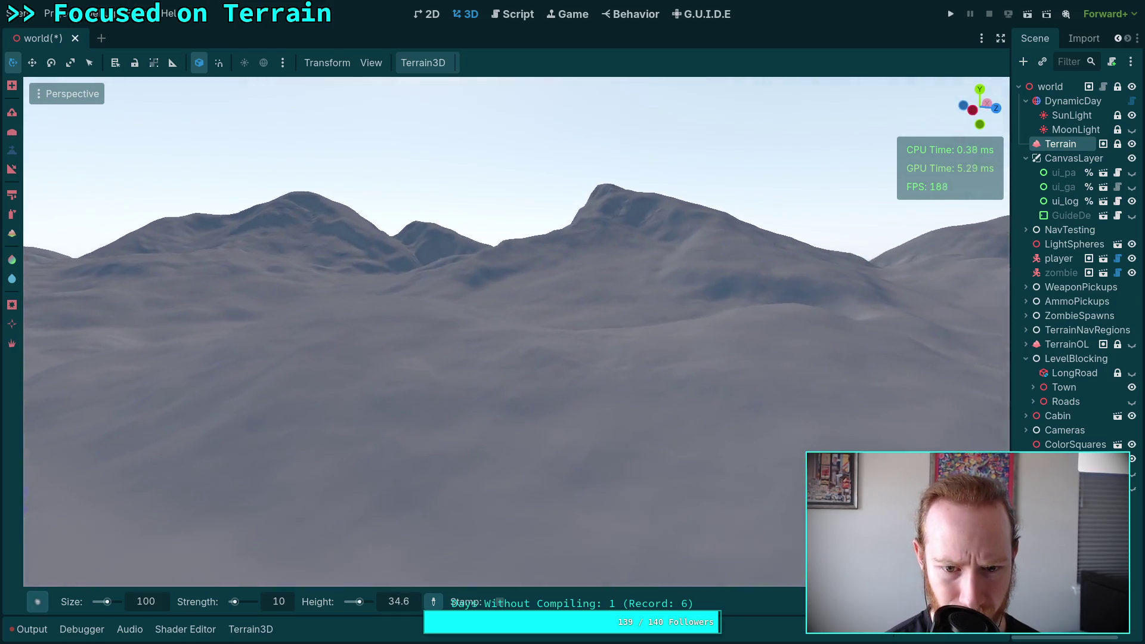
{"action": "mouse_move", "coordinate": [547, 353]}
{"action": "left_mouse_down"}
{"action": "mouse_move", "coordinate": [502, 374]}
{"action": "mouse_move", "coordinate": [582, 364]}
{"action": "left_mouse_up"}
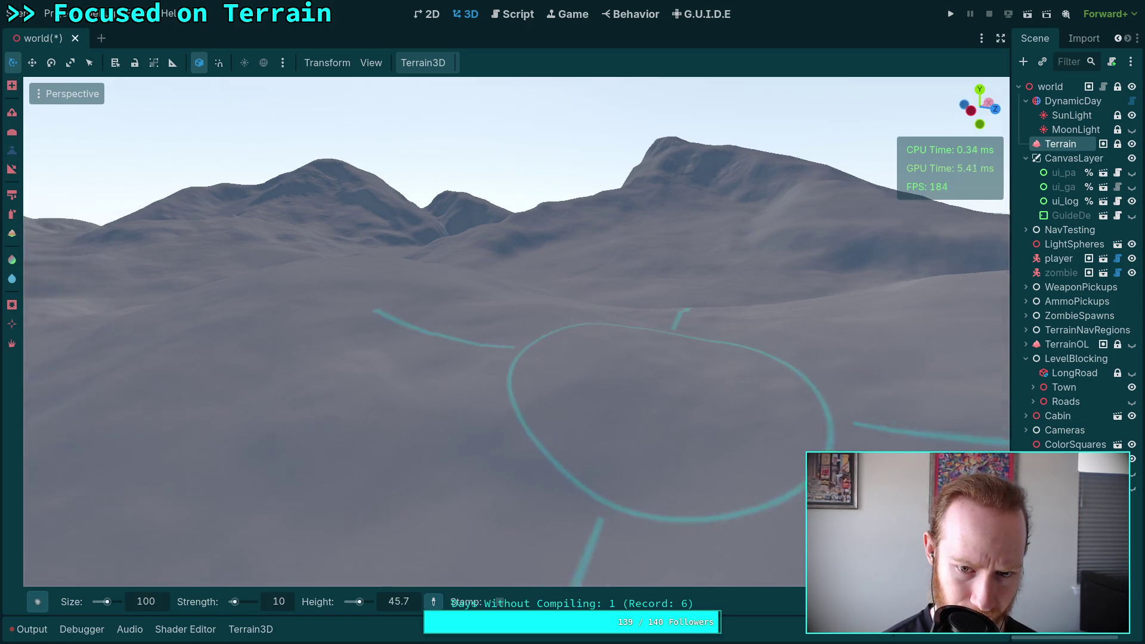
{"action": "key", "text": "w"}
{"action": "key", "text": "s"}
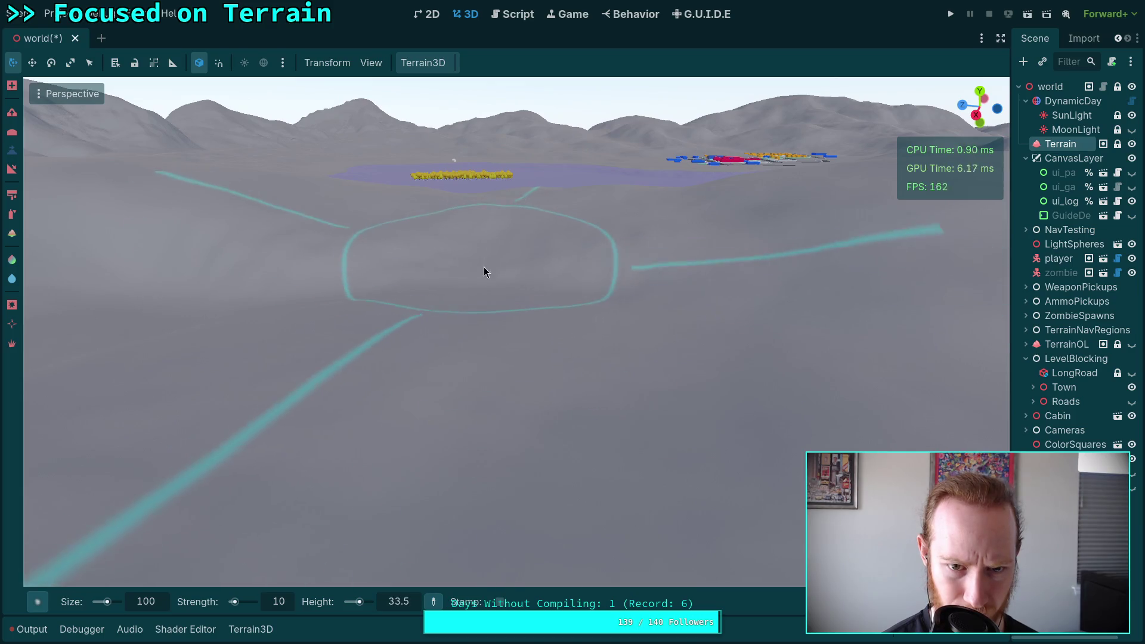
{"action": "key", "text": "w"}
{"action": "key", "text": "s"}
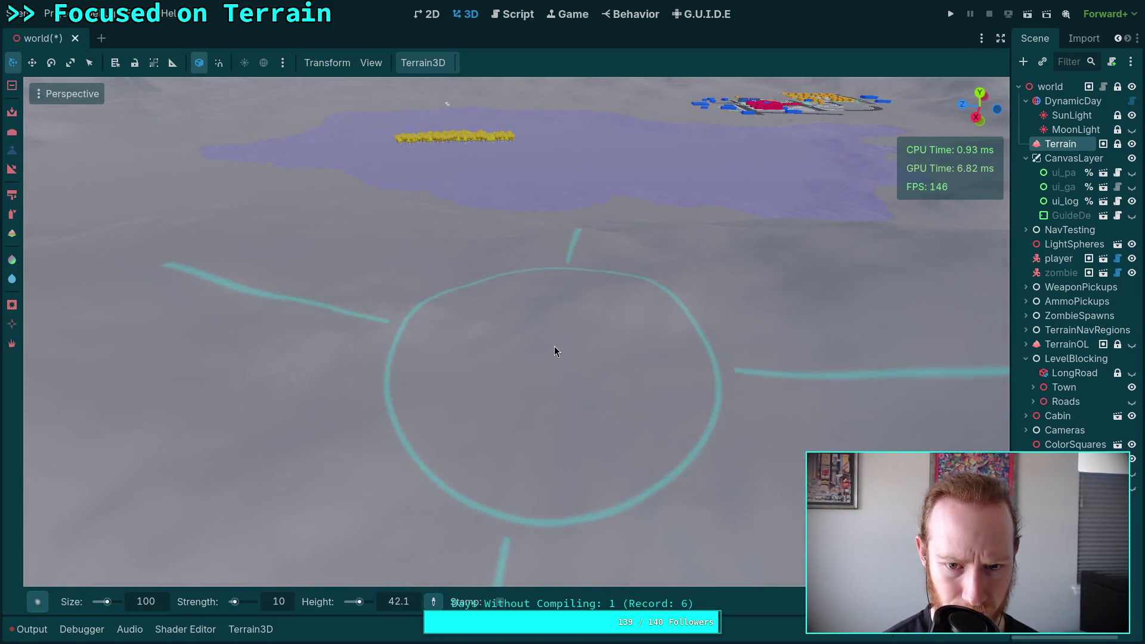
{"action": "key", "text": "w"}
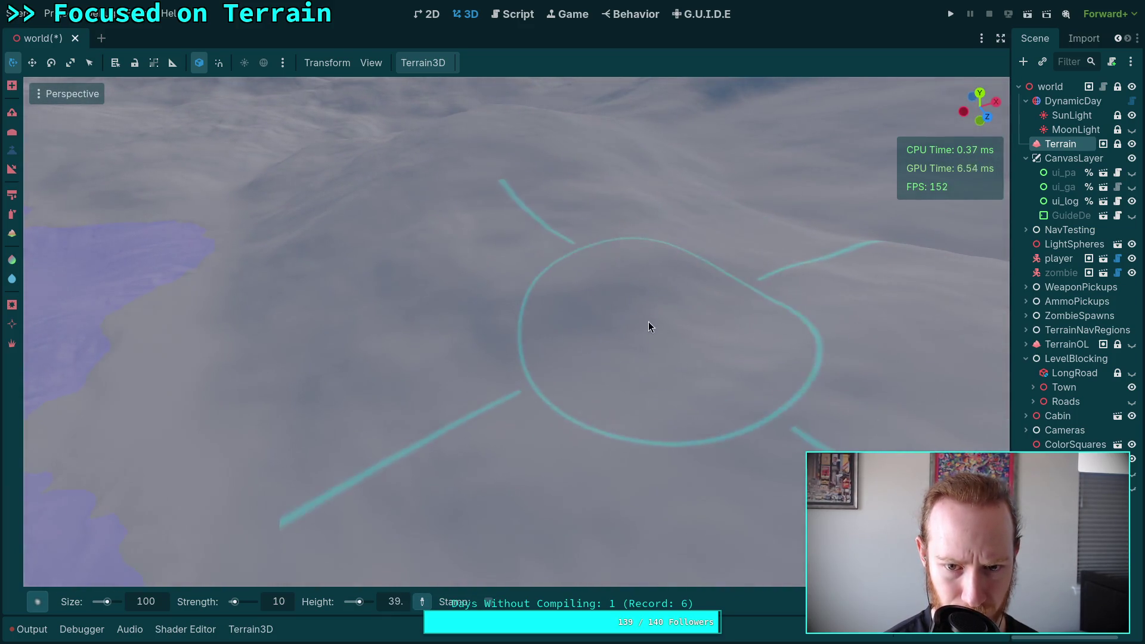
{"action": "key", "text": "s"}
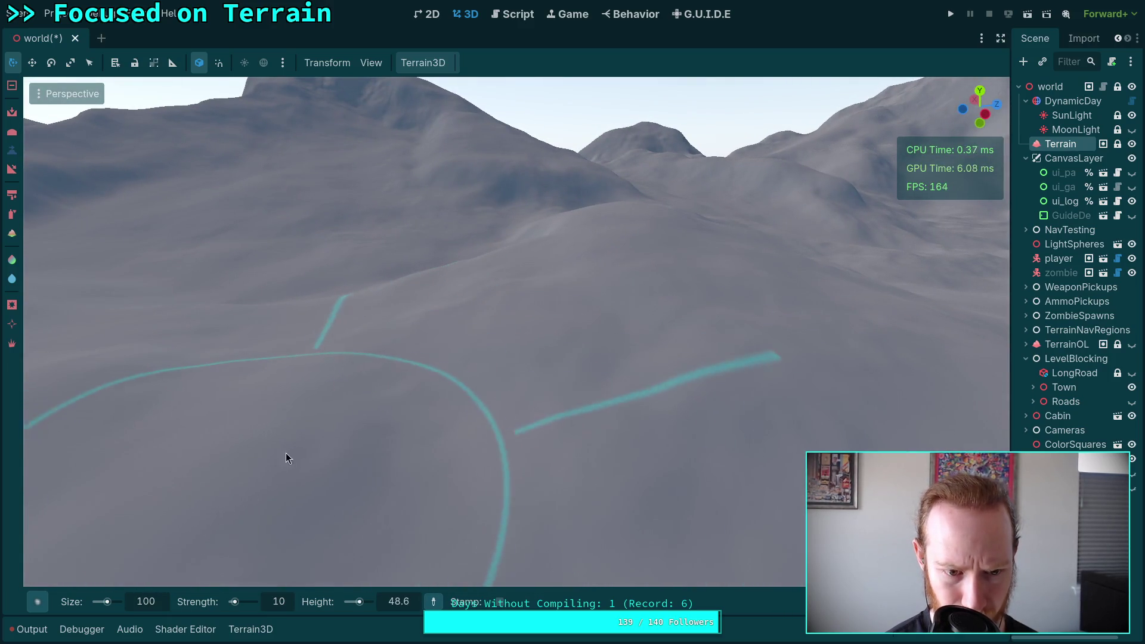
{"action": "right_click", "coordinate": [390, 448]}
{"action": "key", "text": "w"}
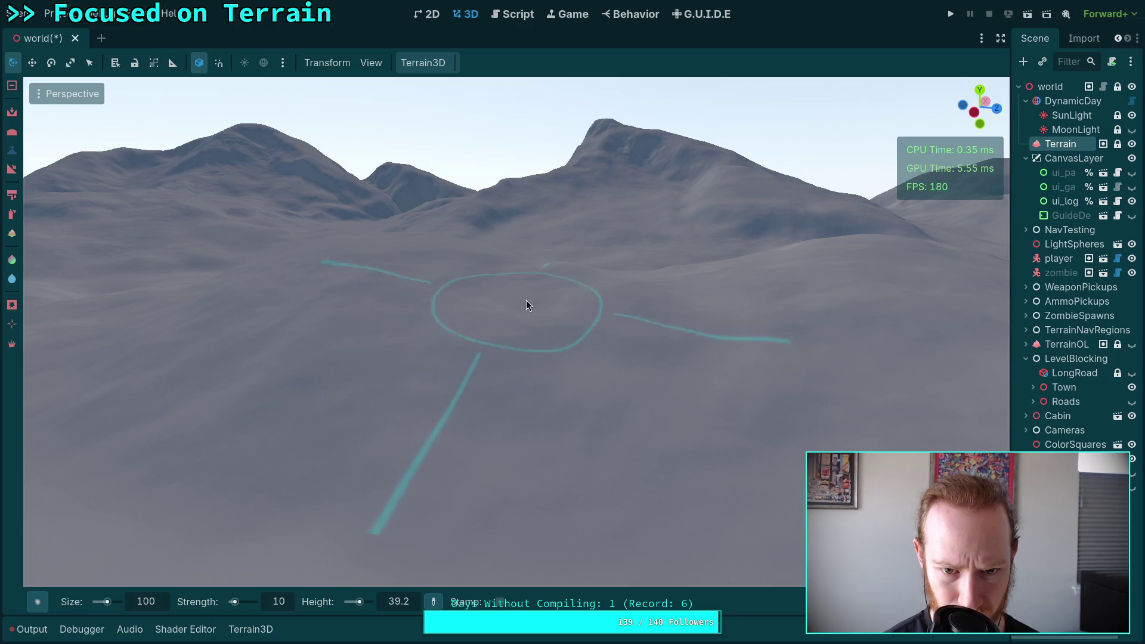
{"action": "right_click", "coordinate": [533, 318]}
{"action": "mouse_move", "coordinate": [500, 378]}
{"action": "left_mouse_down"}
{"action": "mouse_move", "coordinate": [595, 406]}
{"action": "mouse_move", "coordinate": [585, 433]}
{"action": "mouse_move", "coordinate": [565, 426]}
{"action": "left_mouse_up"}
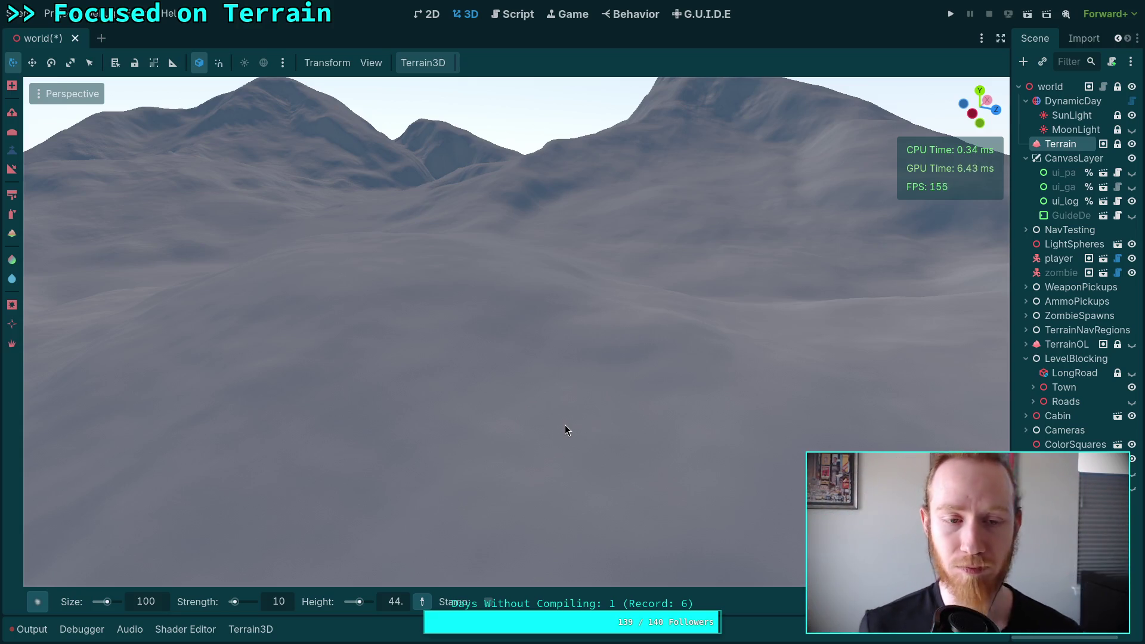
Step: Orbit around the cyan ring to check the steeper hills from several angles
{"action": "mouse_move", "coordinate": [575, 419]}
{"action": "left_mouse_down"}
{"action": "mouse_move", "coordinate": [570, 334]}
{"action": "mouse_move", "coordinate": [560, 355]}
{"action": "left_mouse_up"}
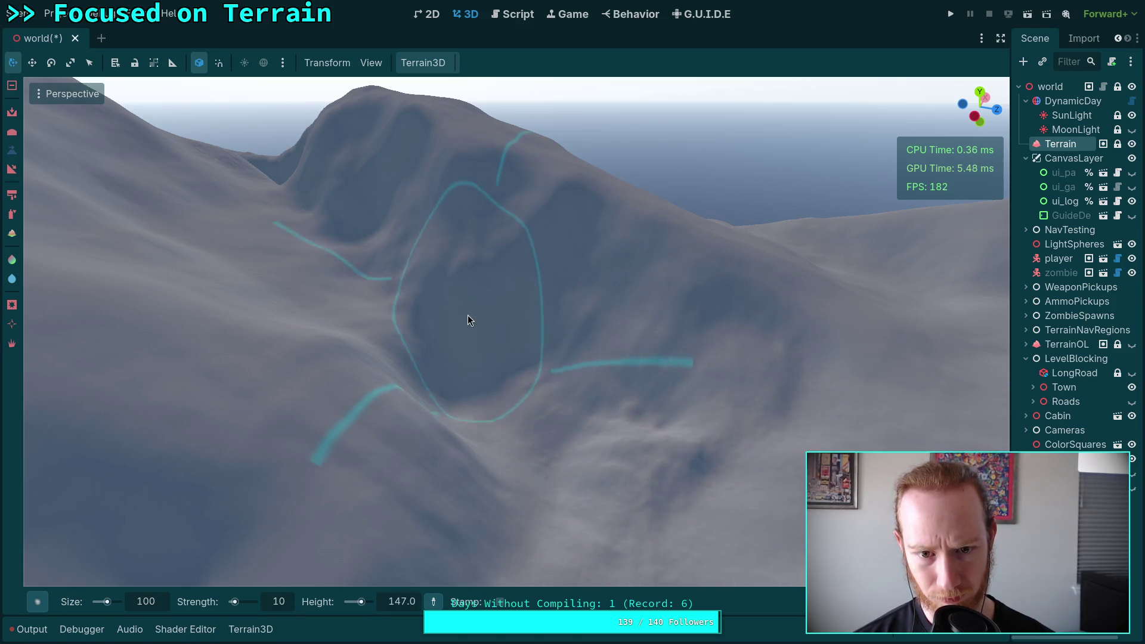
{"action": "mouse_move", "coordinate": [478, 360]}
{"action": "left_mouse_down"}
{"action": "mouse_move", "coordinate": [541, 296]}
{"action": "mouse_move", "coordinate": [558, 330]}
{"action": "mouse_move", "coordinate": [545, 417]}
{"action": "mouse_move", "coordinate": [545, 389]}
{"action": "left_mouse_up"}
{"action": "left_click_drag", "start_coordinate": [613, 434], "coordinate": [638, 387]}
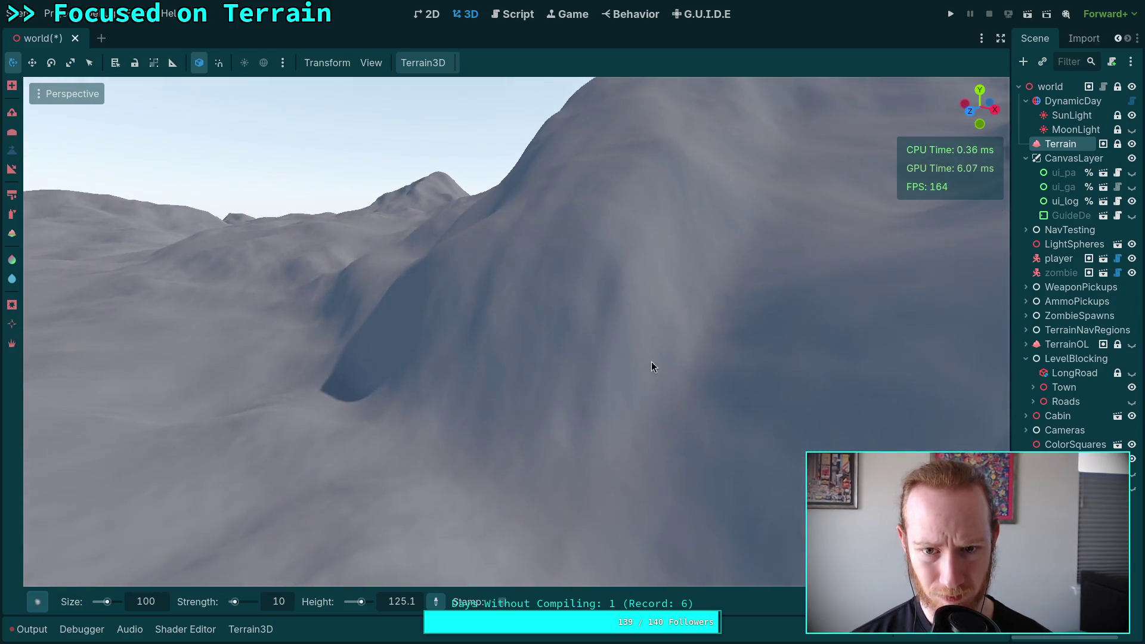
{"action": "mouse_move", "coordinate": [766, 264]}
{"action": "left_mouse_down"}
{"action": "mouse_move", "coordinate": [728, 272]}
{"action": "mouse_move", "coordinate": [723, 356]}
{"action": "mouse_move", "coordinate": [698, 314]}
{"action": "mouse_move", "coordinate": [866, 292]}
{"action": "mouse_move", "coordinate": [708, 310]}
{"action": "mouse_move", "coordinate": [611, 271]}
{"action": "mouse_move", "coordinate": [653, 272]}
{"action": "mouse_move", "coordinate": [674, 195]}
{"action": "mouse_move", "coordinate": [710, 172]}
{"action": "mouse_move", "coordinate": [678, 164]}
{"action": "mouse_move", "coordinate": [726, 215]}
{"action": "mouse_move", "coordinate": [837, 290]}
{"action": "mouse_move", "coordinate": [678, 419]}
{"action": "mouse_move", "coordinate": [615, 362]}
{"action": "mouse_move", "coordinate": [599, 306]}
{"action": "mouse_move", "coordinate": [565, 257]}
{"action": "mouse_move", "coordinate": [594, 306]}
{"action": "mouse_move", "coordinate": [570, 332]}
{"action": "mouse_move", "coordinate": [595, 471]}
{"action": "mouse_move", "coordinate": [537, 477]}
{"action": "mouse_move", "coordinate": [568, 356]}
{"action": "mouse_move", "coordinate": [553, 362]}
{"action": "mouse_move", "coordinate": [720, 365]}
{"action": "mouse_move", "coordinate": [703, 380]}
{"action": "mouse_move", "coordinate": [744, 322]}
{"action": "mouse_move", "coordinate": [699, 274]}
{"action": "mouse_move", "coordinate": [617, 296]}
{"action": "mouse_move", "coordinate": [606, 340]}
{"action": "mouse_move", "coordinate": [562, 412]}
{"action": "mouse_move", "coordinate": [585, 492]}
{"action": "mouse_move", "coordinate": [515, 412]}
{"action": "left_mouse_up"}
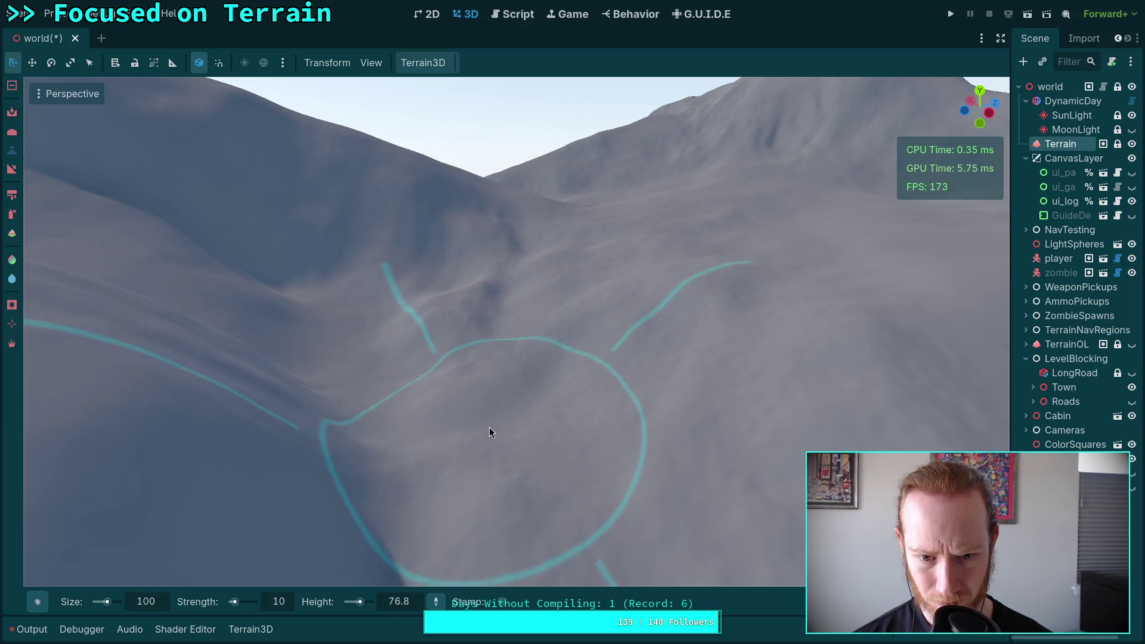
{"action": "mouse_move", "coordinate": [599, 411]}
{"action": "left_mouse_down"}
{"action": "mouse_move", "coordinate": [327, 379]}
{"action": "mouse_move", "coordinate": [235, 443]}
{"action": "mouse_move", "coordinate": [499, 374]}
{"action": "mouse_move", "coordinate": [522, 325]}
{"action": "mouse_move", "coordinate": [604, 327]}
{"action": "mouse_move", "coordinate": [599, 287]}
{"action": "mouse_move", "coordinate": [449, 339]}
{"action": "mouse_move", "coordinate": [596, 427]}
{"action": "left_mouse_up"}
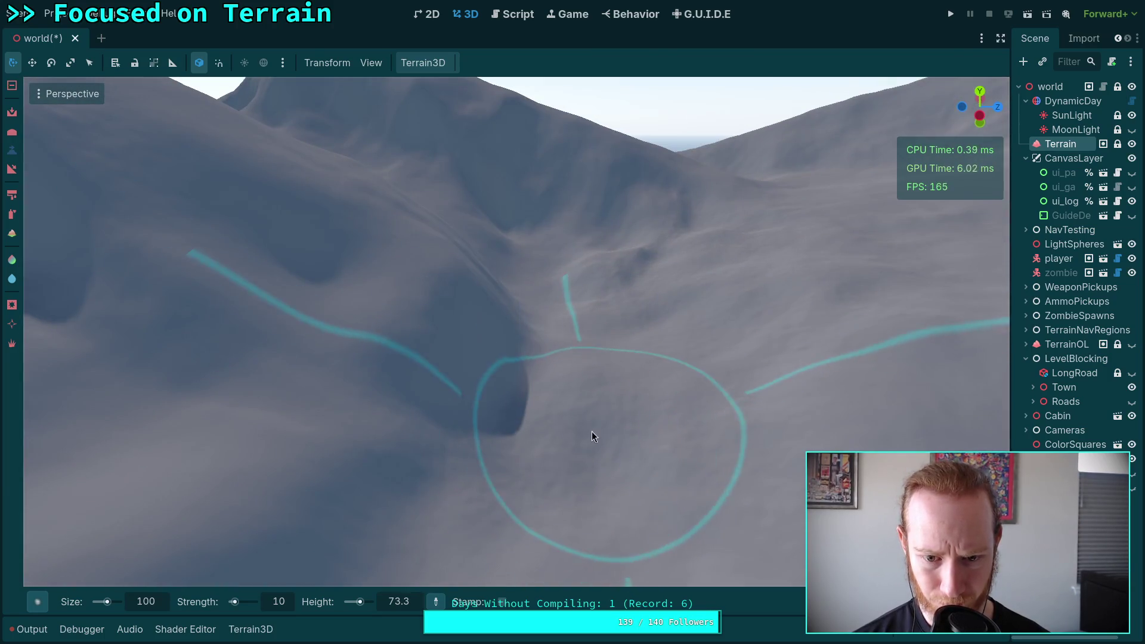
{"action": "mouse_move", "coordinate": [544, 470]}
{"action": "left_mouse_down"}
{"action": "mouse_move", "coordinate": [392, 314]}
{"action": "mouse_move", "coordinate": [352, 333]}
{"action": "mouse_move", "coordinate": [526, 293]}
{"action": "mouse_move", "coordinate": [500, 279]}
{"action": "mouse_move", "coordinate": [605, 305]}
{"action": "mouse_move", "coordinate": [591, 362]}
{"action": "mouse_move", "coordinate": [455, 277]}
{"action": "mouse_move", "coordinate": [376, 284]}
{"action": "mouse_move", "coordinate": [371, 320]}
{"action": "mouse_move", "coordinate": [503, 434]}
{"action": "mouse_move", "coordinate": [516, 320]}
{"action": "left_mouse_up"}
{"action": "mouse_move", "coordinate": [539, 405]}
{"action": "left_mouse_down"}
{"action": "mouse_move", "coordinate": [523, 254]}
{"action": "mouse_move", "coordinate": [501, 251]}
{"action": "mouse_move", "coordinate": [455, 304]}
{"action": "mouse_move", "coordinate": [657, 305]}
{"action": "mouse_move", "coordinate": [594, 333]}
{"action": "mouse_move", "coordinate": [611, 320]}
{"action": "left_mouse_up"}
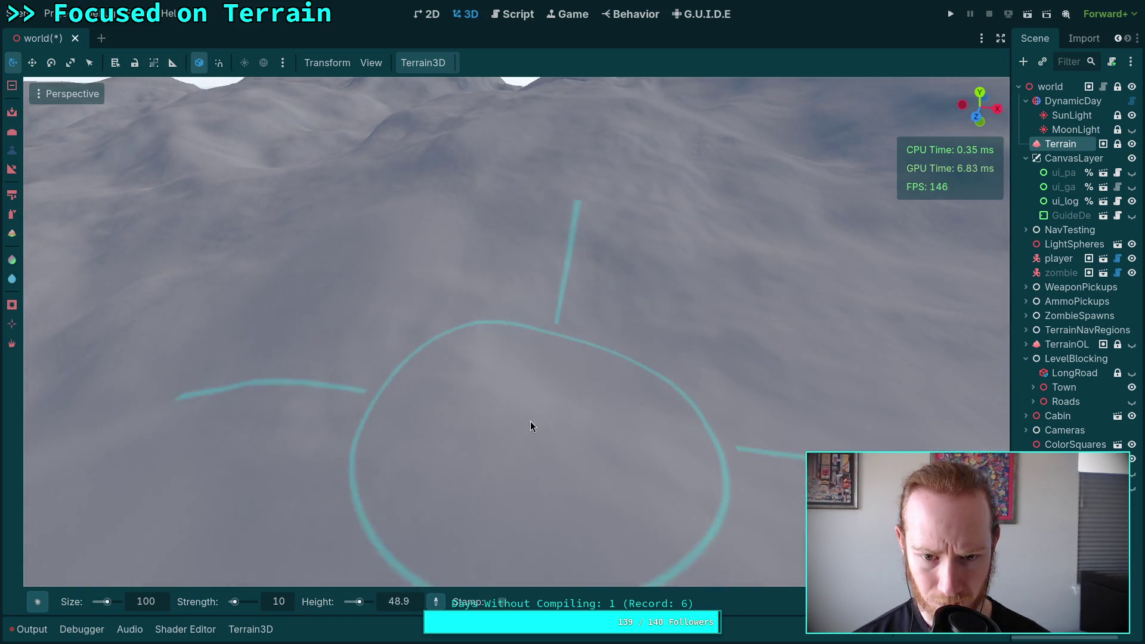
{"action": "left_click_drag", "start_coordinate": [491, 443], "coordinate": [506, 368]}
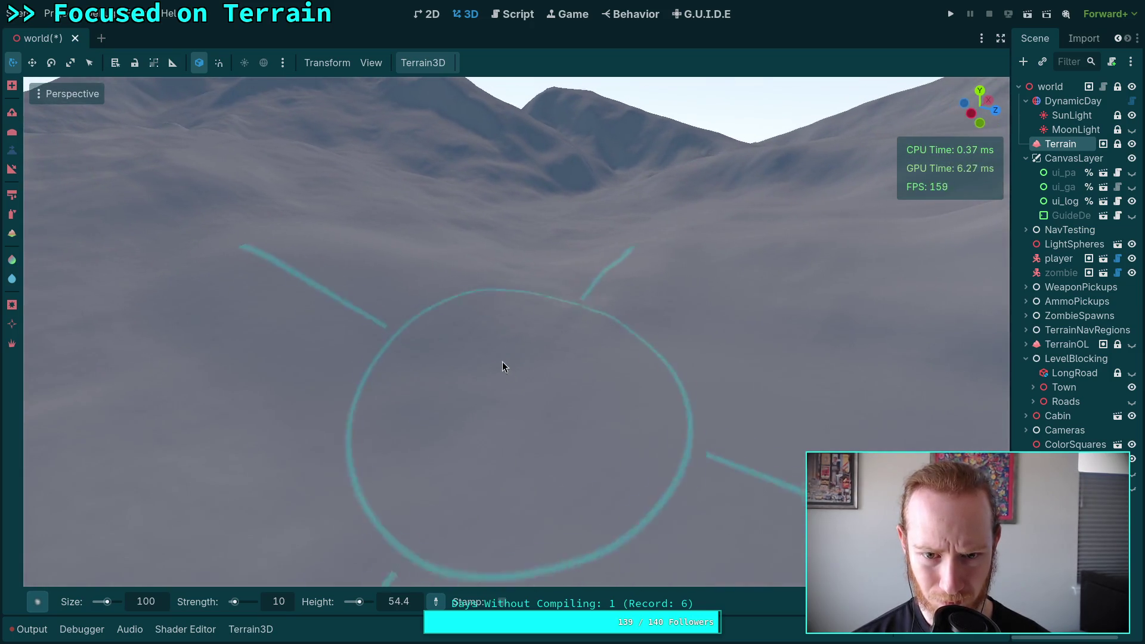
{"action": "left_click_drag", "start_coordinate": [767, 320], "coordinate": [686, 317]}
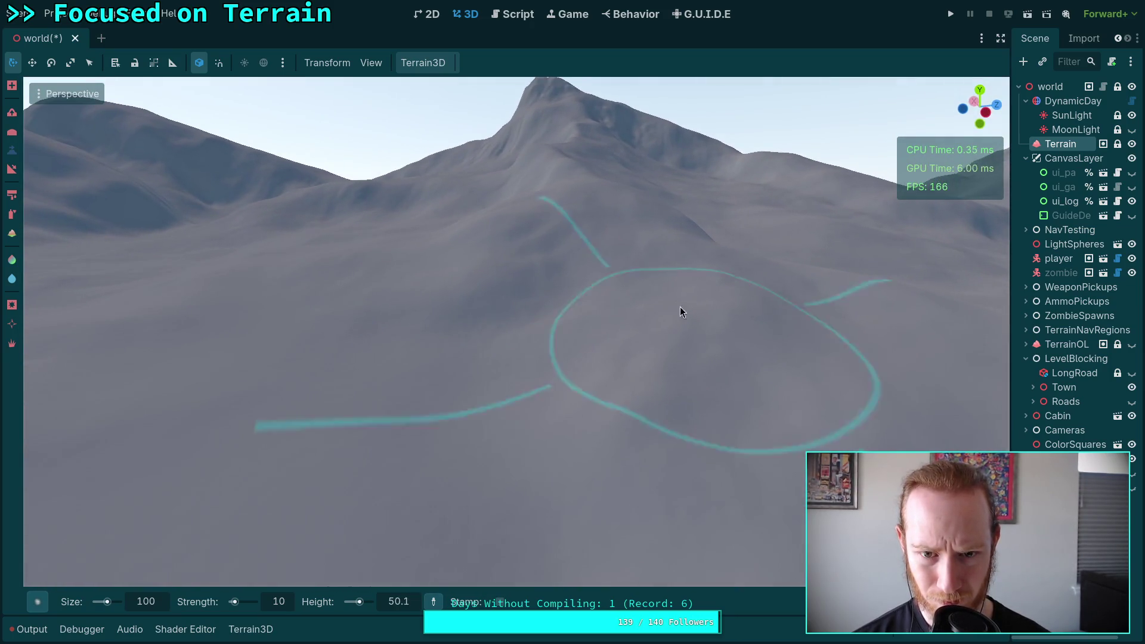
{"action": "mouse_move", "coordinate": [474, 371]}
{"action": "left_mouse_down"}
{"action": "mouse_move", "coordinate": [670, 353]}
{"action": "mouse_move", "coordinate": [532, 338]}
{"action": "left_mouse_up"}
{"action": "left_click_drag", "start_coordinate": [611, 306], "coordinate": [612, 306]}
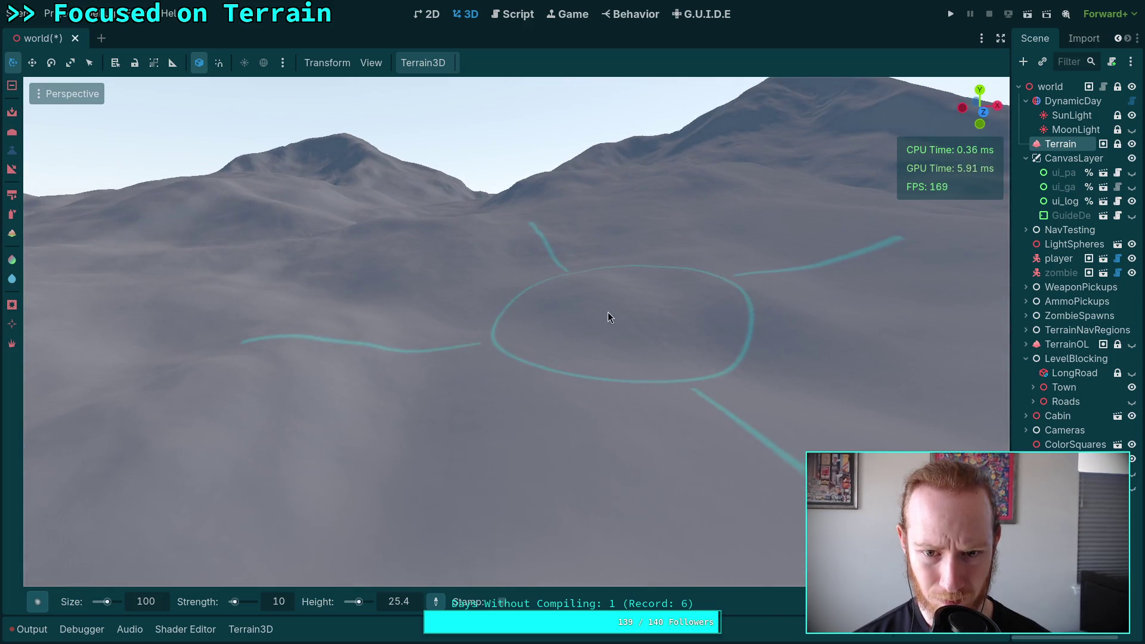
{"action": "left_click_drag", "start_coordinate": [778, 385], "coordinate": [391, 413]}
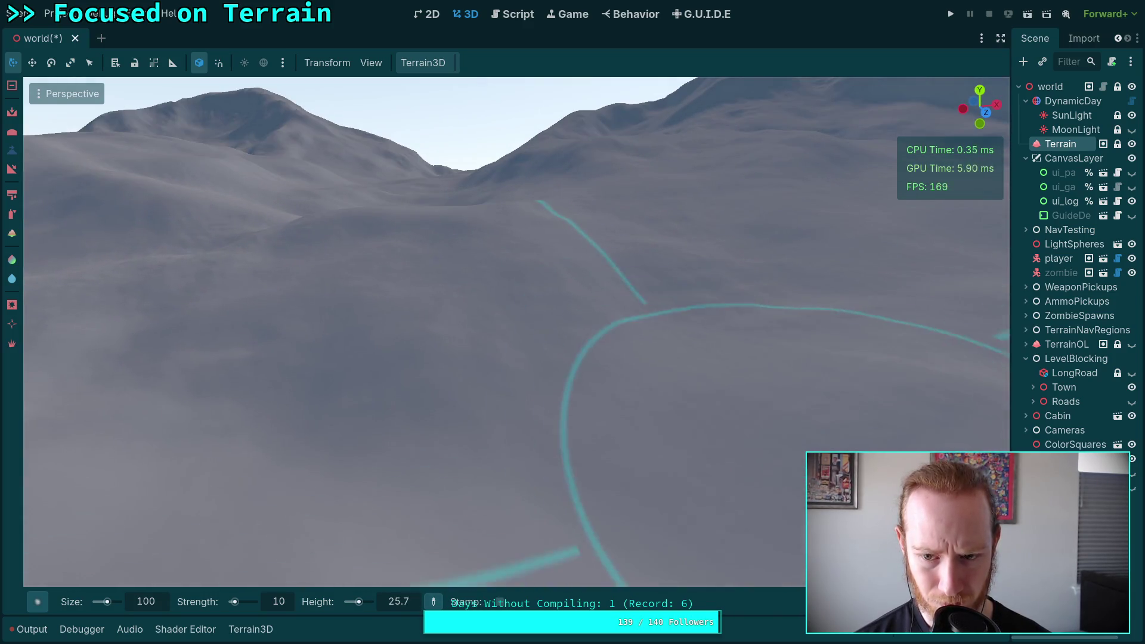
{"action": "scroll", "coordinate": [334, 327], "scroll_direction": "up", "scroll_amount": 3}
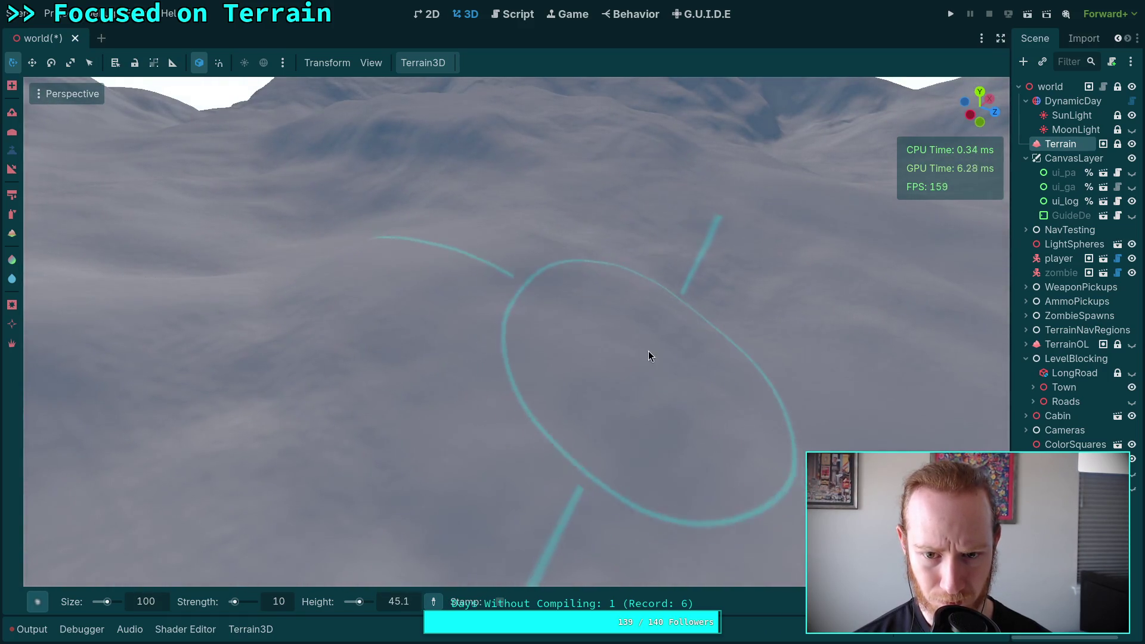
{"action": "scroll", "coordinate": [619, 346], "scroll_direction": "down", "scroll_amount": 2}
{"action": "scroll", "coordinate": [505, 352], "scroll_direction": "up", "scroll_amount": 2}
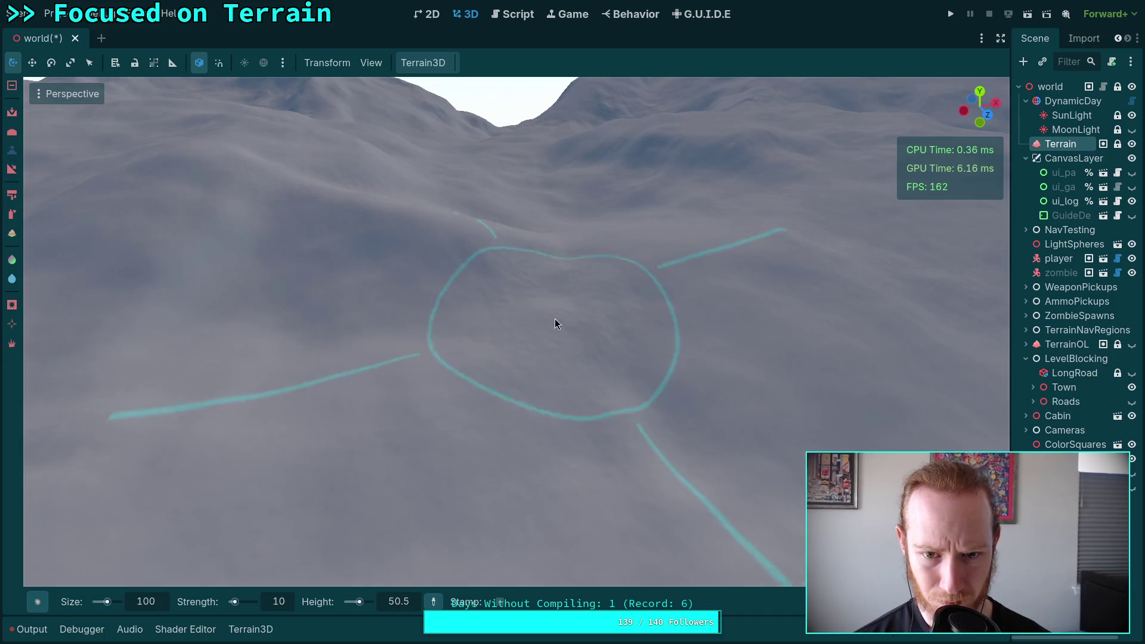
{"action": "scroll", "coordinate": [596, 372], "scroll_direction": "down", "scroll_amount": 2}
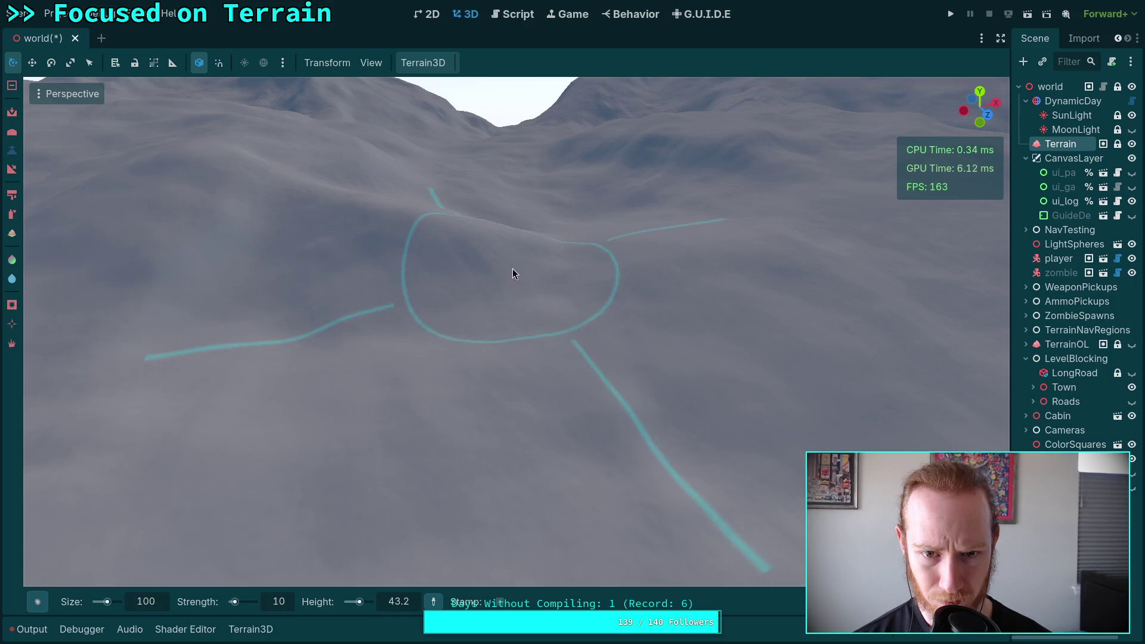
{"action": "right_click", "coordinate": [490, 266]}
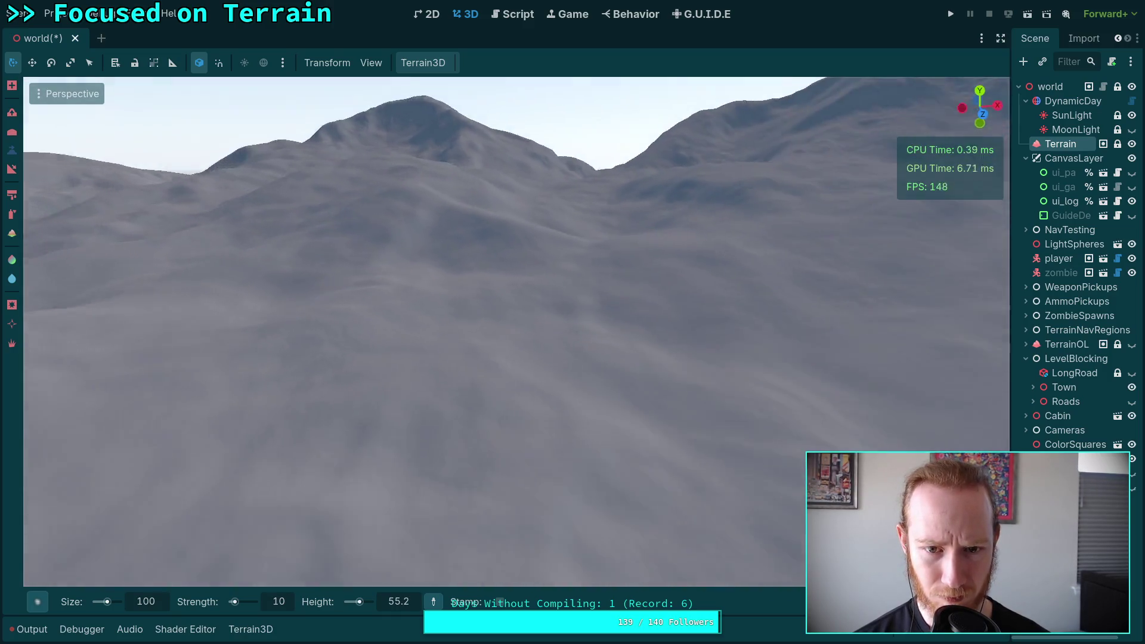
Step: Fly over the lake and trees toward the large peak and the town
{"action": "key", "text": "s"}
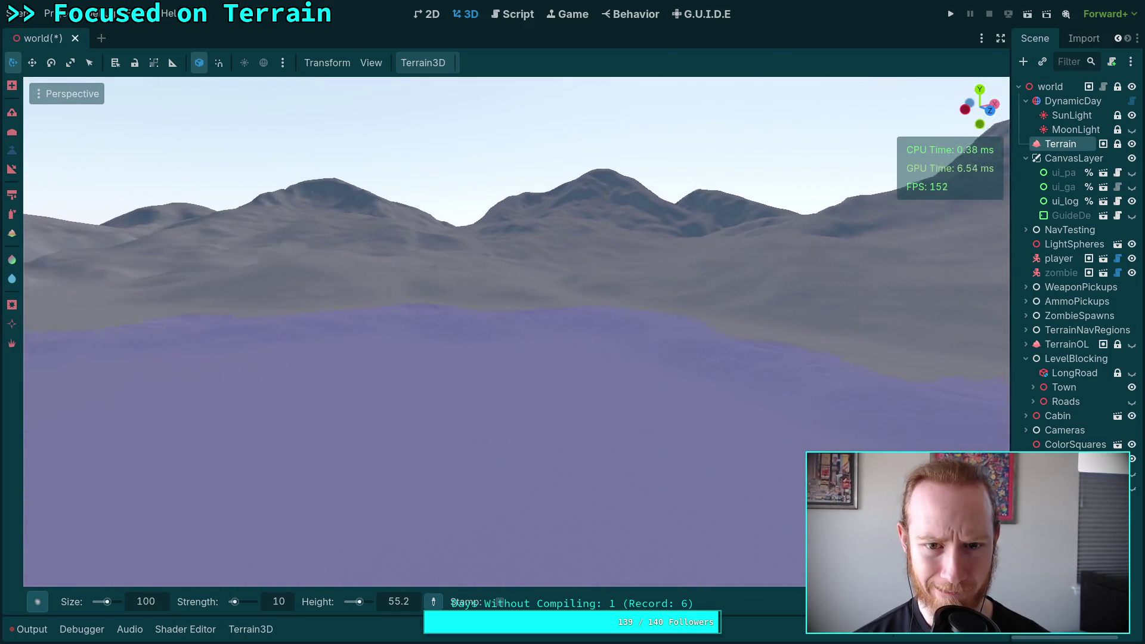
{"action": "key", "text": "w"}
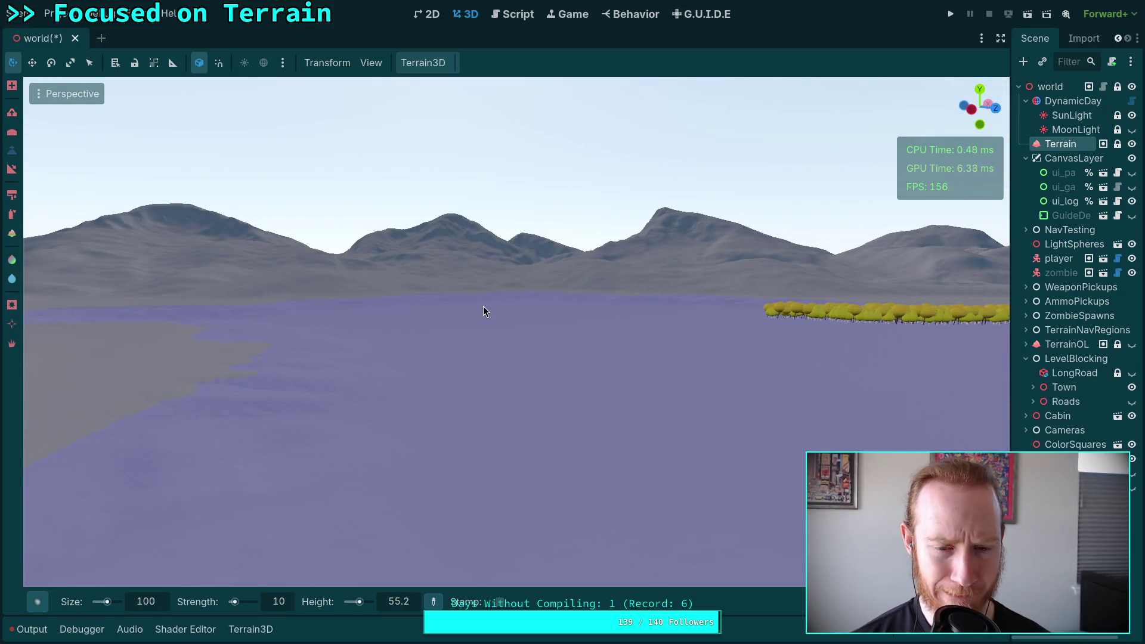
{"action": "right_click", "coordinate": [483, 306]}
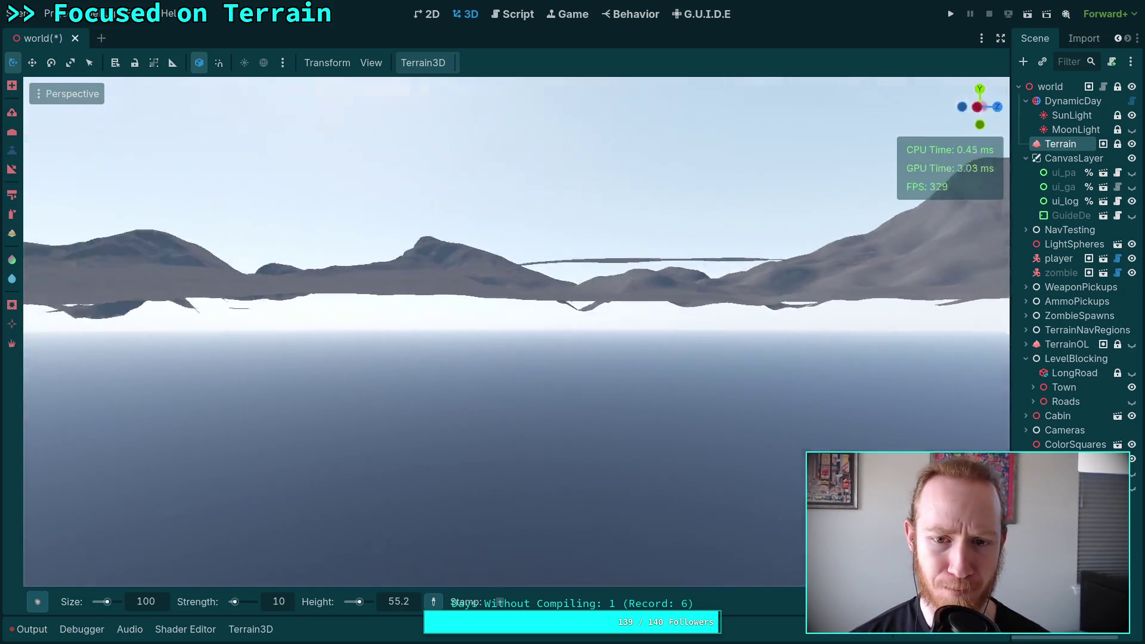
{"action": "key", "text": "w"}
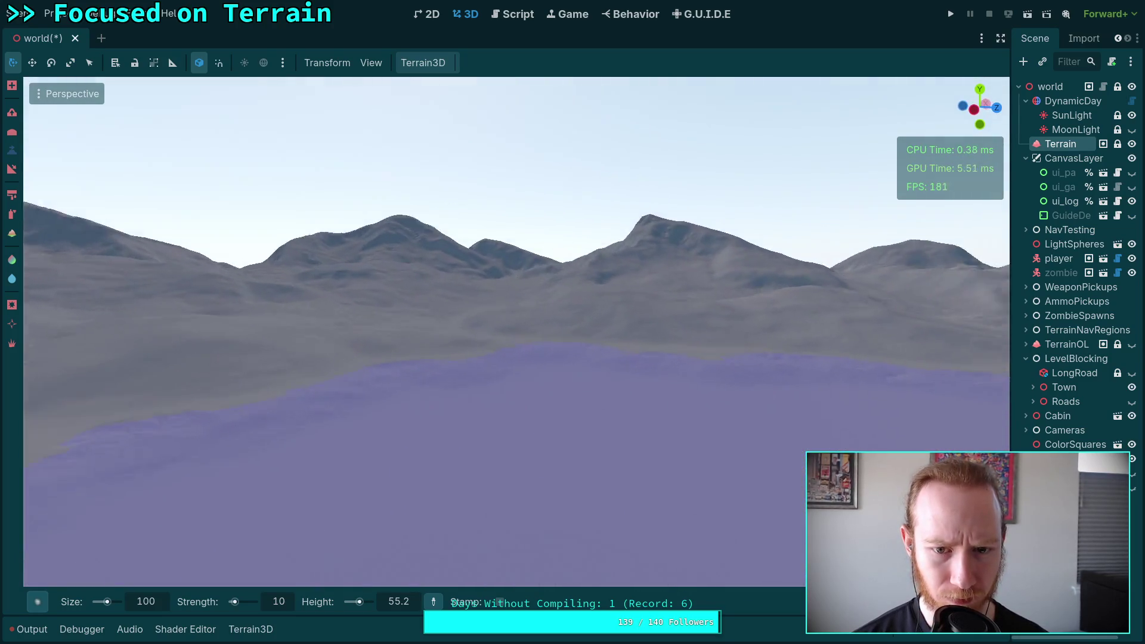
{"action": "key", "text": "w"}
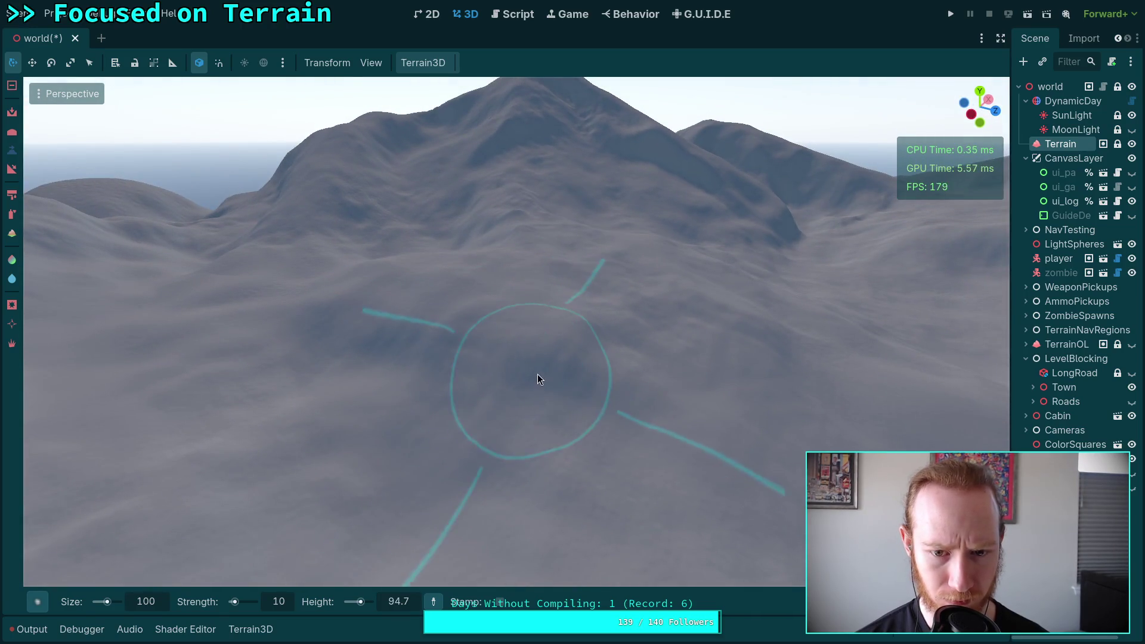
{"action": "key", "text": "s"}
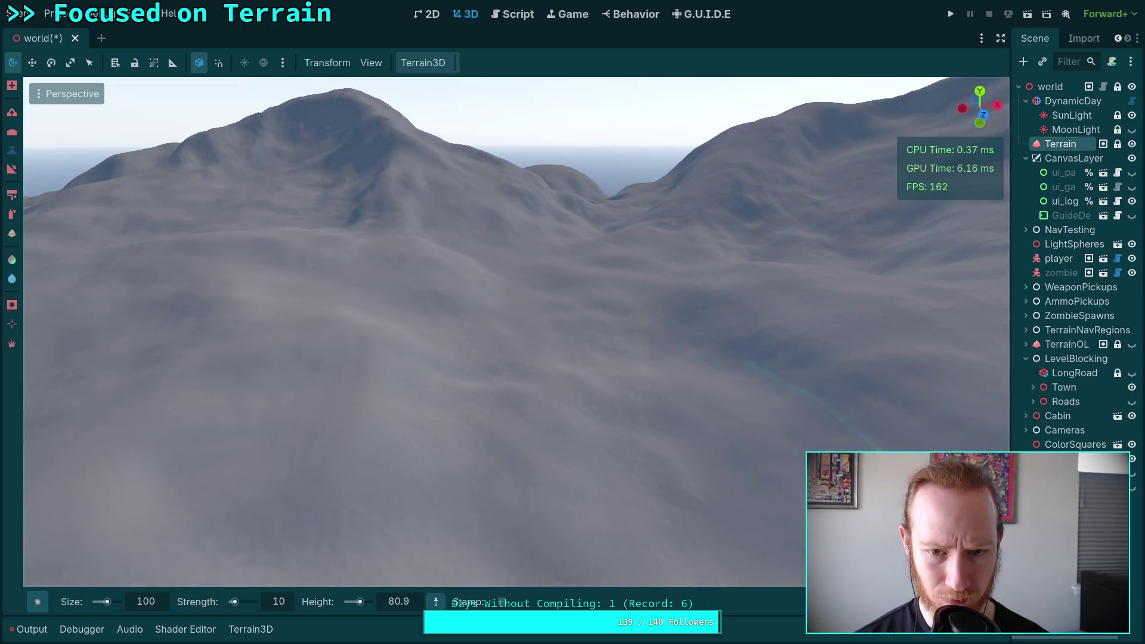
{"action": "key", "text": "w"}
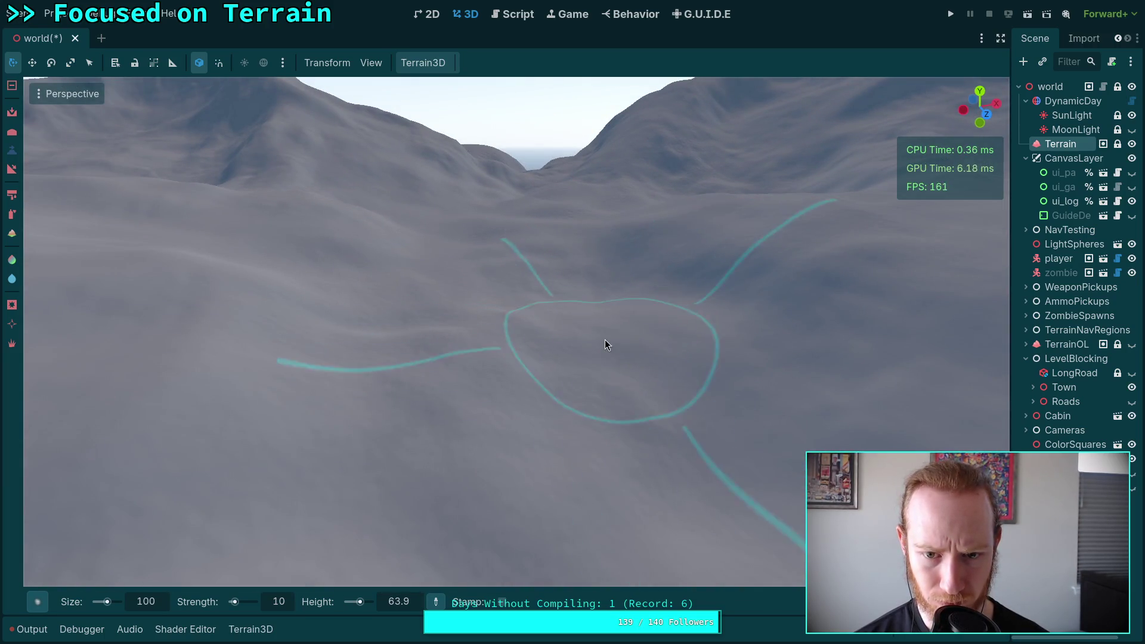
{"action": "key", "text": "s"}
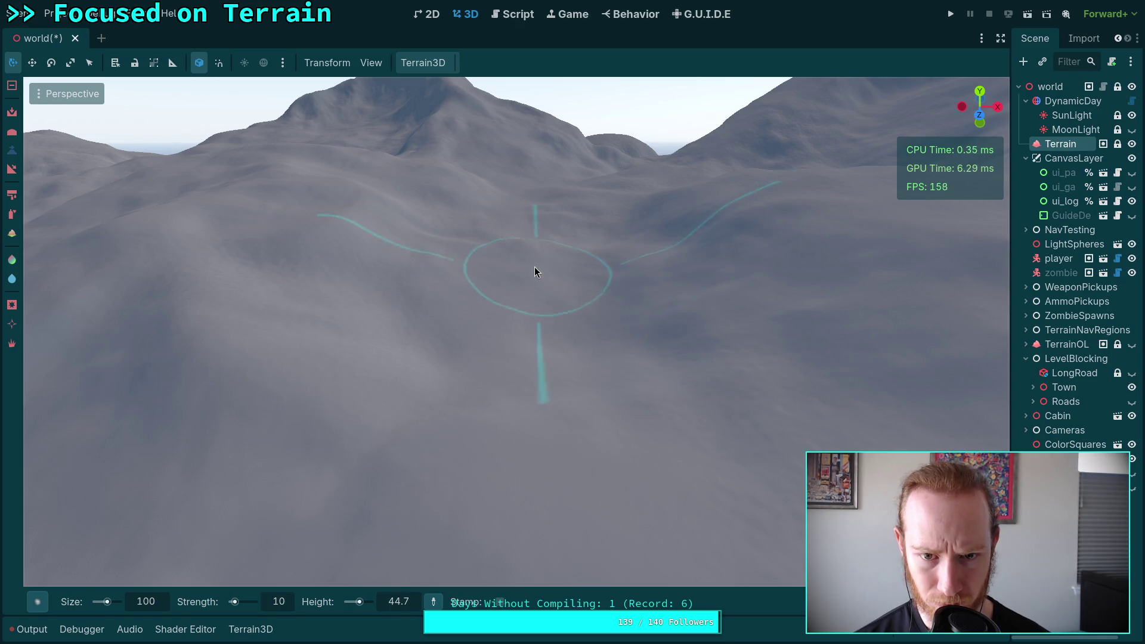
{"action": "mouse_move", "coordinate": [557, 291]}
{"action": "left_mouse_down"}
{"action": "mouse_move", "coordinate": [418, 280]}
{"action": "mouse_move", "coordinate": [575, 305]}
{"action": "mouse_move", "coordinate": [476, 384]}
{"action": "left_mouse_up"}
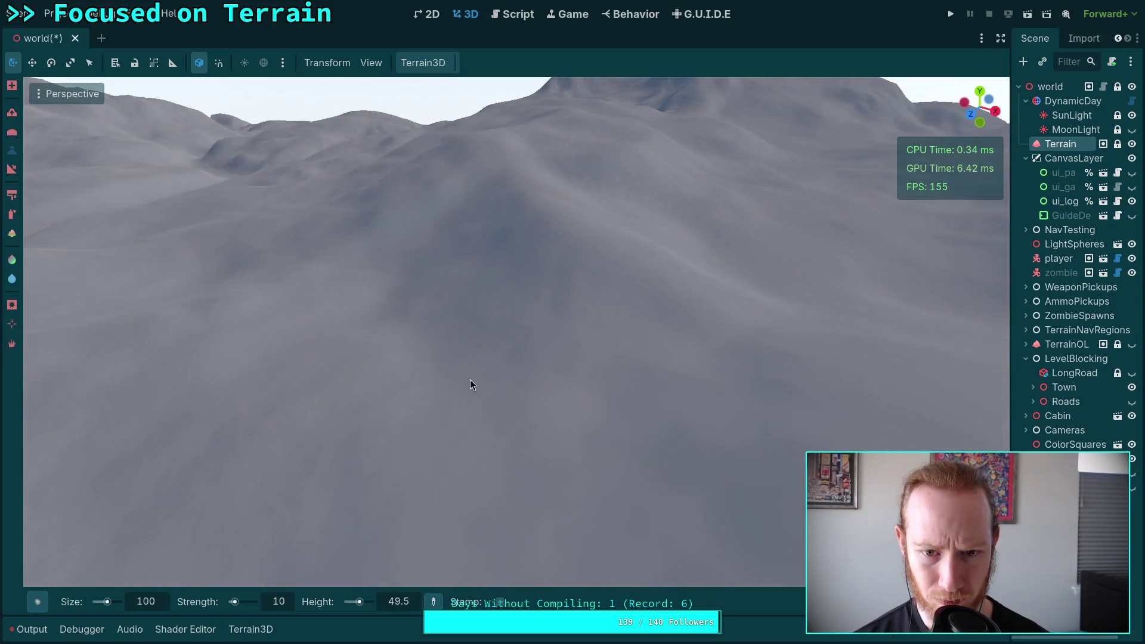
Step: Sculpt the hillside below the peak into slopes and a ridge running down to the lake
{"action": "left_click_drag", "start_coordinate": [602, 380], "coordinate": [497, 365]}
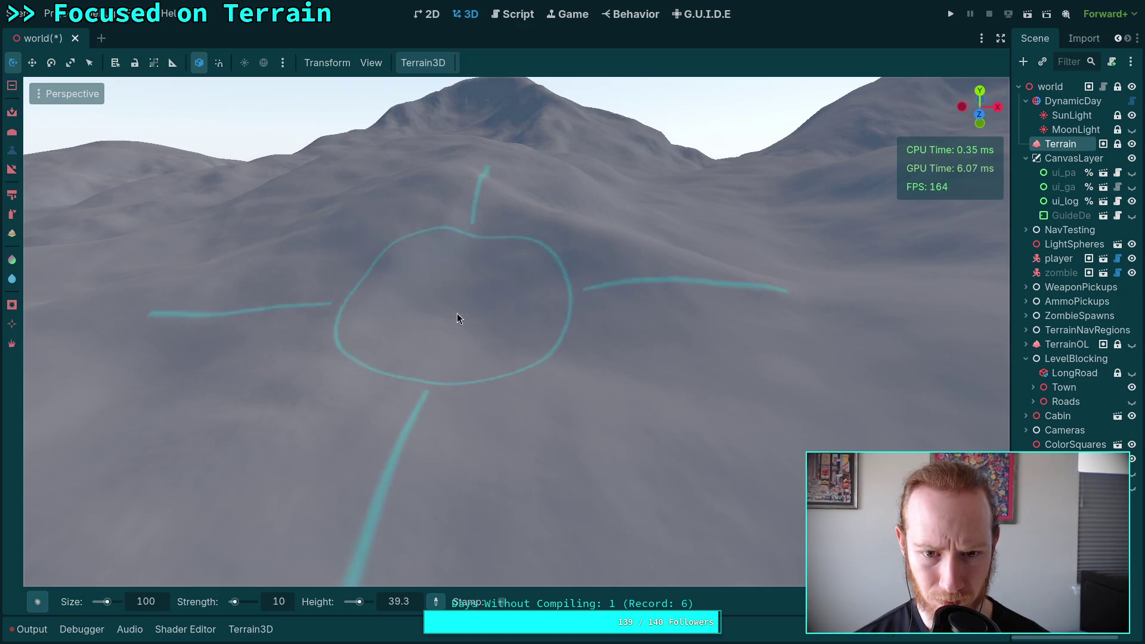
{"action": "left_click_drag", "start_coordinate": [417, 310], "coordinate": [472, 299]}
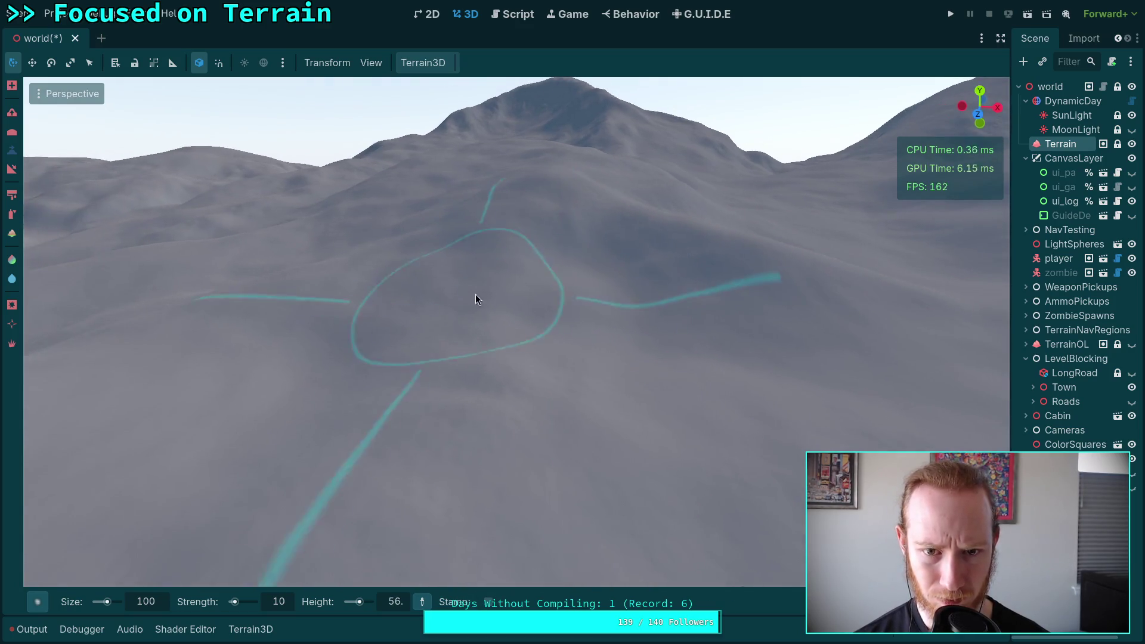
{"action": "left_click_drag", "start_coordinate": [350, 370], "coordinate": [604, 288]}
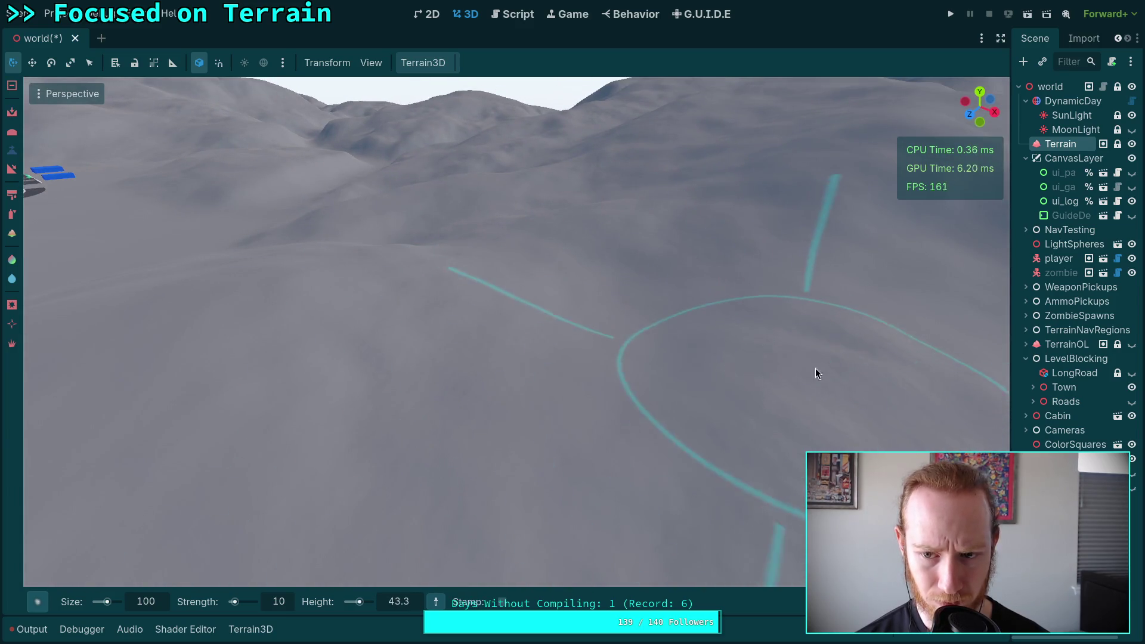
{"action": "left_click_drag", "start_coordinate": [871, 362], "coordinate": [817, 394]}
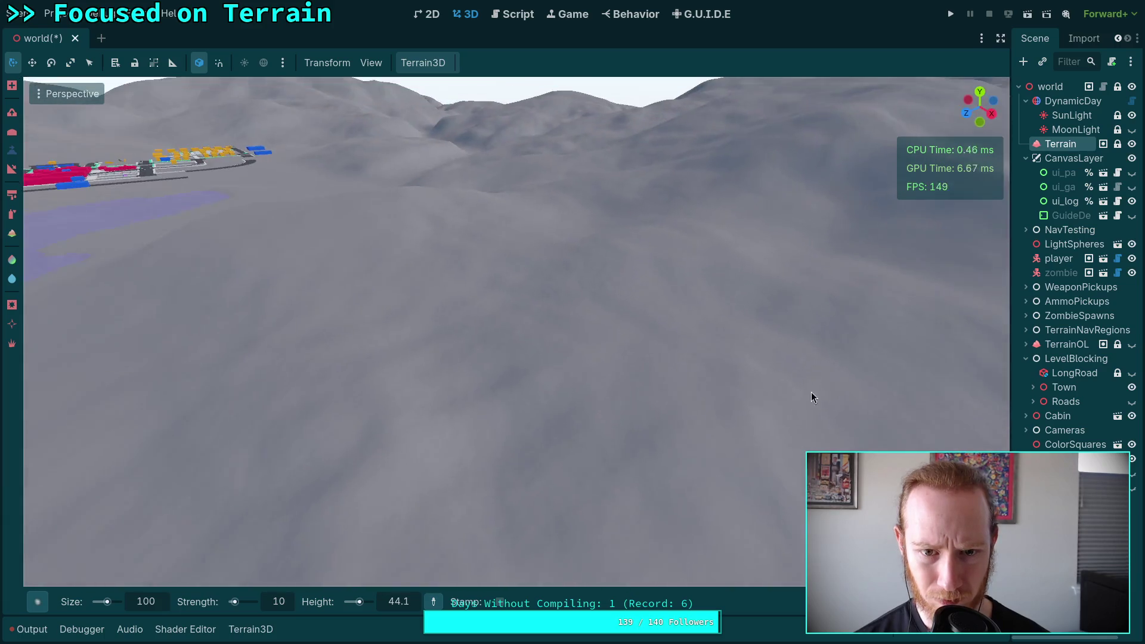
{"action": "left_click_drag", "start_coordinate": [344, 461], "coordinate": [382, 386]}
{"action": "left_click_drag", "start_coordinate": [512, 450], "coordinate": [568, 388]}
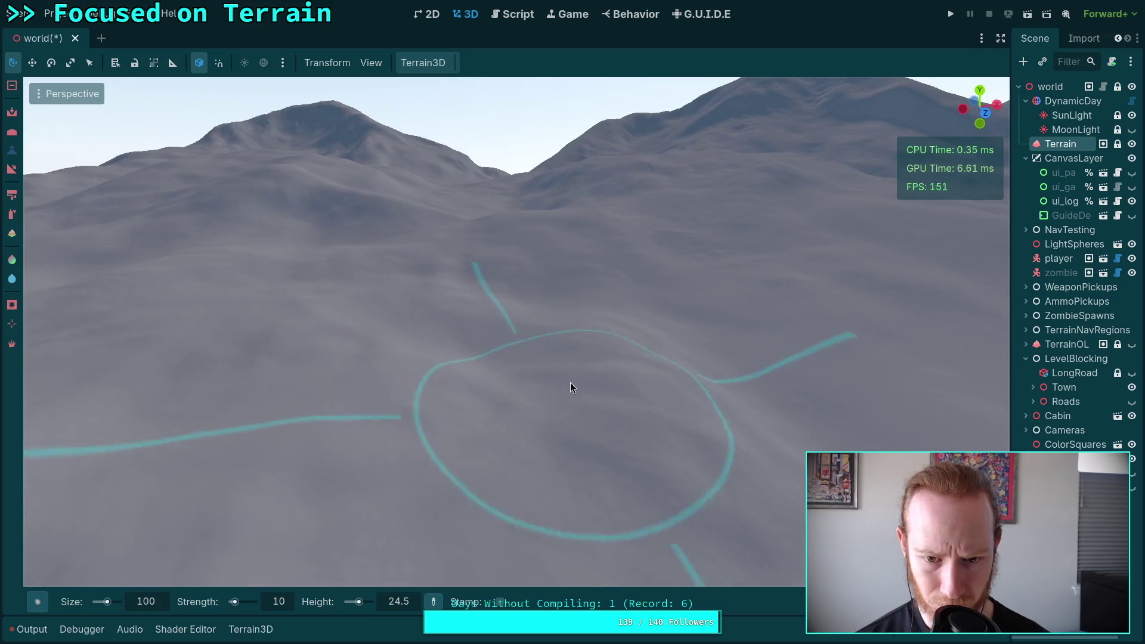
{"action": "left_click_drag", "start_coordinate": [486, 322], "coordinate": [538, 296]}
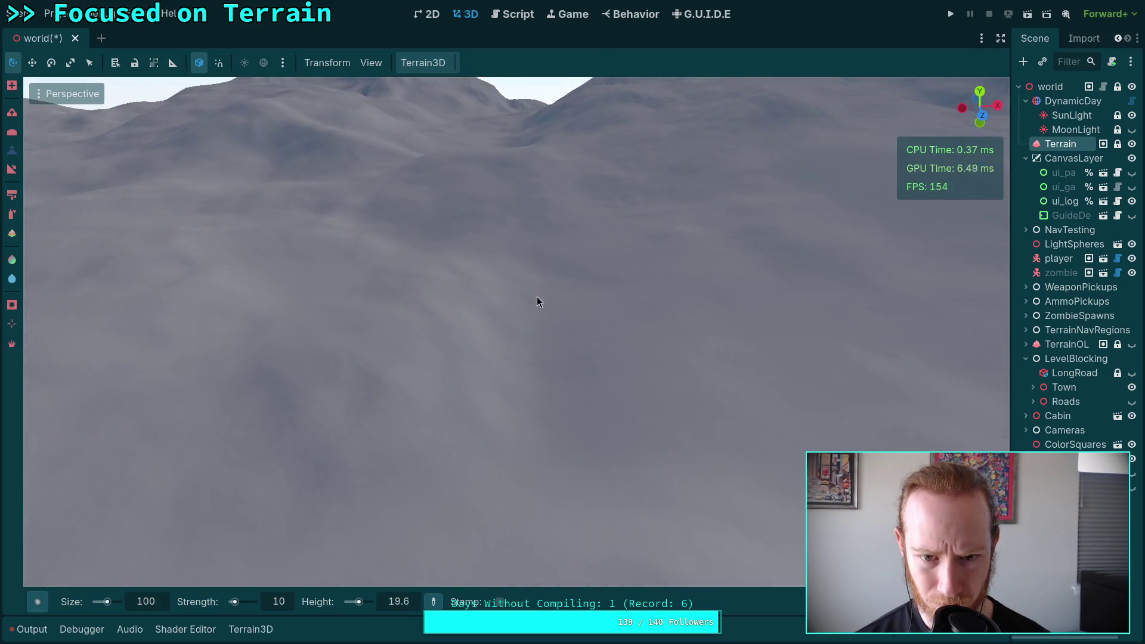
{"action": "mouse_move", "coordinate": [535, 402]}
{"action": "left_mouse_down"}
{"action": "mouse_move", "coordinate": [509, 384]}
{"action": "mouse_move", "coordinate": [570, 373]}
{"action": "mouse_move", "coordinate": [509, 314]}
{"action": "left_mouse_up"}
{"action": "left_click_drag", "start_coordinate": [584, 354], "coordinate": [537, 296]}
{"action": "left_click_drag", "start_coordinate": [556, 350], "coordinate": [548, 280]}
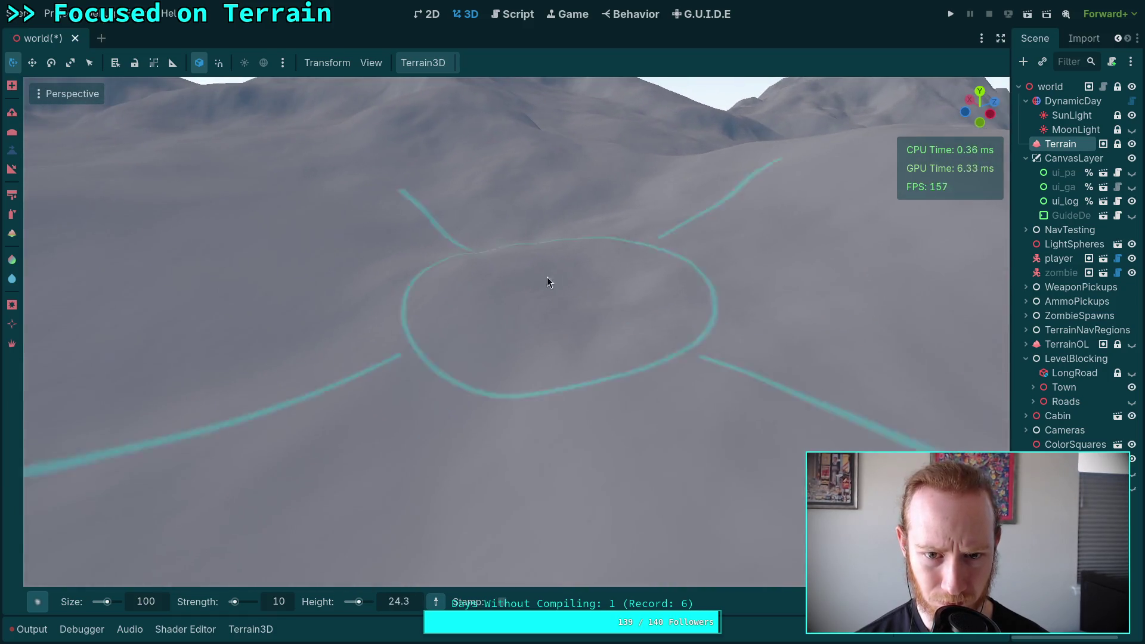
{"action": "mouse_move", "coordinate": [443, 331]}
{"action": "left_mouse_down"}
{"action": "mouse_move", "coordinate": [459, 405]}
{"action": "mouse_move", "coordinate": [553, 264]}
{"action": "mouse_move", "coordinate": [523, 295]}
{"action": "left_mouse_up"}
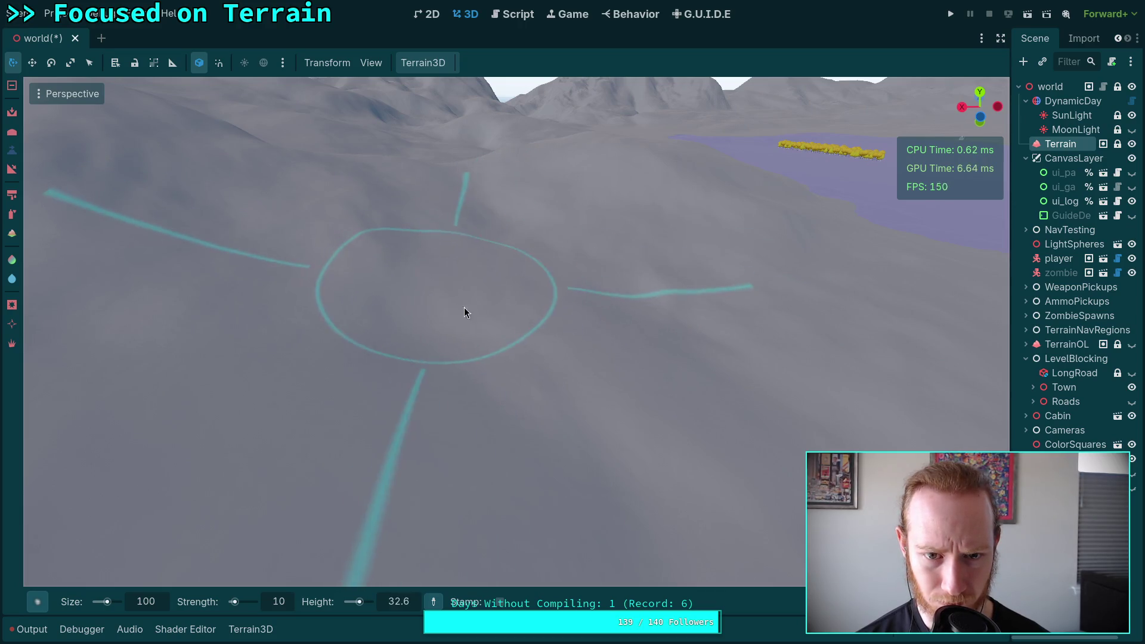
{"action": "mouse_move", "coordinate": [667, 317]}
{"action": "left_mouse_down"}
{"action": "mouse_move", "coordinate": [732, 315]}
{"action": "mouse_move", "coordinate": [558, 325]}
{"action": "mouse_move", "coordinate": [553, 340]}
{"action": "mouse_move", "coordinate": [553, 235]}
{"action": "mouse_move", "coordinate": [513, 240]}
{"action": "mouse_move", "coordinate": [604, 317]}
{"action": "left_mouse_up"}
Step: Look up from the lake shore toward the distant mountains
{"action": "mouse_move", "coordinate": [605, 385]}
{"action": "left_mouse_down"}
{"action": "mouse_move", "coordinate": [606, 316]}
{"action": "mouse_move", "coordinate": [528, 292]}
{"action": "left_mouse_up"}
{"action": "scroll", "coordinate": [554, 328], "scroll_direction": "up", "scroll_amount": 5}
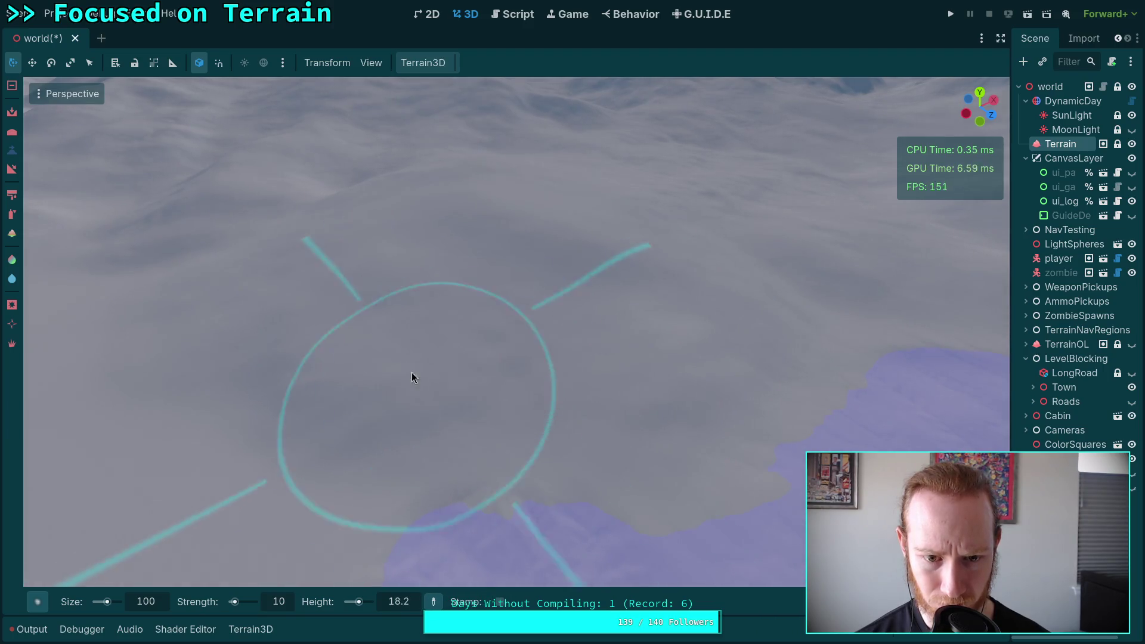
{"action": "mouse_move", "coordinate": [431, 382]}
{"action": "left_mouse_down"}
{"action": "mouse_move", "coordinate": [431, 358]}
{"action": "mouse_move", "coordinate": [418, 352]}
{"action": "mouse_move", "coordinate": [434, 312]}
{"action": "left_mouse_up"}
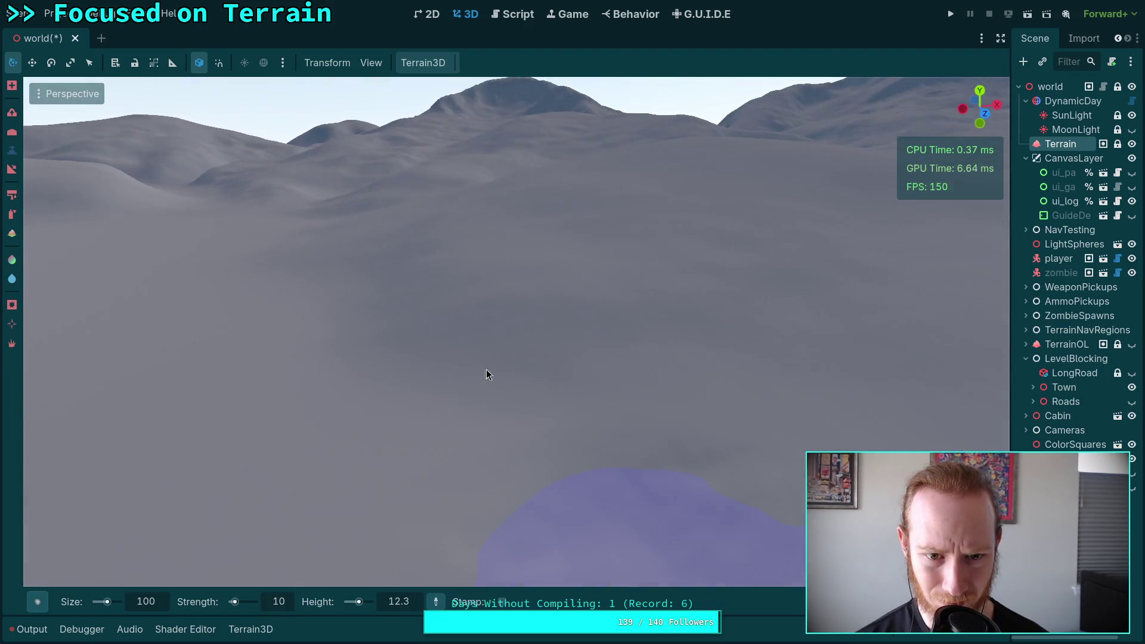
{"action": "scroll", "coordinate": [434, 311], "scroll_direction": "up", "scroll_amount": 5}
{"action": "scroll", "coordinate": [573, 363], "scroll_direction": "down", "scroll_amount": 5}
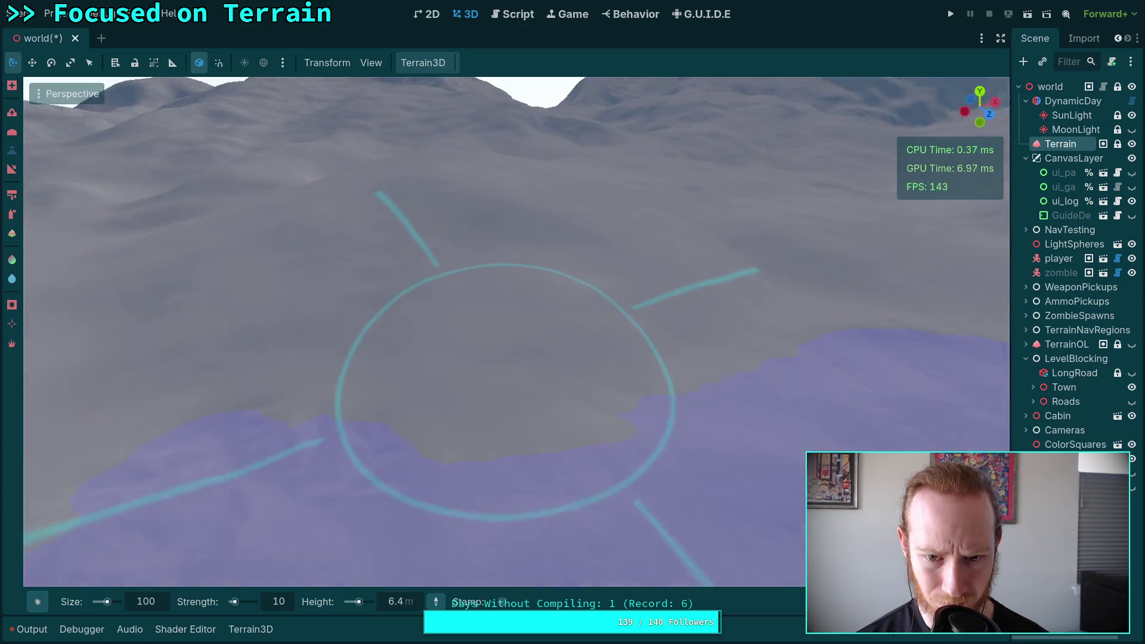
{"action": "scroll", "coordinate": [527, 218], "scroll_direction": "up", "scroll_amount": 5}
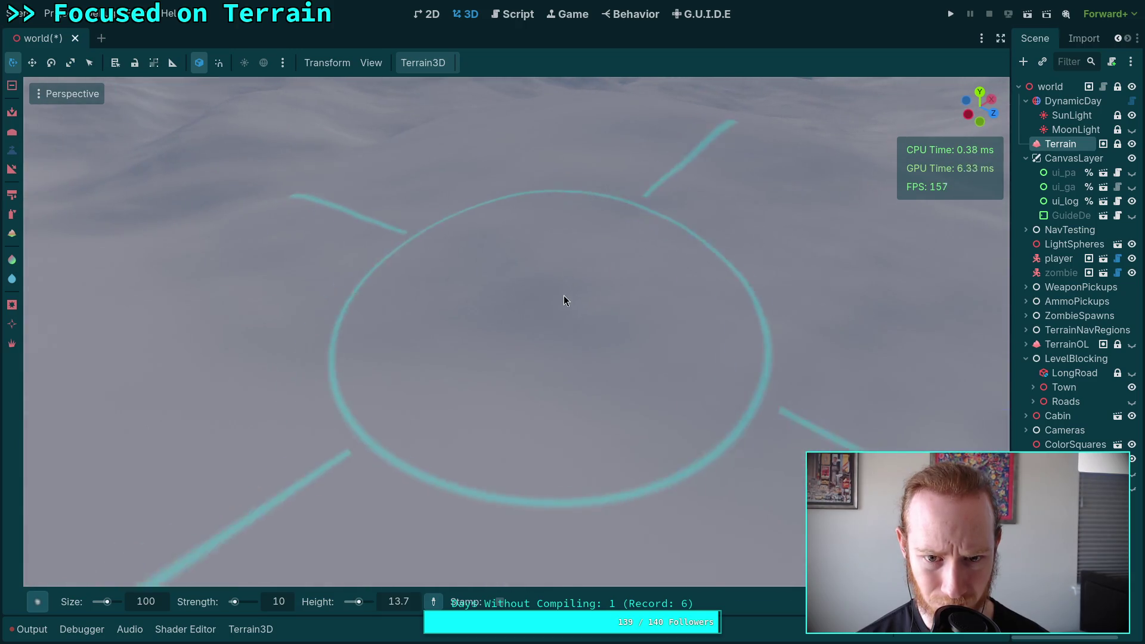
{"action": "mouse_move", "coordinate": [597, 341]}
{"action": "left_mouse_down"}
{"action": "mouse_move", "coordinate": [588, 405]}
{"action": "mouse_move", "coordinate": [709, 332]}
{"action": "left_mouse_up"}
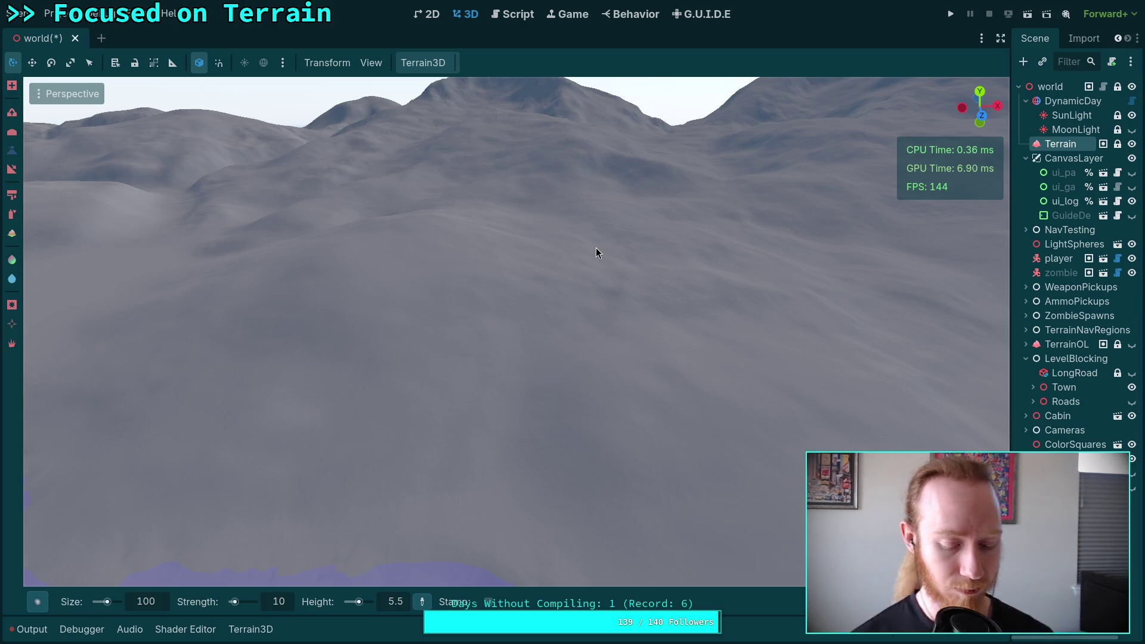
{"action": "right_click", "coordinate": [655, 317]}
Step: Fly over the lake and town up to the cabin and through its window
{"action": "key", "text": "s"}
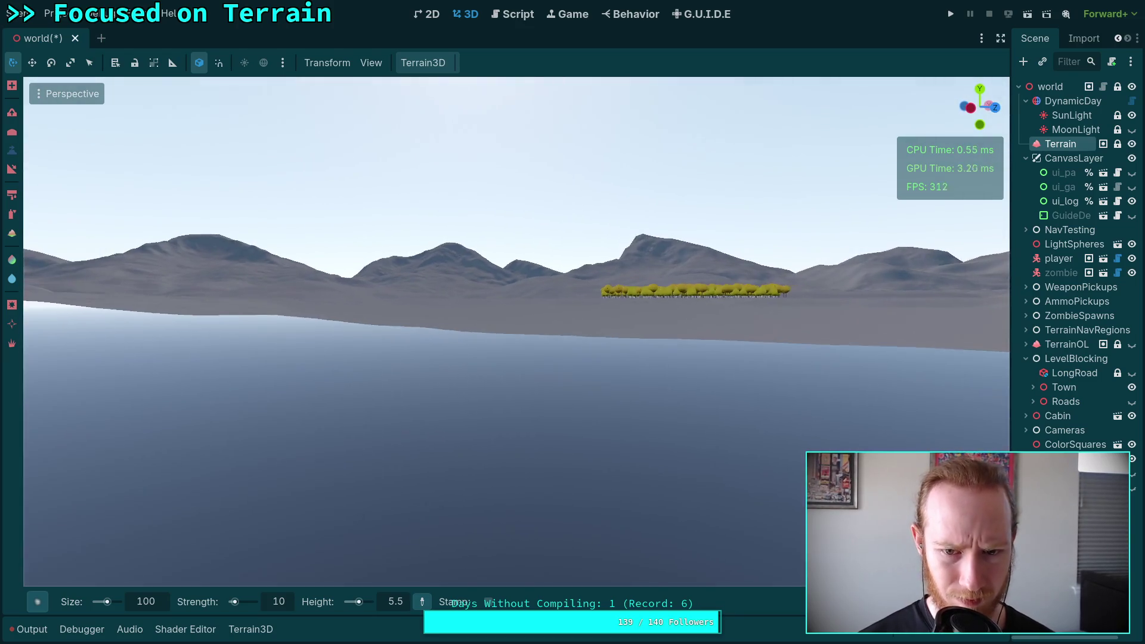
{"action": "key", "text": "w"}
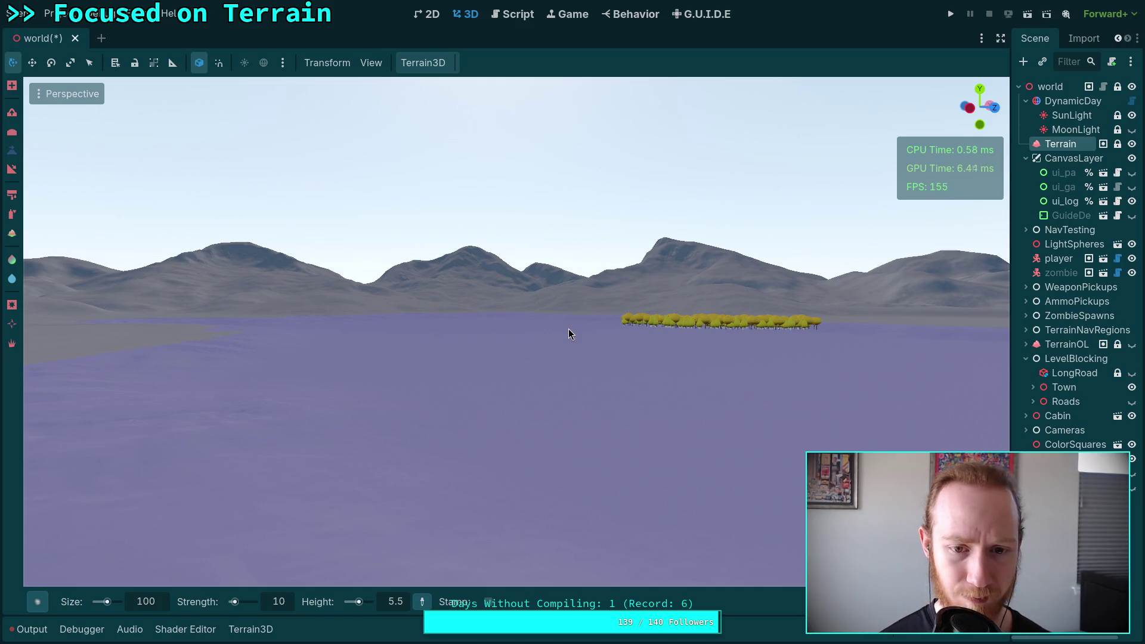
{"action": "scroll", "coordinate": [568, 329], "scroll_direction": "up", "scroll_amount": 3}
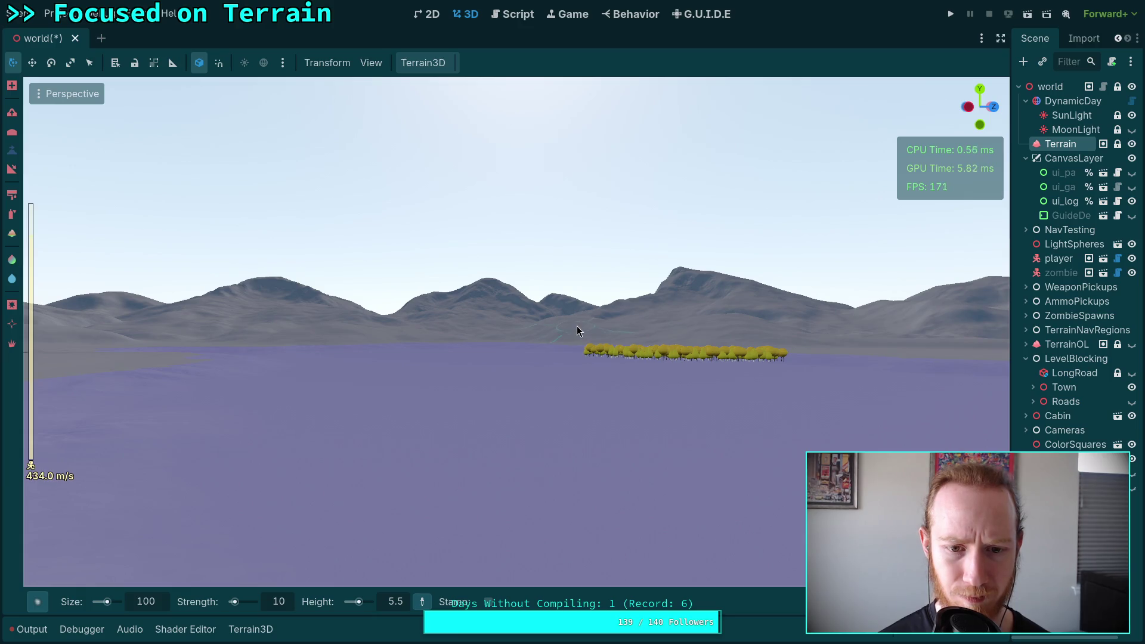
{"action": "key", "text": "s"}
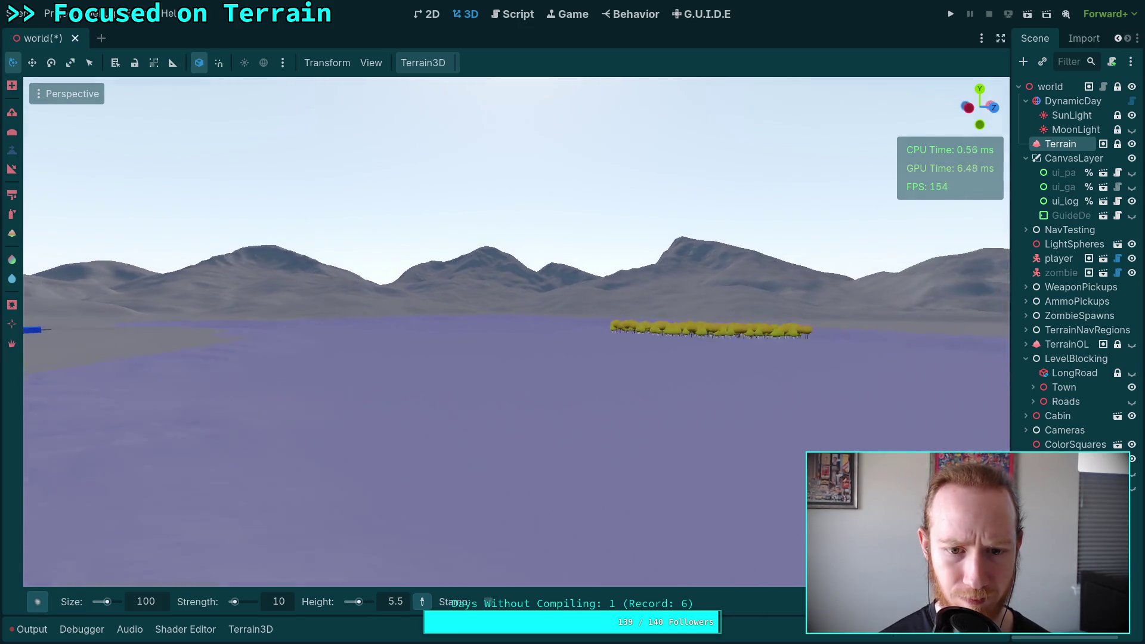
{"action": "key", "text": "w"}
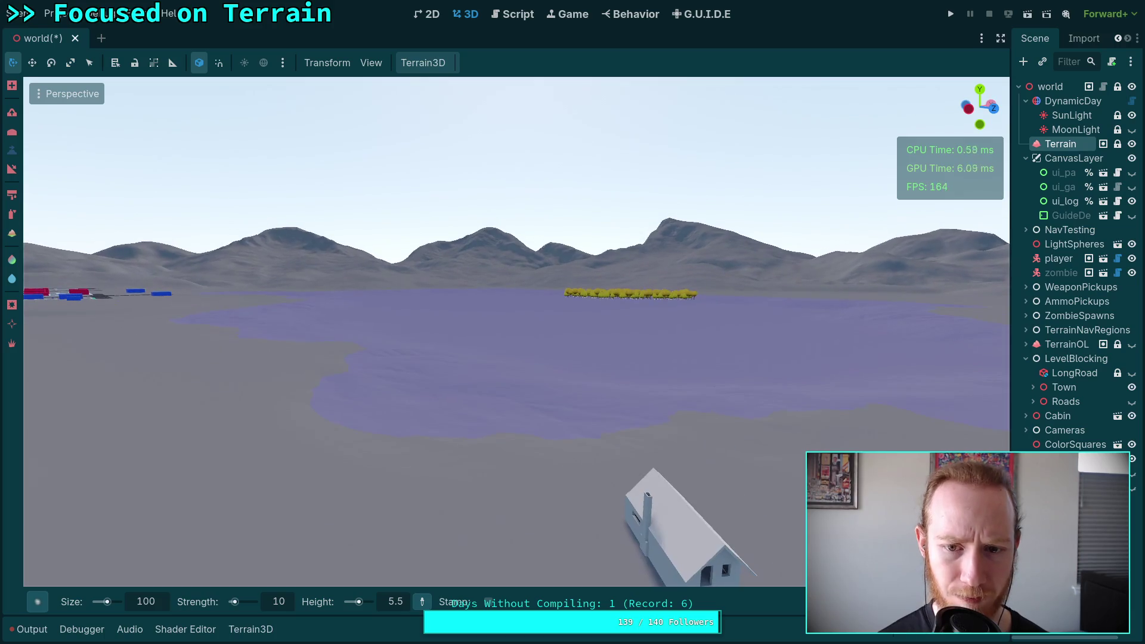
{"action": "scroll", "coordinate": [516, 333], "scroll_direction": "down", "scroll_amount": 5}
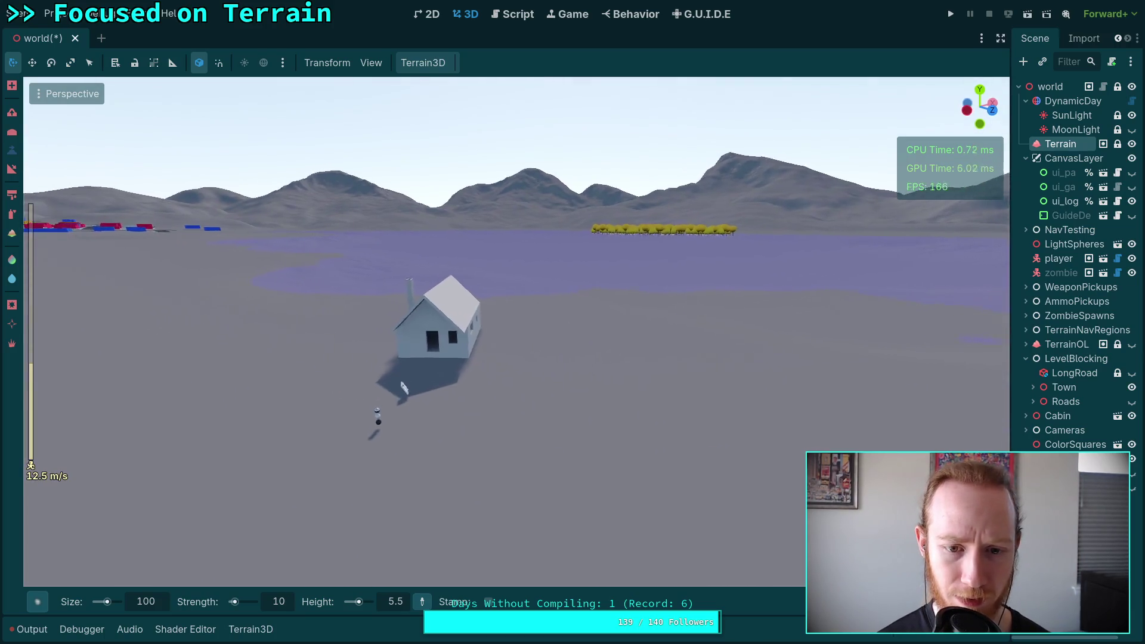
{"action": "key", "text": "w"}
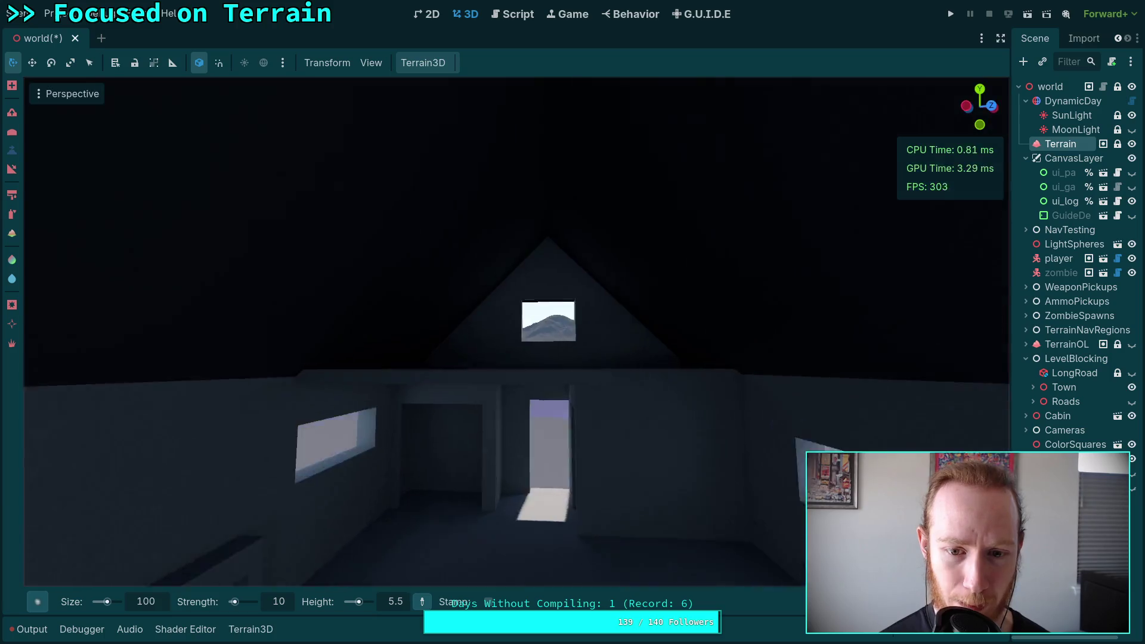
{"action": "key", "text": "w"}
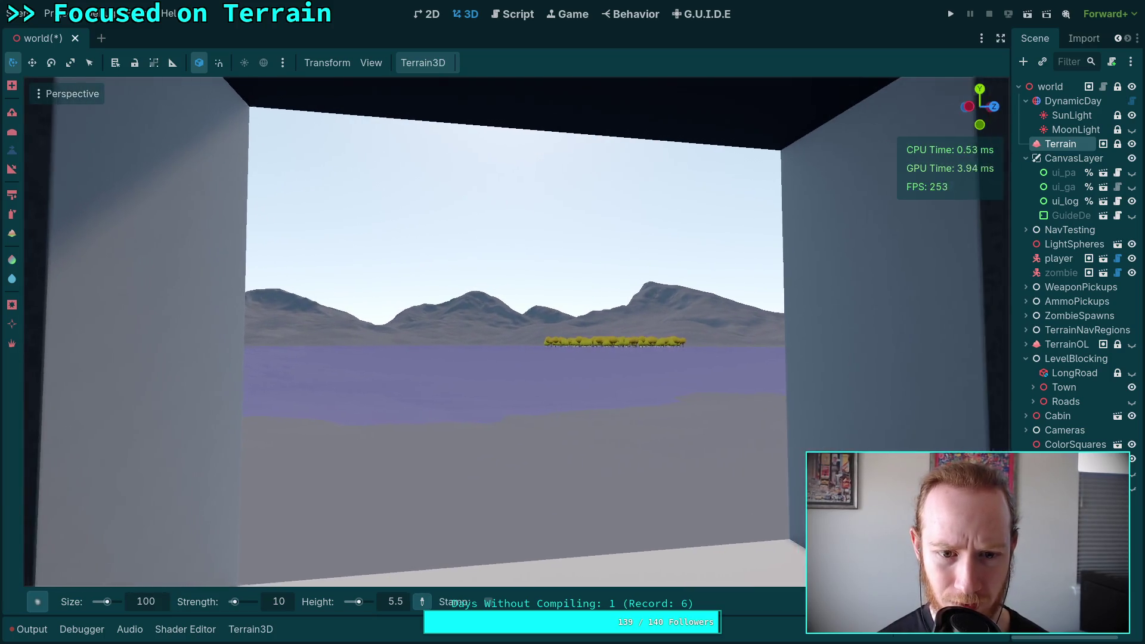
Step: Back out of the cabin window and fly across the terrain to the large mountain
{"action": "key", "text": "s"}
{"action": "scroll", "coordinate": [516, 333], "scroll_direction": "down", "scroll_amount": 5}
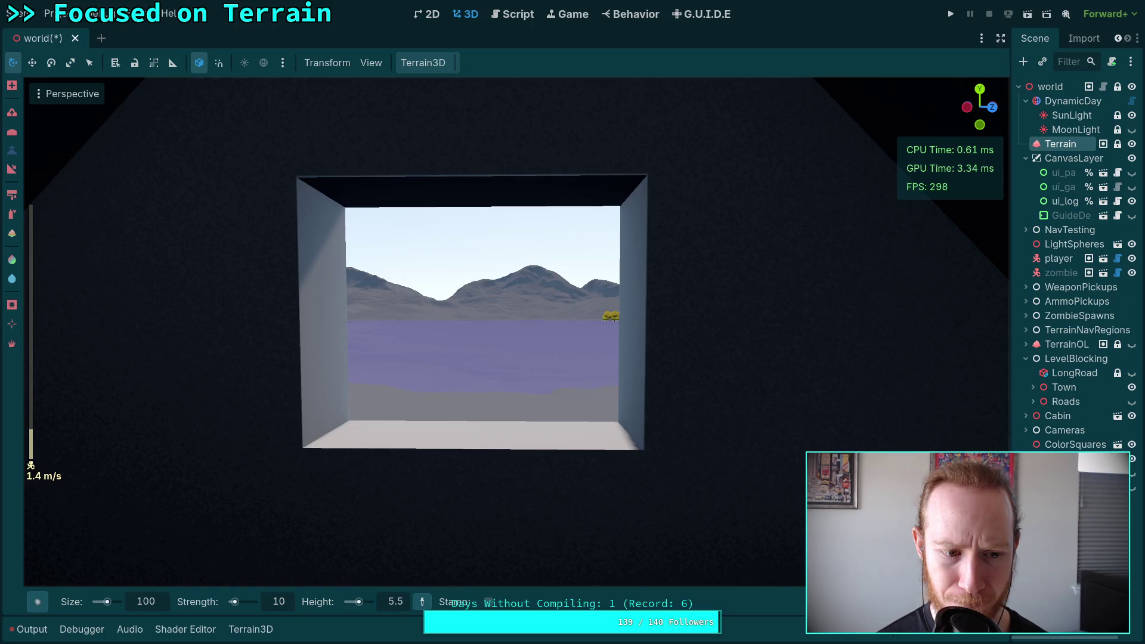
{"action": "key", "text": "w"}
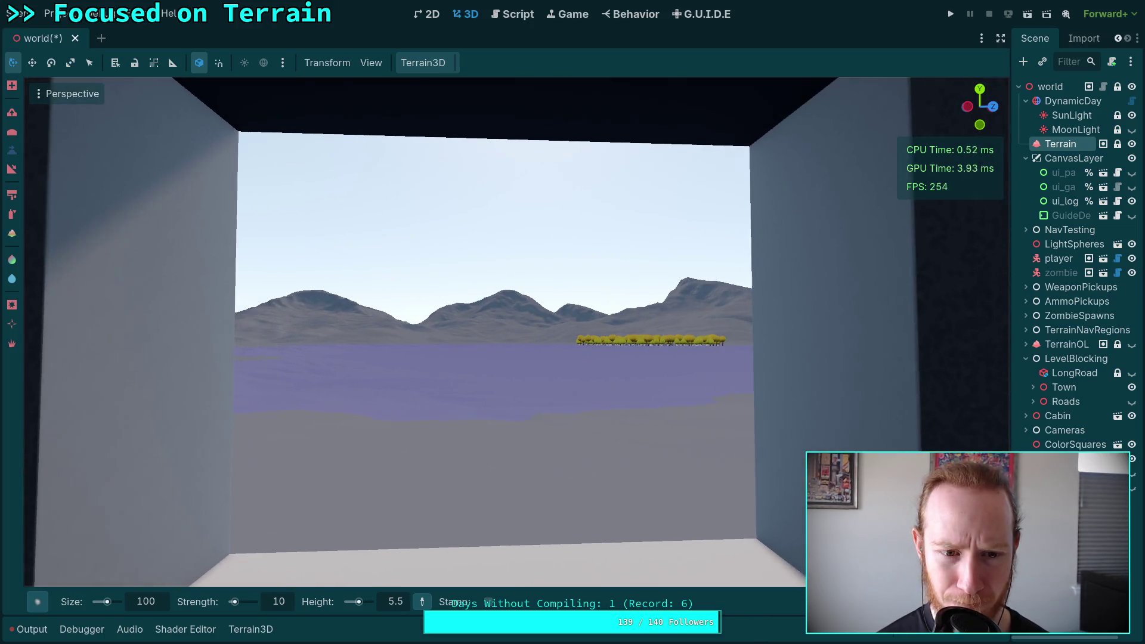
{"action": "key", "text": "w"}
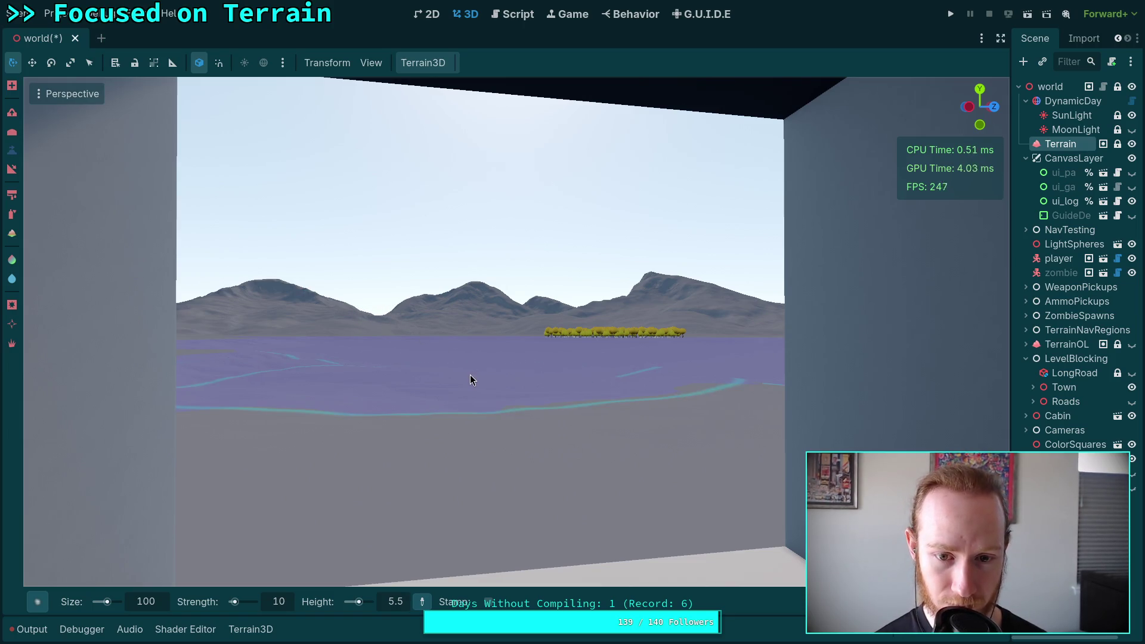
{"action": "key", "text": "w"}
{"action": "scroll", "coordinate": [479, 381], "scroll_direction": "up", "scroll_amount": 5}
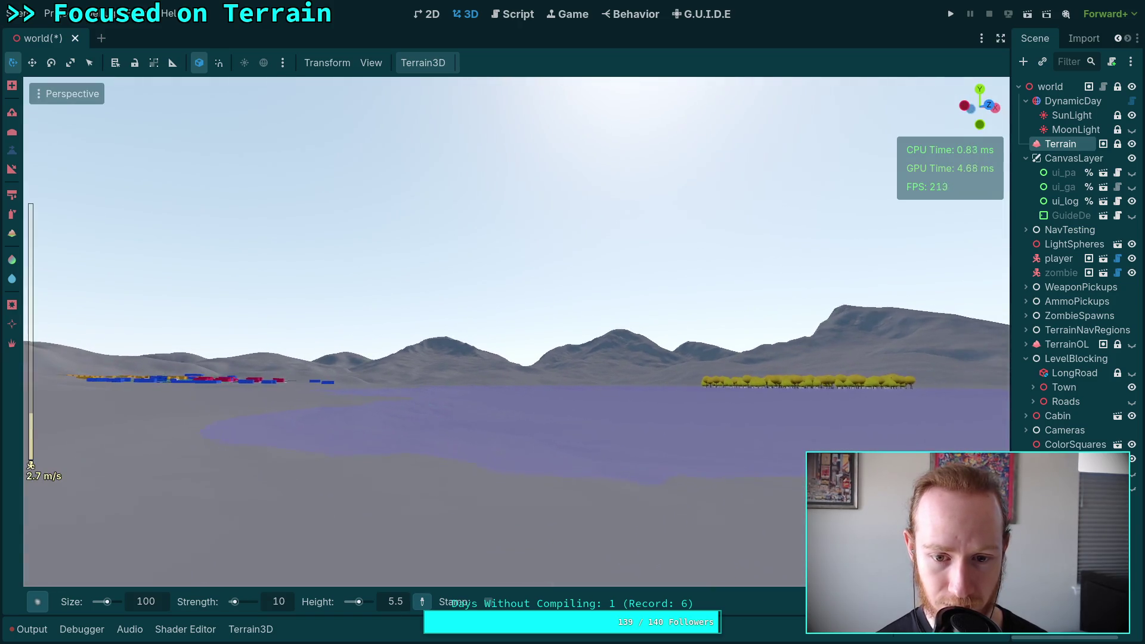
{"action": "scroll", "coordinate": [516, 332], "scroll_direction": "up", "scroll_amount": 6}
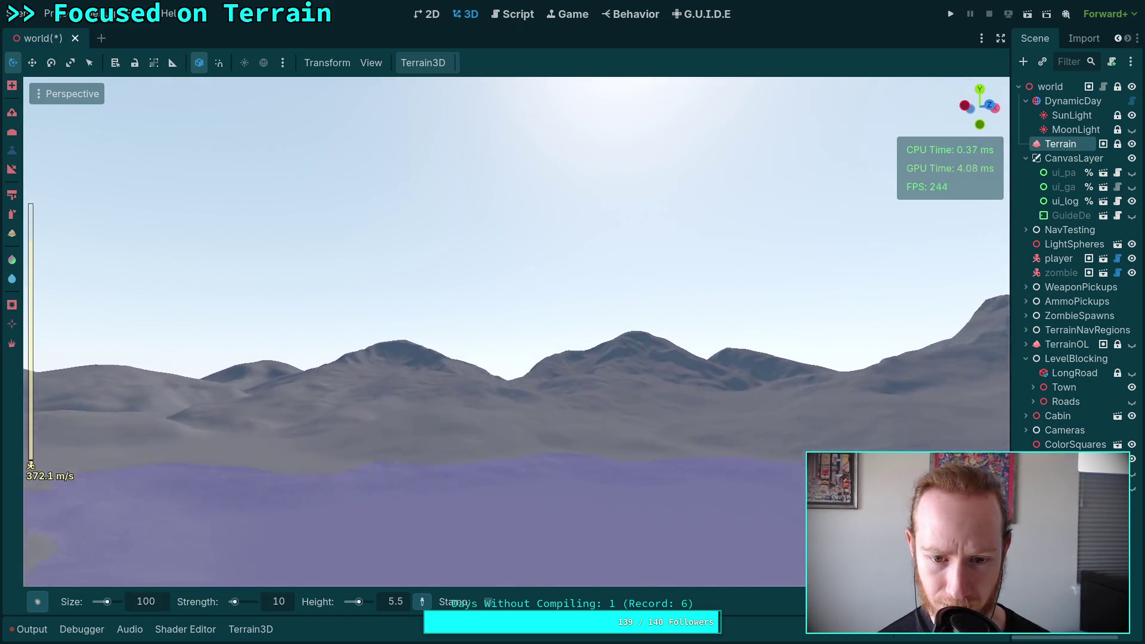
{"action": "key", "text": "w"}
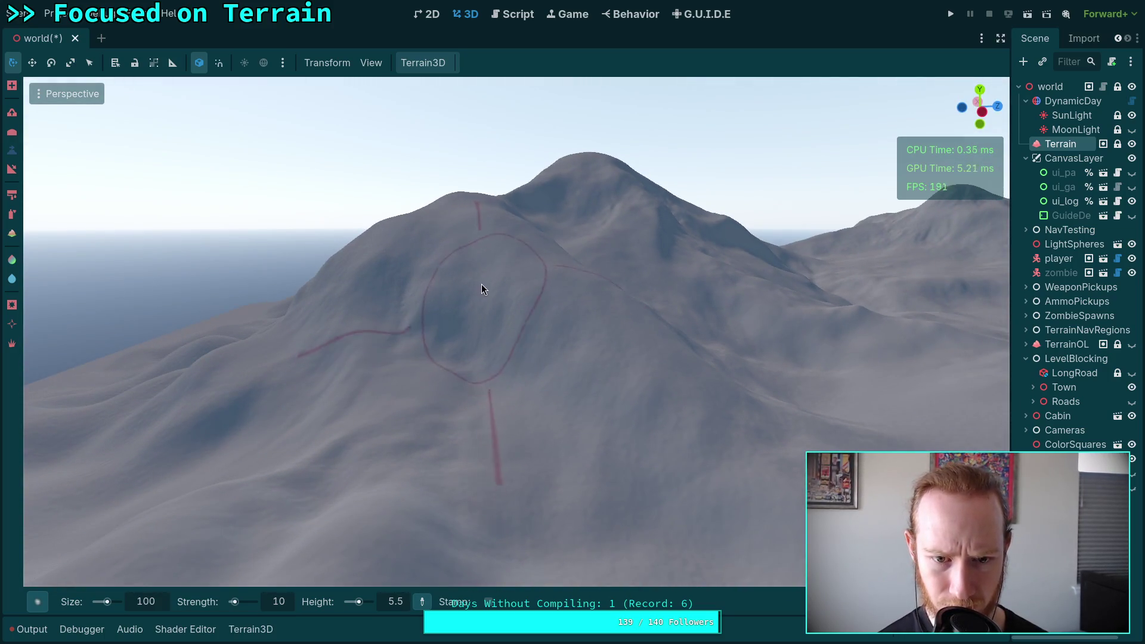
Step: Sculpt and smooth a small dent in the large mountain, sampling slope heights for a 157.4 target
{"action": "left_click", "coordinate": [461, 287]}
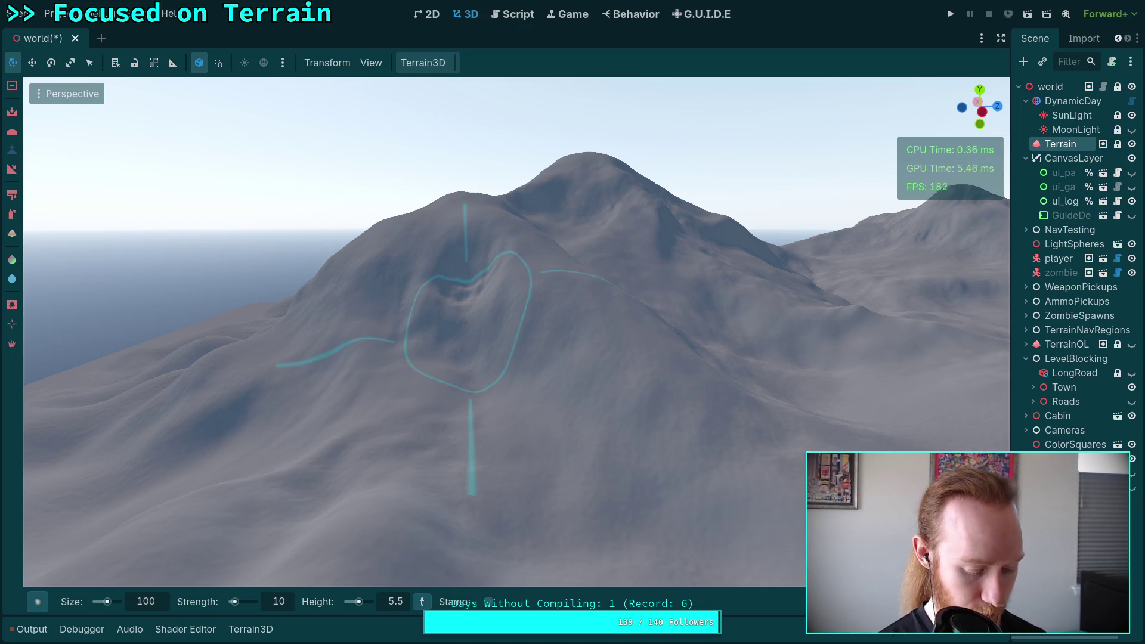
{"action": "left_click", "coordinate": [457, 269], "text": "ctrl"}
{"action": "left_click", "coordinate": [446, 325], "text": "ctrl"}
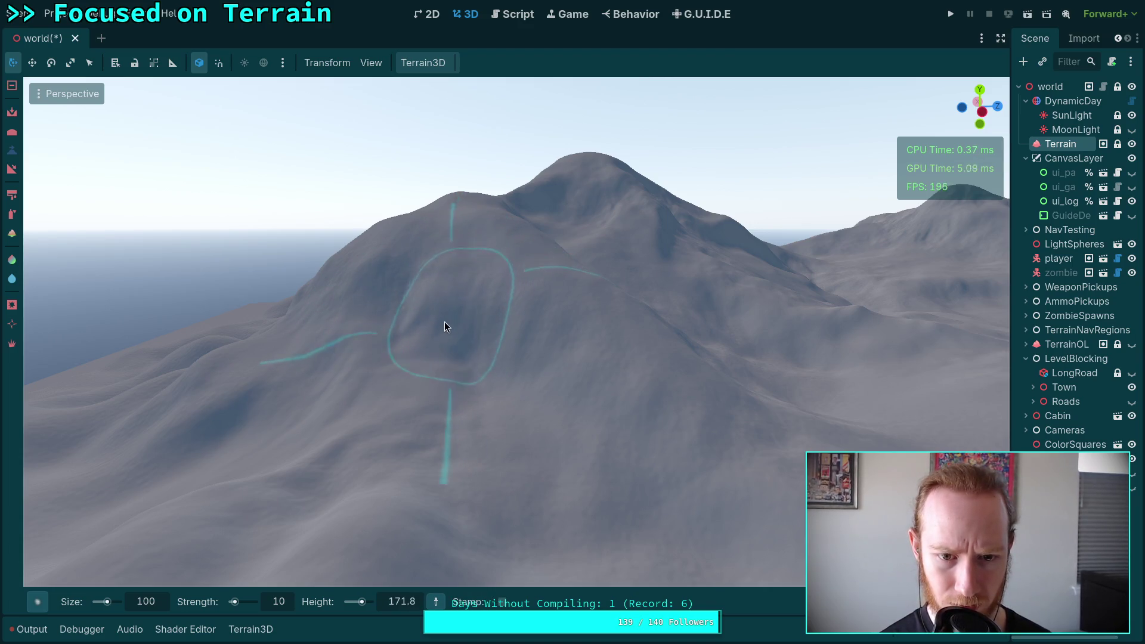
{"action": "left_click_drag", "start_coordinate": [512, 318], "coordinate": [490, 333]}
{"action": "left_click", "coordinate": [502, 380], "text": "ctrl"}
{"action": "left_click_drag", "start_coordinate": [477, 388], "coordinate": [576, 290]}
{"action": "left_click_drag", "start_coordinate": [636, 351], "coordinate": [523, 328]}
{"action": "key", "text": "ctrl"}
{"action": "left_click", "coordinate": [599, 476], "text": "ctrl"}
Step: Orbit around the large mountain to inspect its sculpted slopes from many angles
{"action": "mouse_move", "coordinate": [599, 476]}
{"action": "left_mouse_down"}
{"action": "mouse_move", "coordinate": [548, 468]}
{"action": "mouse_move", "coordinate": [724, 285]}
{"action": "left_mouse_up"}
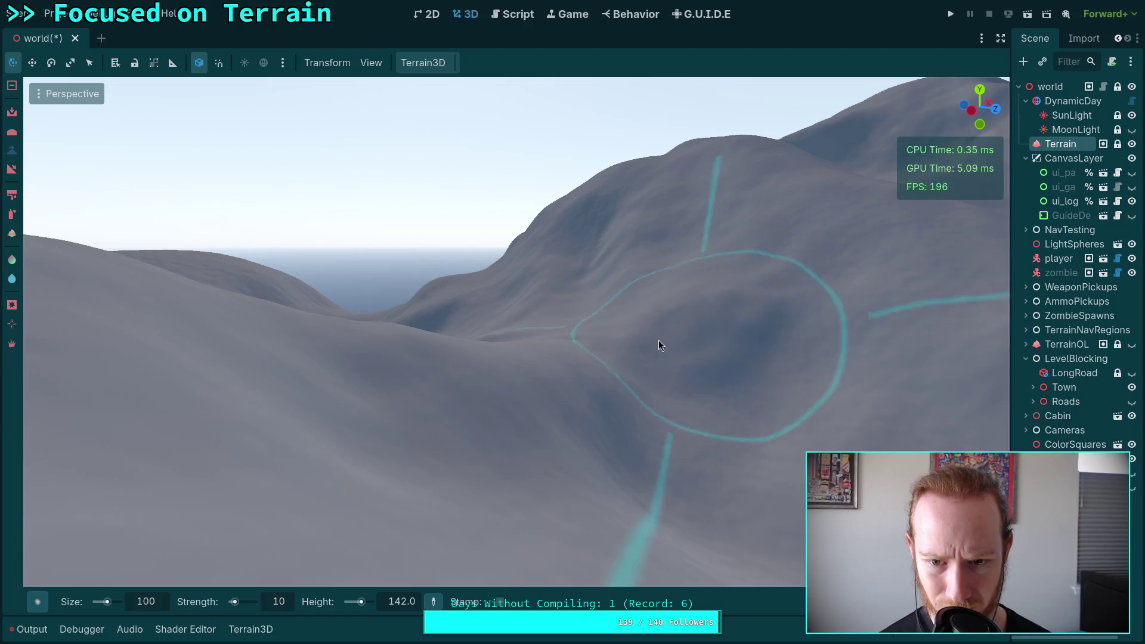
{"action": "mouse_move", "coordinate": [629, 332]}
{"action": "left_mouse_down"}
{"action": "mouse_move", "coordinate": [650, 339]}
{"action": "mouse_move", "coordinate": [547, 333]}
{"action": "left_mouse_up"}
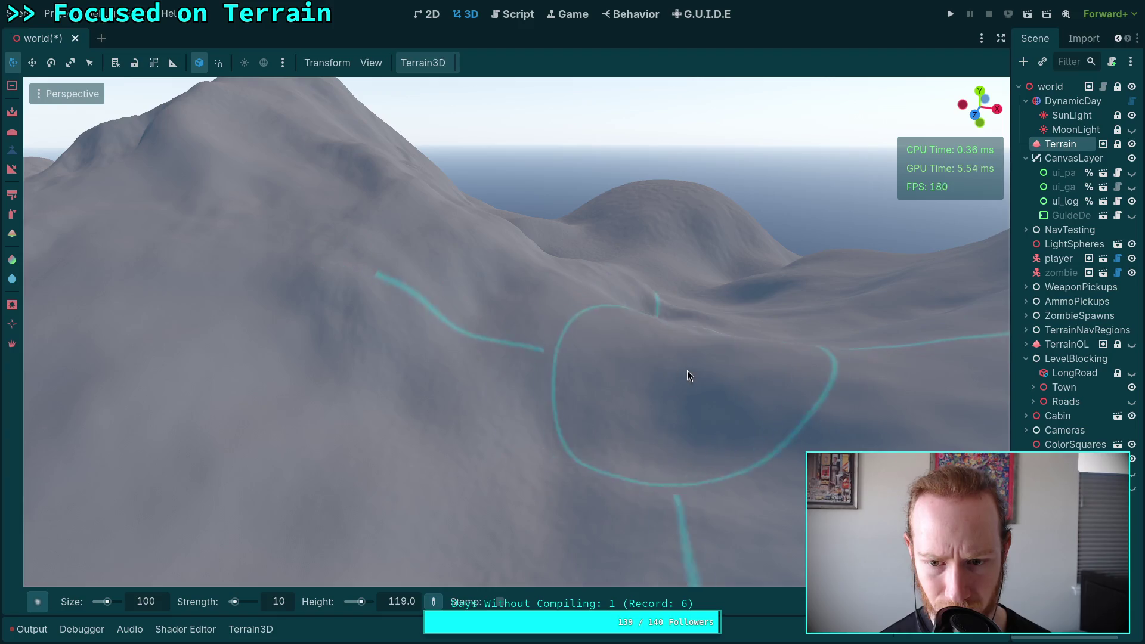
{"action": "left_click_drag", "start_coordinate": [621, 397], "coordinate": [511, 382]}
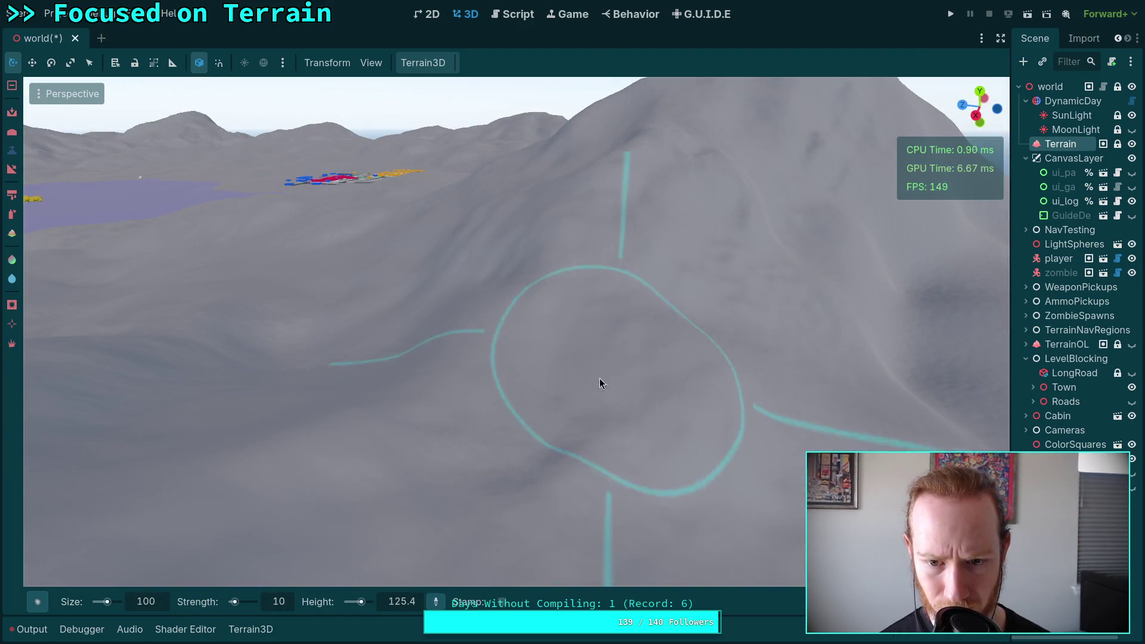
{"action": "mouse_move", "coordinate": [499, 442]}
{"action": "left_mouse_down"}
{"action": "mouse_move", "coordinate": [423, 351]}
{"action": "mouse_move", "coordinate": [388, 354]}
{"action": "mouse_move", "coordinate": [437, 226]}
{"action": "left_mouse_up"}
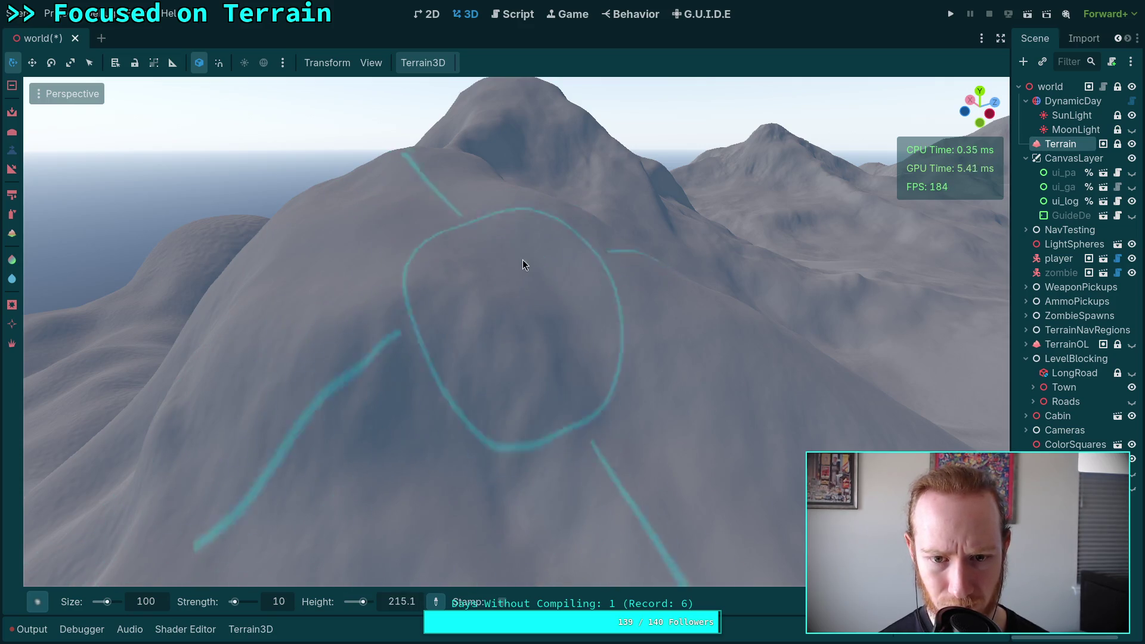
{"action": "left_click_drag", "start_coordinate": [357, 289], "coordinate": [437, 298]}
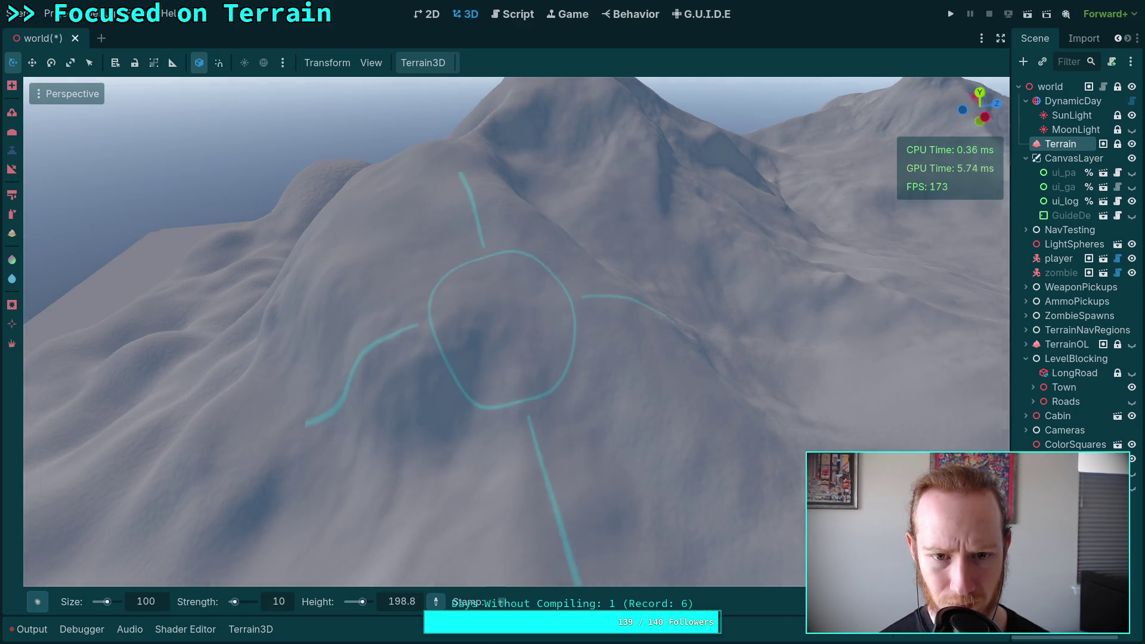
{"action": "left_click_drag", "start_coordinate": [490, 286], "coordinate": [454, 263]}
{"action": "left_click_drag", "start_coordinate": [579, 238], "coordinate": [579, 238]}
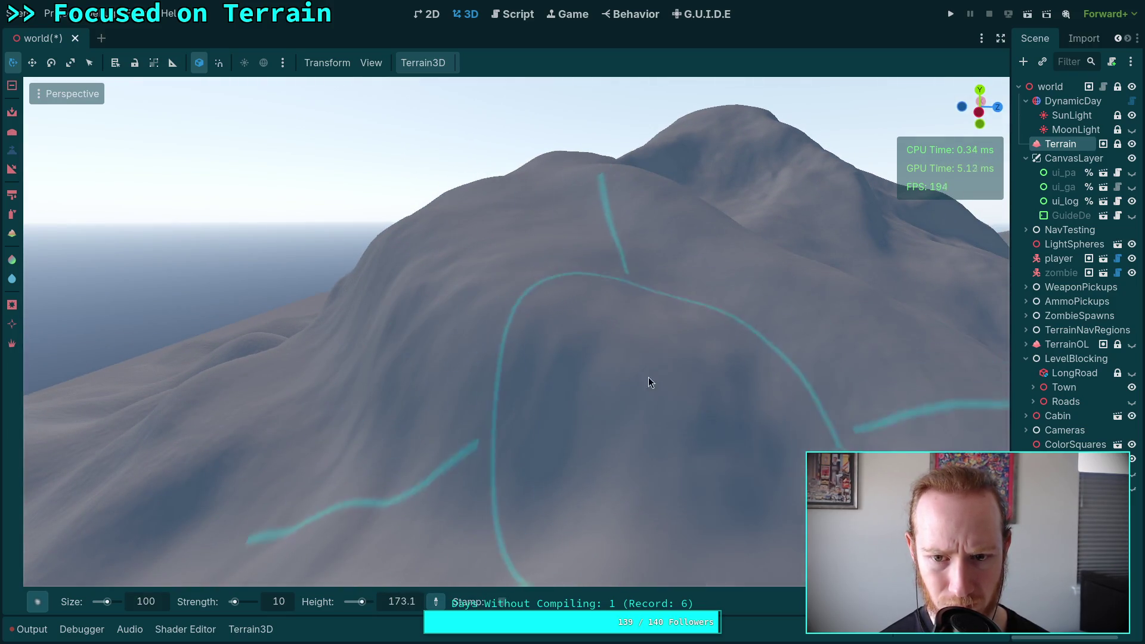
{"action": "left_click_drag", "start_coordinate": [501, 352], "coordinate": [504, 364]}
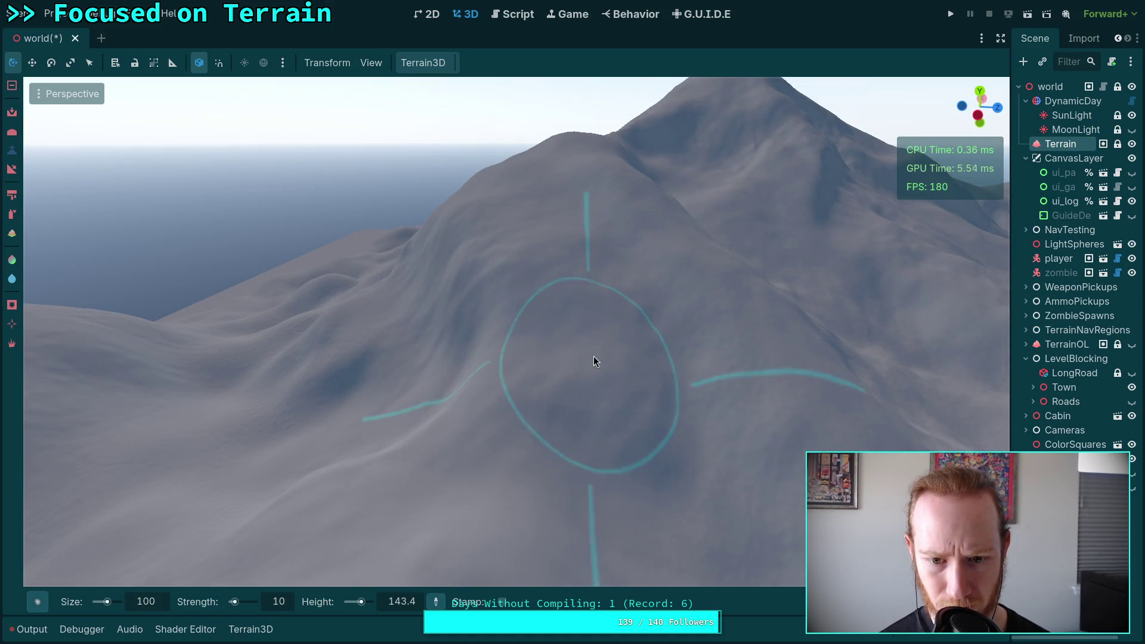
{"action": "left_click_drag", "start_coordinate": [655, 390], "coordinate": [633, 309]}
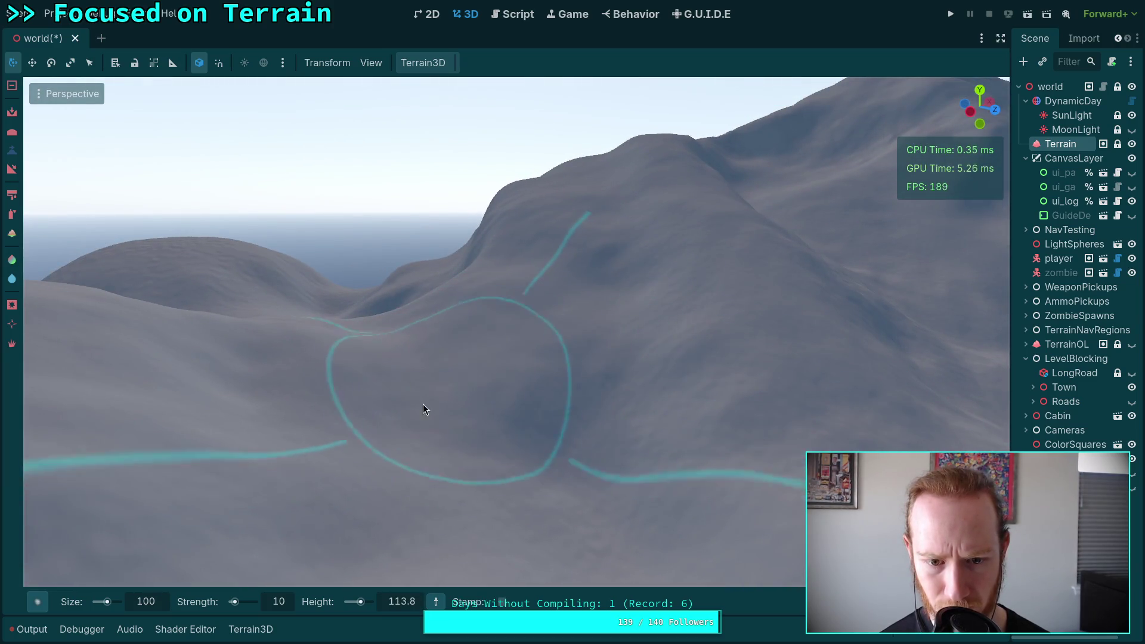
{"action": "left_click_drag", "start_coordinate": [480, 355], "coordinate": [518, 310]}
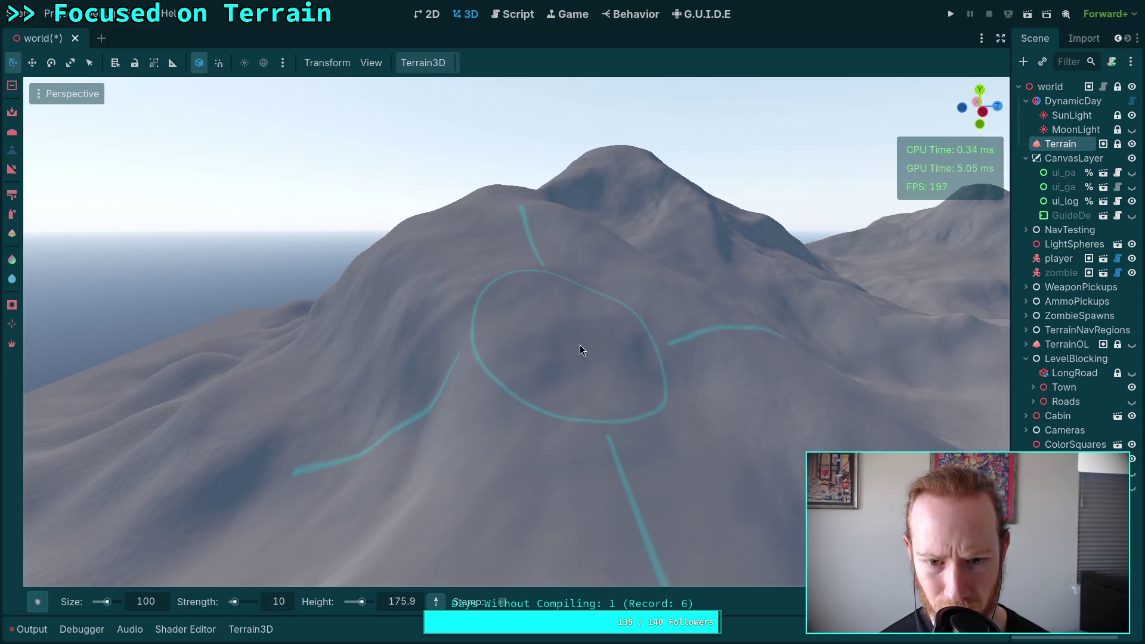
{"action": "mouse_move", "coordinate": [692, 387]}
{"action": "left_mouse_down"}
{"action": "mouse_move", "coordinate": [585, 387]}
{"action": "mouse_move", "coordinate": [587, 311]}
{"action": "mouse_move", "coordinate": [414, 404]}
{"action": "left_mouse_up"}
{"action": "scroll", "coordinate": [415, 403], "scroll_direction": "up", "scroll_amount": 3}
Step: Fly out over the terrain toward a nearer hill and look around the valley
{"action": "scroll", "coordinate": [414, 403], "scroll_direction": "down", "scroll_amount": 10}
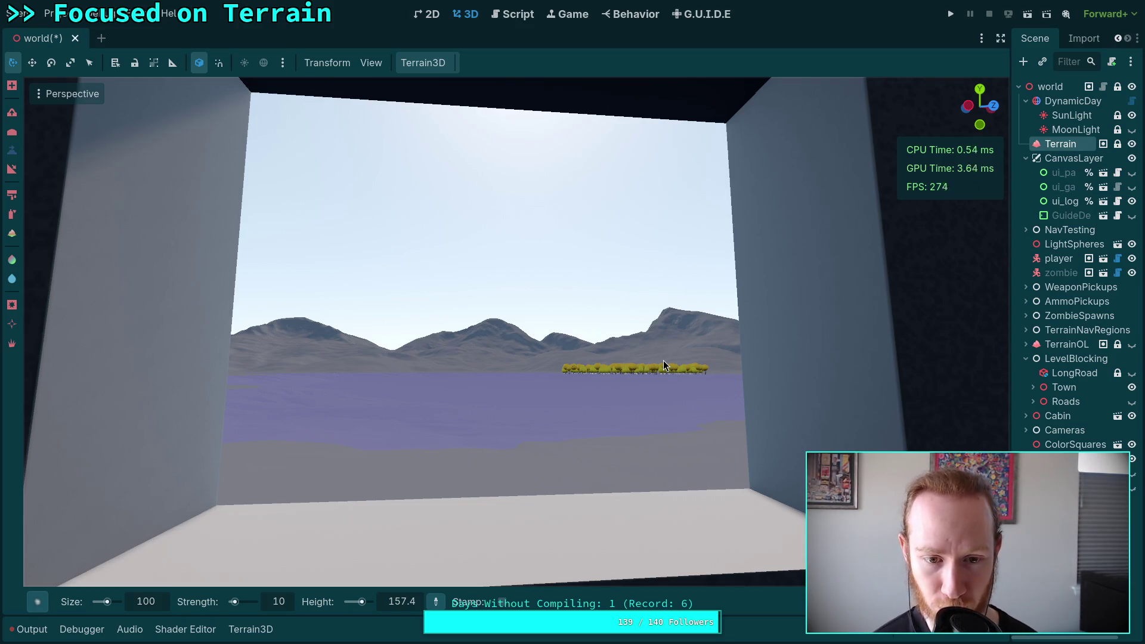
{"action": "scroll", "coordinate": [473, 365], "scroll_direction": "up", "scroll_amount": 15}
{"action": "left_click_drag", "start_coordinate": [472, 365], "coordinate": [473, 365]}
{"action": "scroll", "coordinate": [472, 365], "scroll_direction": "down", "scroll_amount": 5}
{"action": "left_click_drag", "start_coordinate": [458, 268], "coordinate": [459, 267]}
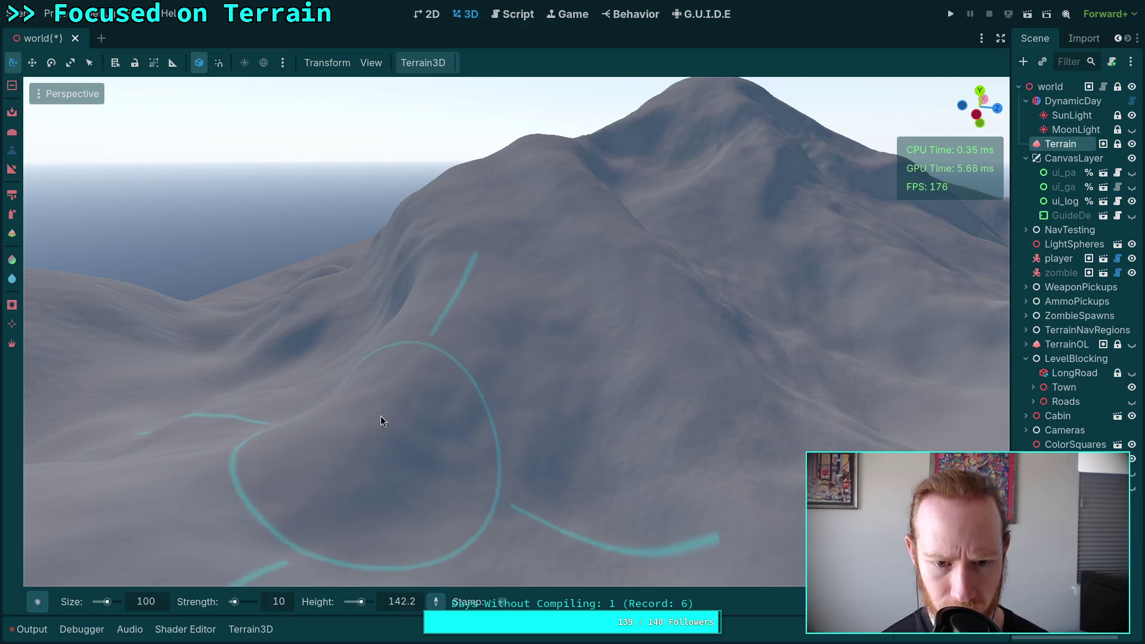
{"action": "mouse_move", "coordinate": [572, 319]}
{"action": "left_mouse_down"}
{"action": "mouse_move", "coordinate": [477, 325]}
{"action": "mouse_move", "coordinate": [571, 320]}
{"action": "left_mouse_up"}
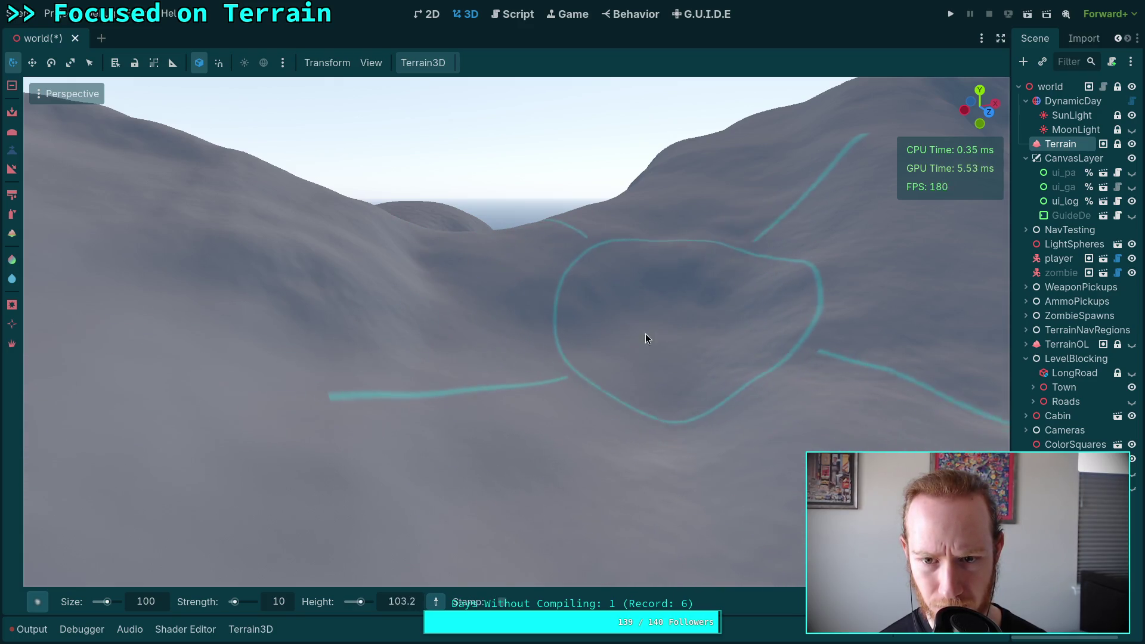
{"action": "right_click", "coordinate": [617, 470]}
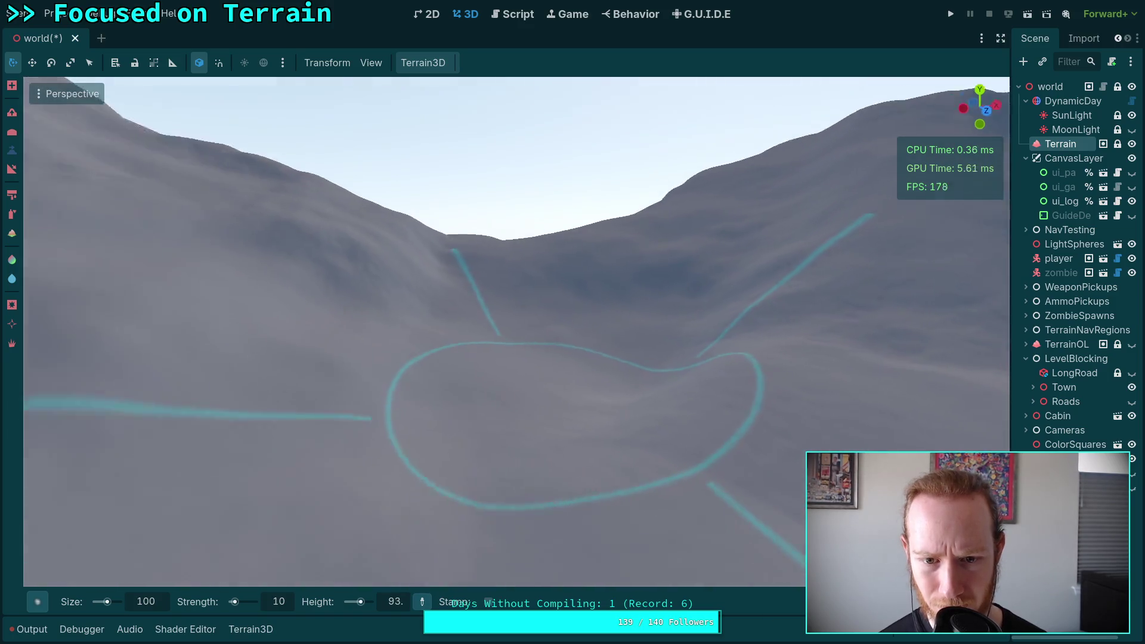
{"action": "right_click", "coordinate": [572, 448]}
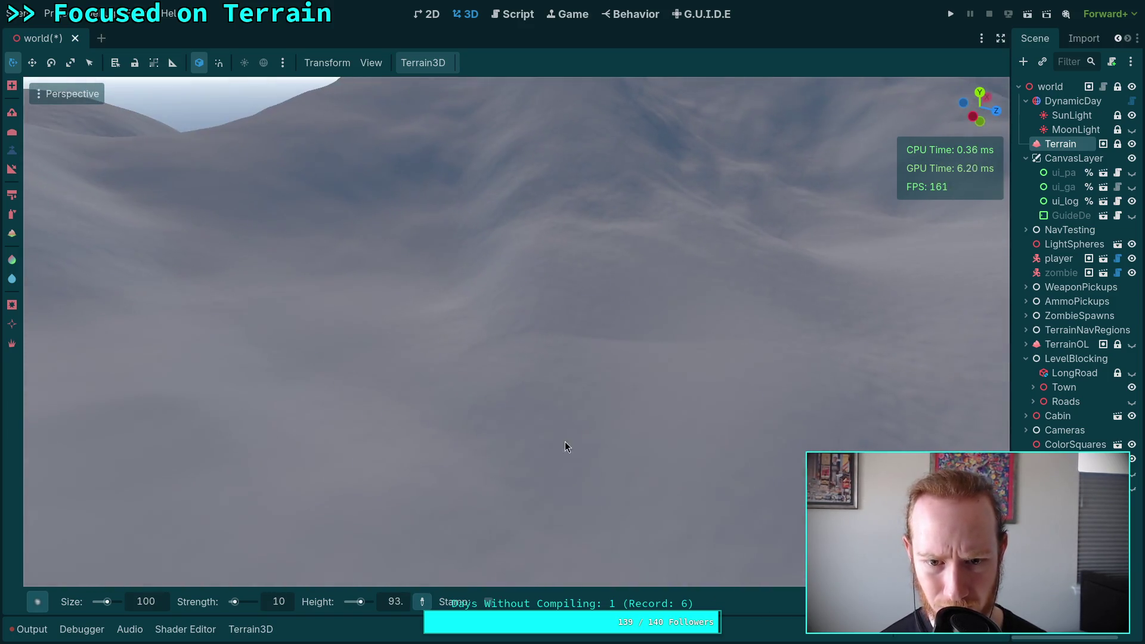
{"action": "right_click", "coordinate": [627, 372]}
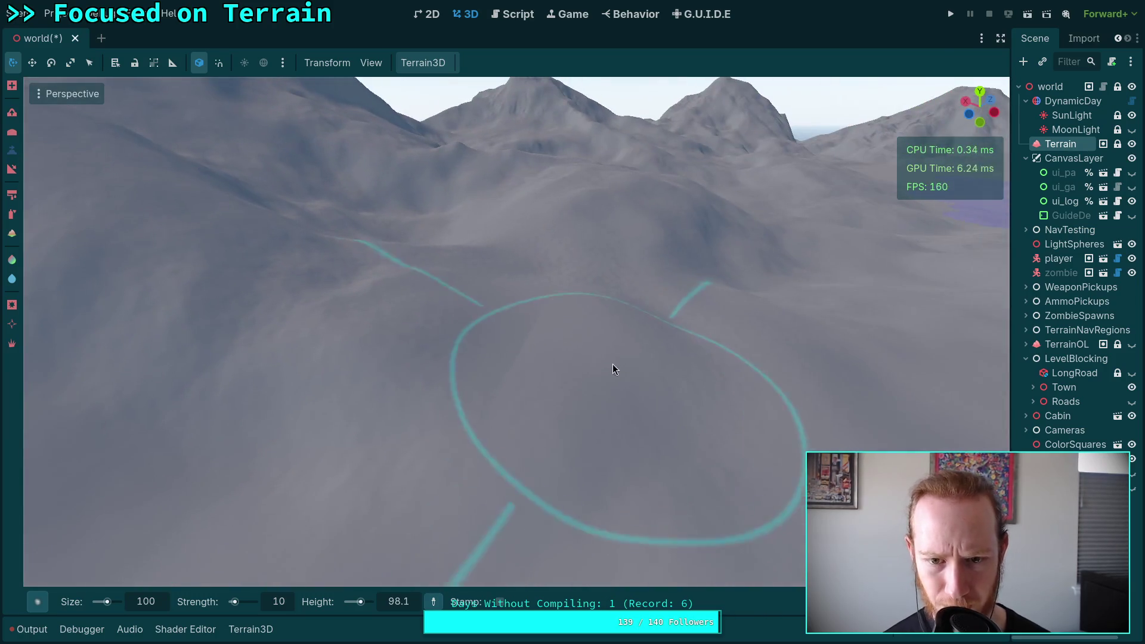
{"action": "right_click", "coordinate": [677, 288]}
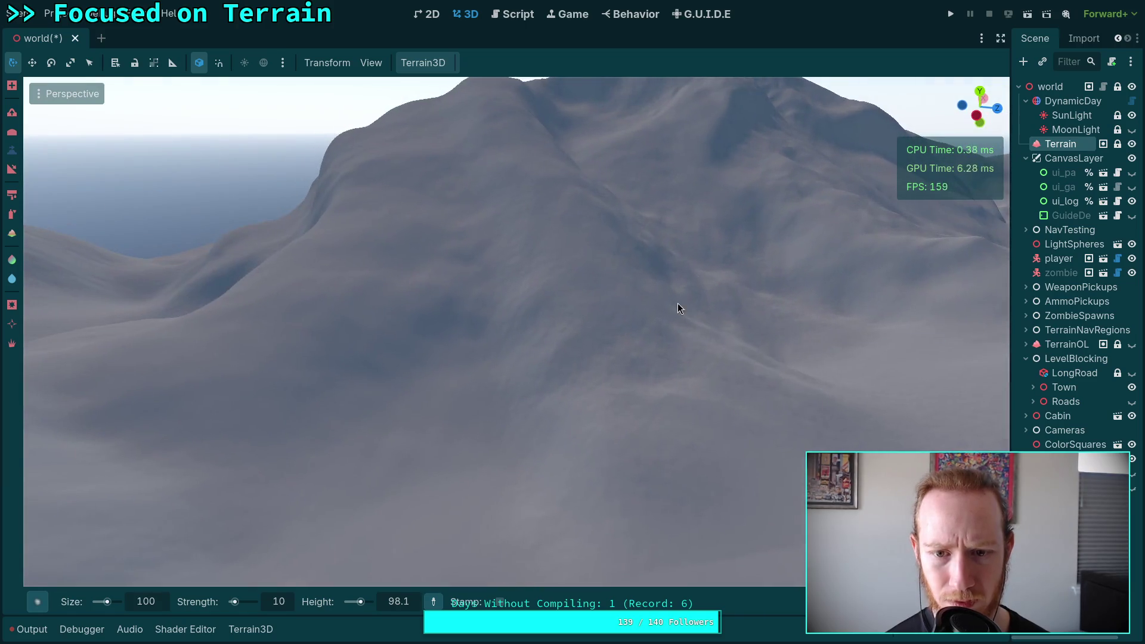
Step: Sample mountain terrain heights, around 89, and flatten the area under the brush
{"action": "left_click", "coordinate": [618, 344], "text": "ctrl"}
{"action": "left_click", "coordinate": [604, 320], "text": "ctrl"}
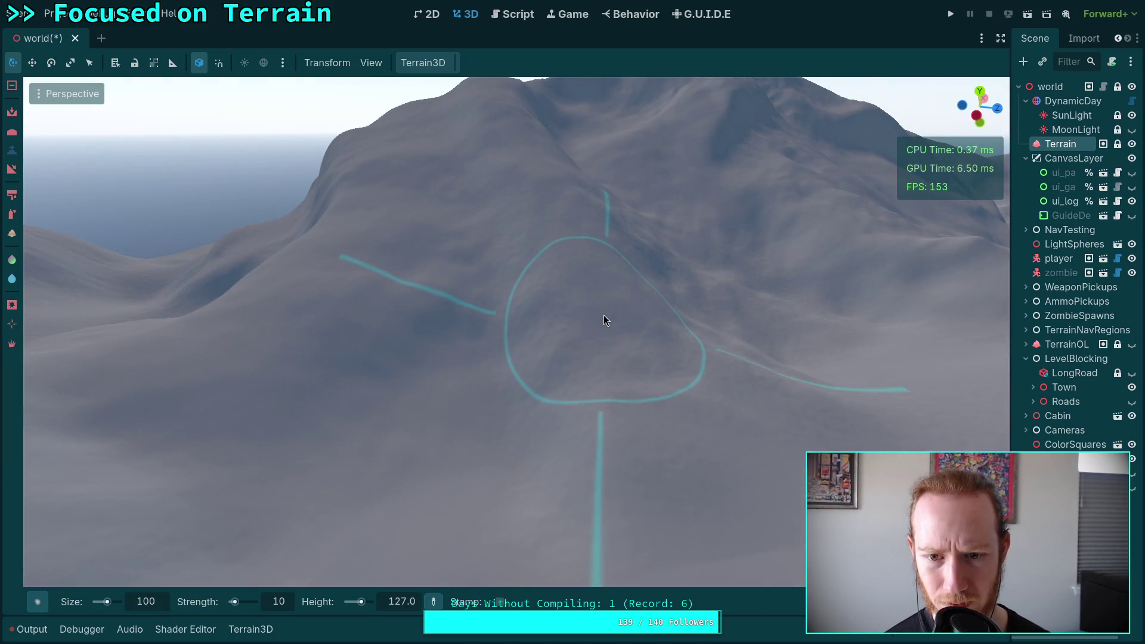
{"action": "left_click", "coordinate": [605, 320]}
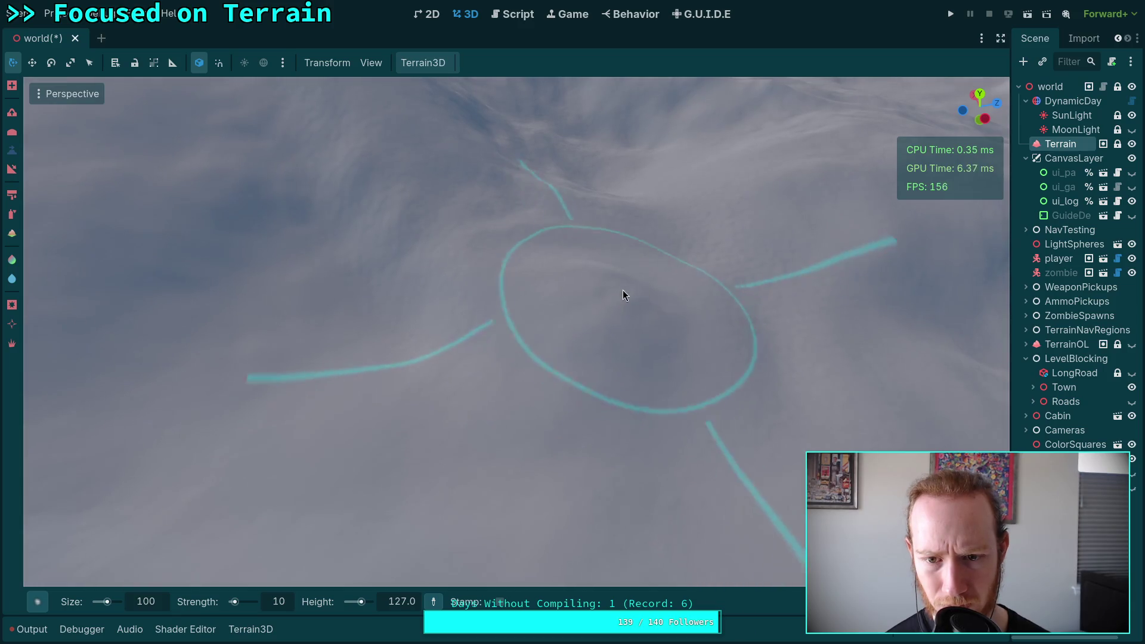
{"action": "left_click", "coordinate": [662, 387], "text": "ctrl"}
{"action": "left_click", "coordinate": [605, 280], "text": "ctrl"}
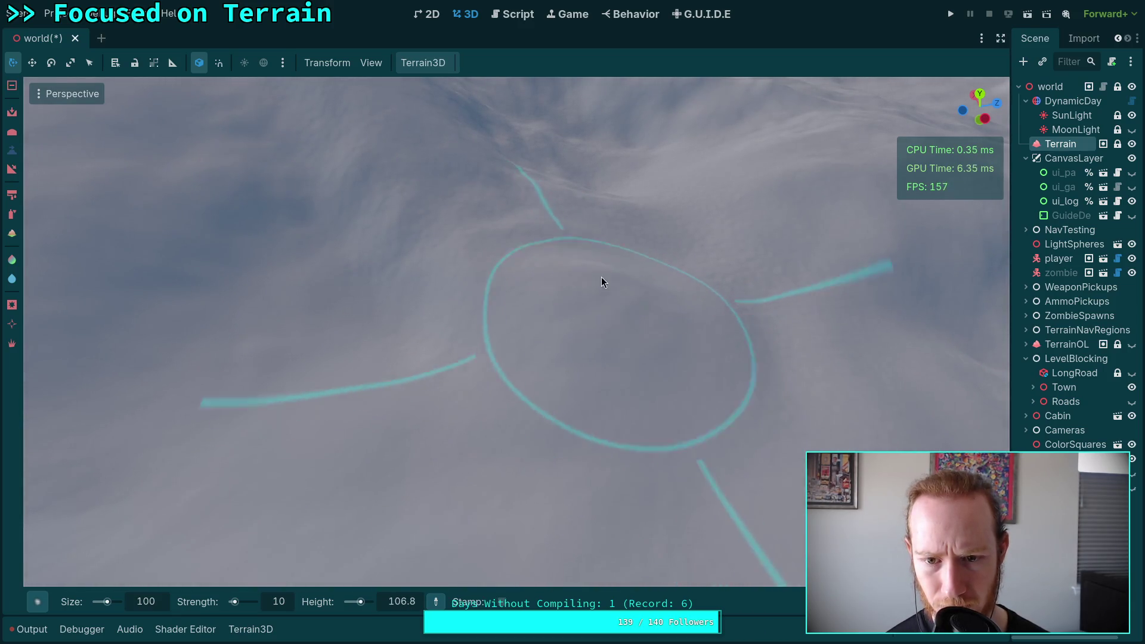
{"action": "left_click", "coordinate": [537, 277], "text": "ctrl"}
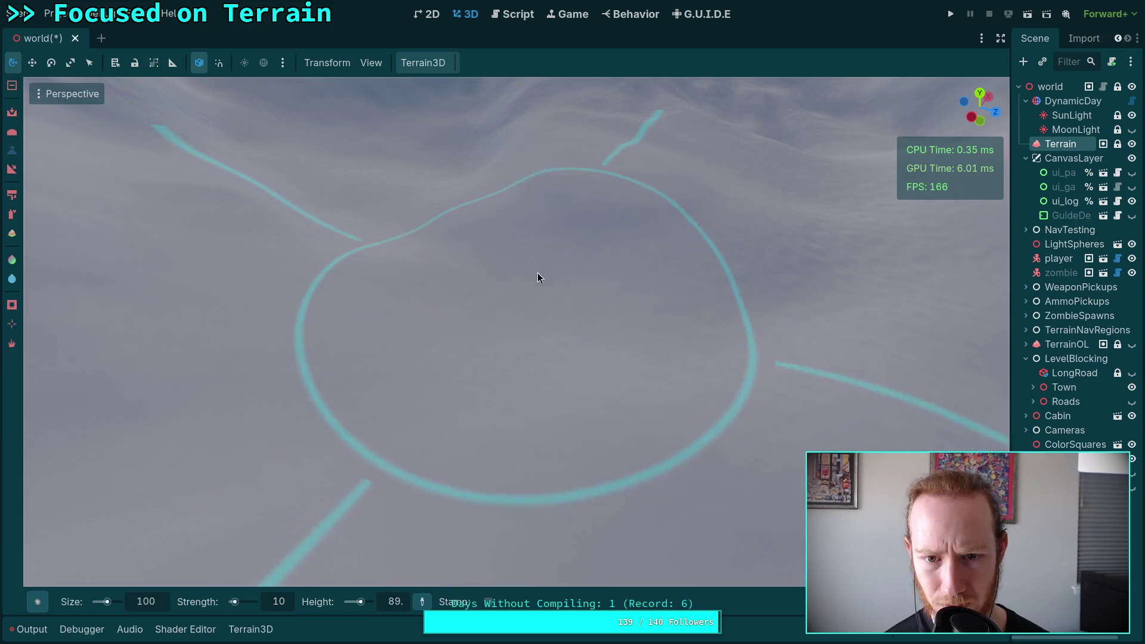
{"action": "left_click", "coordinate": [658, 272], "text": "ctrl"}
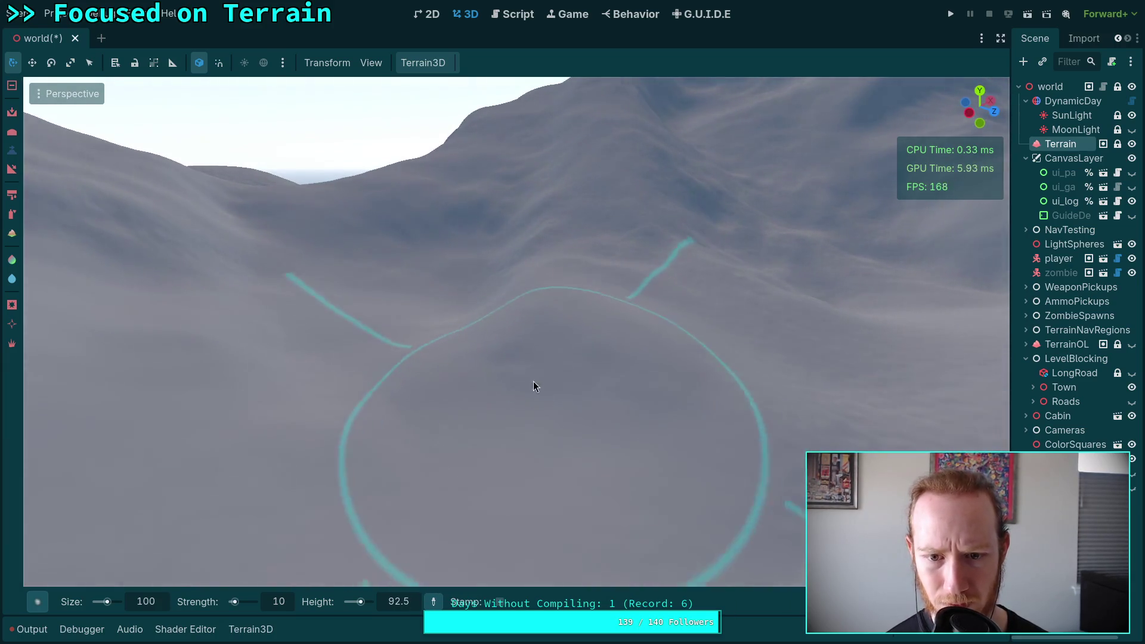
Step: Sample several higher and lower terrain heights, ending with a 100.5 brush target
{"action": "left_click", "coordinate": [570, 313], "text": "ctrl"}
{"action": "left_click", "coordinate": [526, 335], "text": "ctrl"}
{"action": "left_click", "coordinate": [504, 309], "text": "ctrl"}
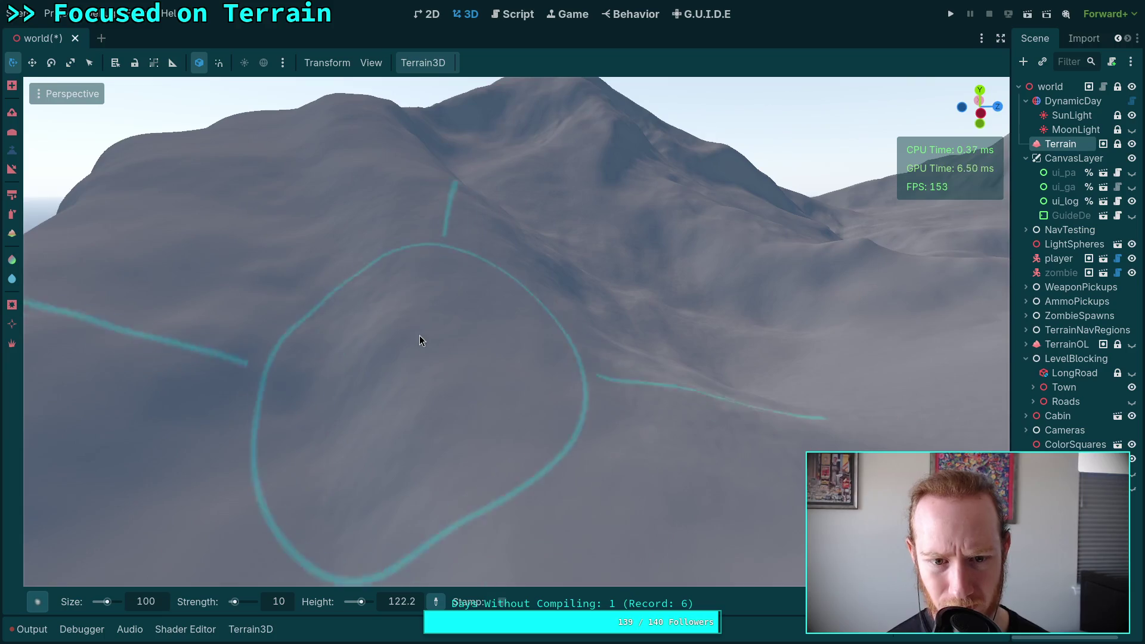
{"action": "left_click", "coordinate": [438, 467], "text": "ctrl"}
{"action": "scroll", "coordinate": [490, 364], "scroll_direction": "down", "scroll_amount": 3}
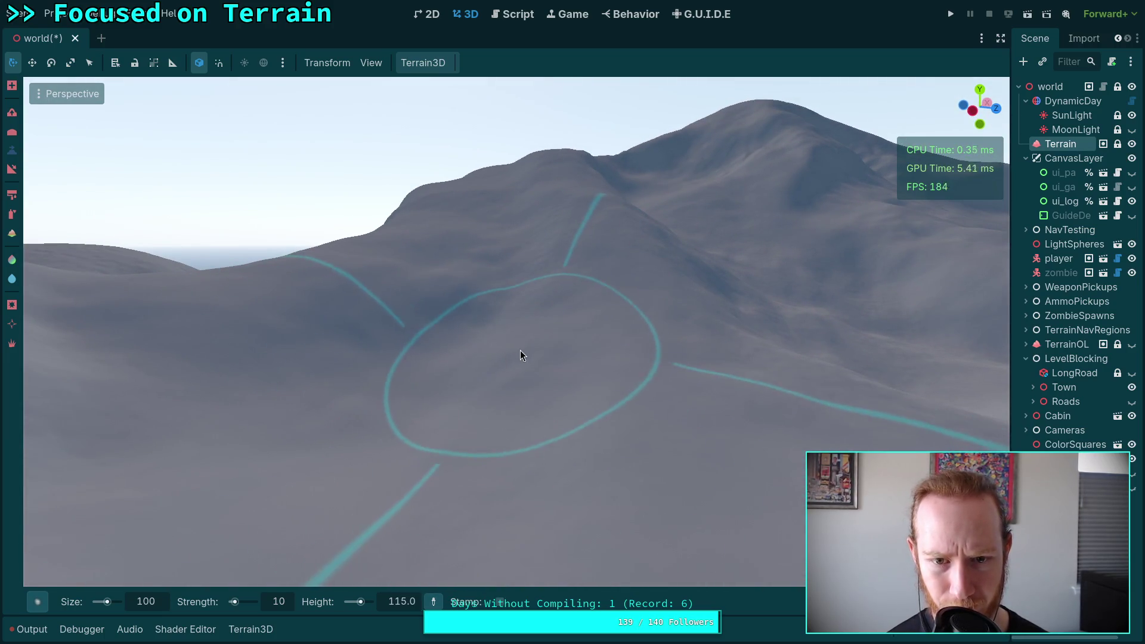
{"action": "scroll", "coordinate": [519, 351], "scroll_direction": "up", "scroll_amount": 5}
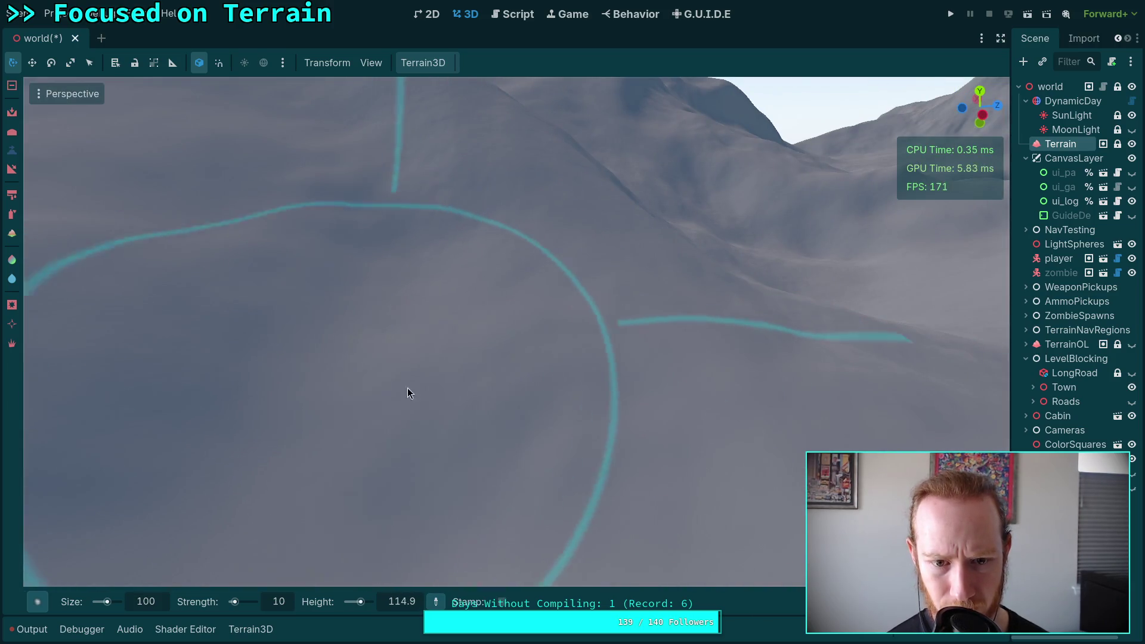
{"action": "scroll", "coordinate": [581, 382], "scroll_direction": "down", "scroll_amount": 5}
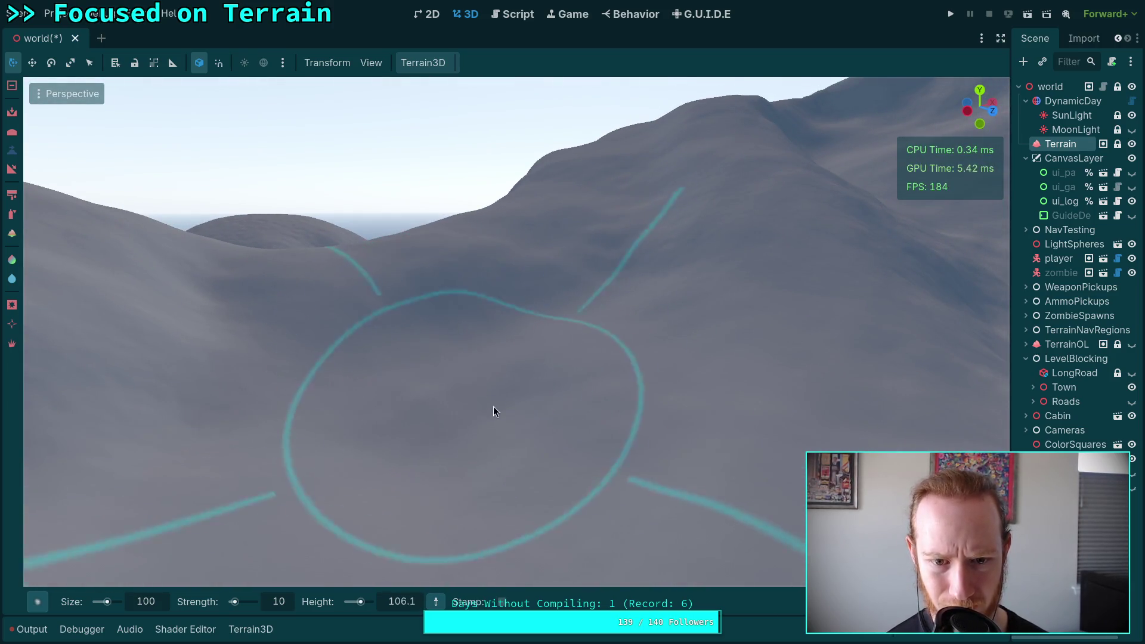
{"action": "scroll", "coordinate": [442, 397], "scroll_direction": "down", "scroll_amount": 3}
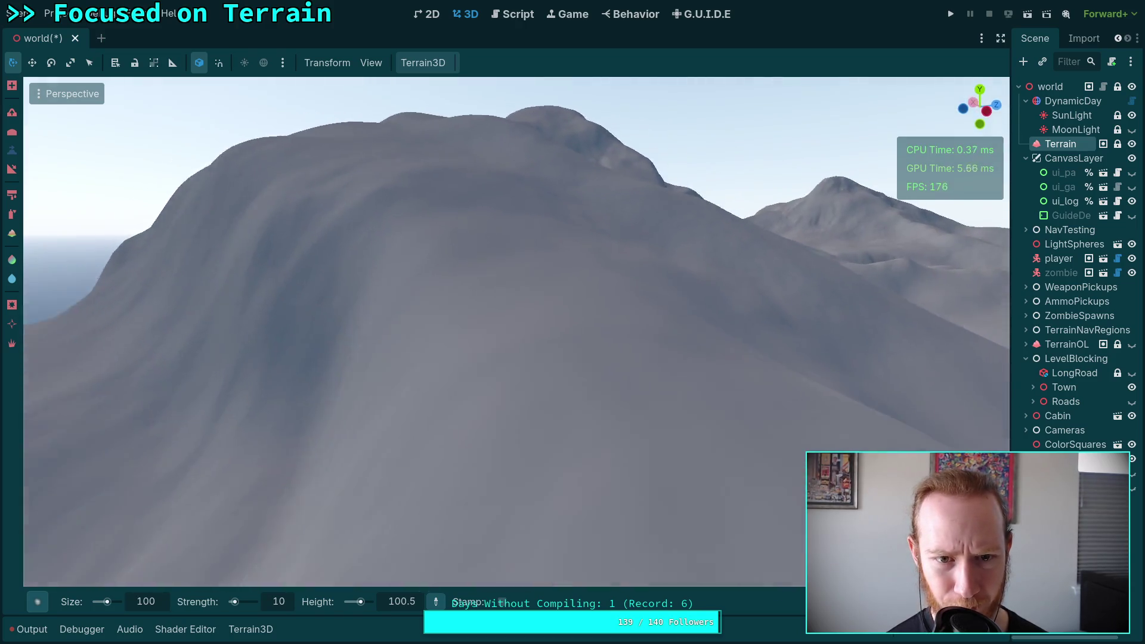
Step: Fly around the hillsides with freelook, closing in on a large hill across the valley
{"action": "left_click_drag", "start_coordinate": [481, 339], "coordinate": [483, 339]}
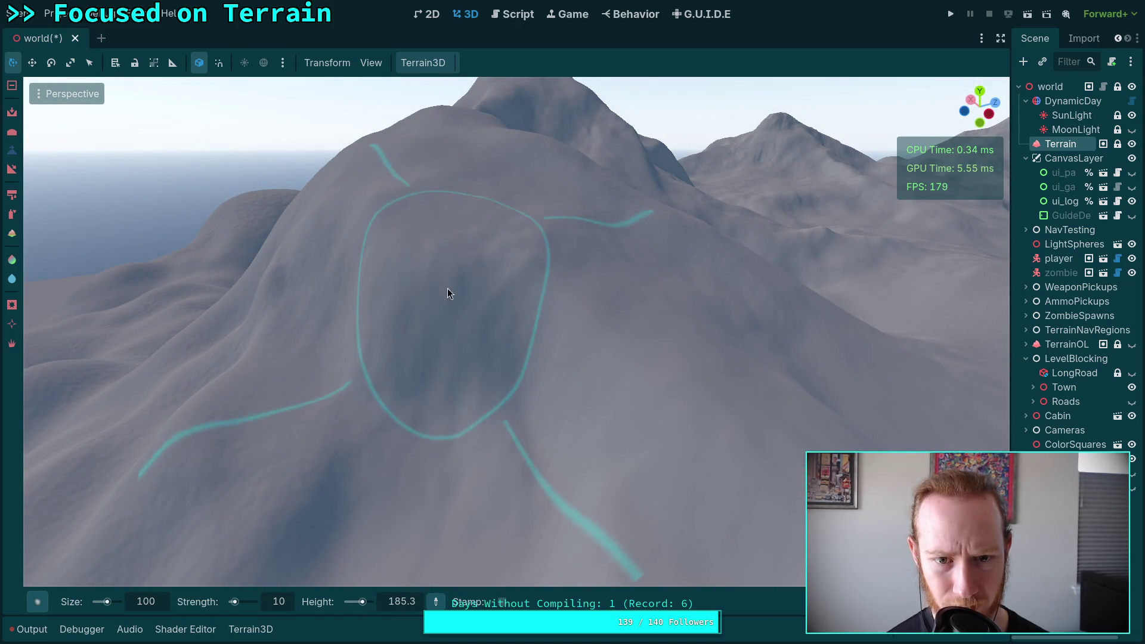
{"action": "scroll", "coordinate": [512, 306], "scroll_direction": "up", "scroll_amount": 4}
{"action": "left_click_drag", "start_coordinate": [537, 324], "coordinate": [538, 324]}
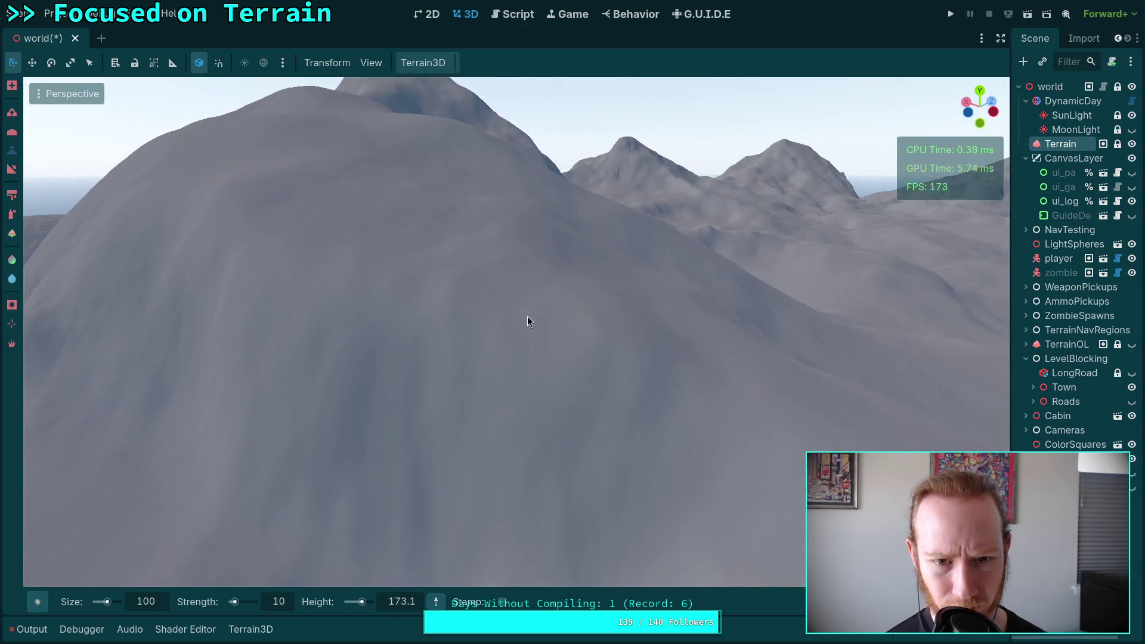
{"action": "mouse_move", "coordinate": [696, 357]}
{"action": "left_mouse_down"}
{"action": "mouse_move", "coordinate": [511, 322]}
{"action": "mouse_move", "coordinate": [443, 210]}
{"action": "left_mouse_up"}
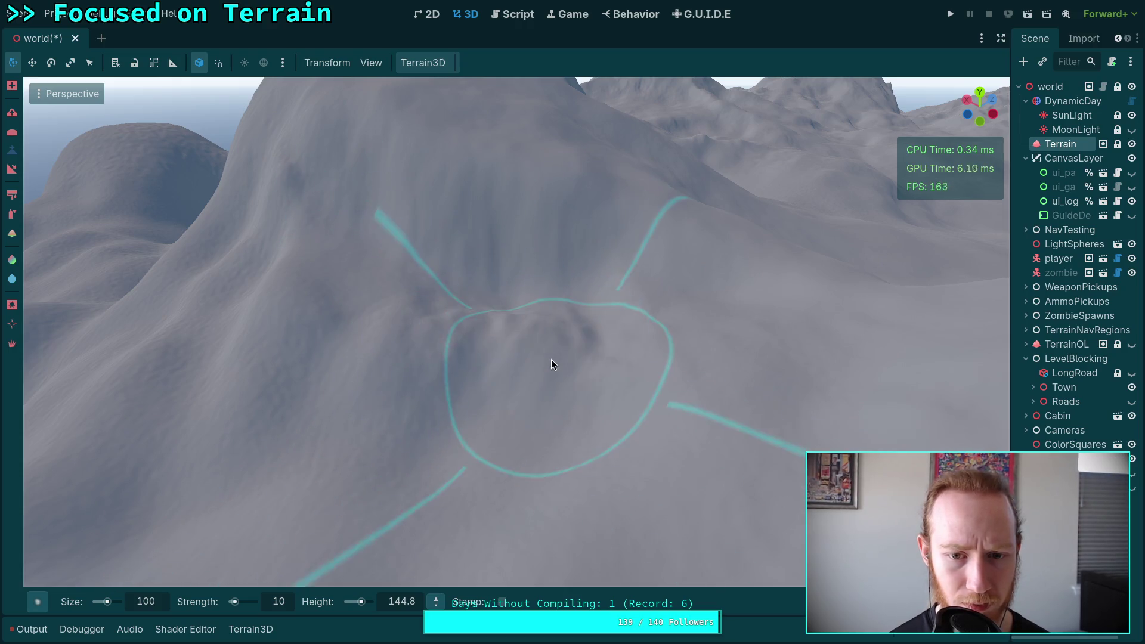
{"action": "mouse_move", "coordinate": [468, 373]}
{"action": "left_mouse_down"}
{"action": "mouse_move", "coordinate": [429, 334]}
{"action": "mouse_move", "coordinate": [544, 305]}
{"action": "mouse_move", "coordinate": [599, 263]}
{"action": "mouse_move", "coordinate": [685, 284]}
{"action": "mouse_move", "coordinate": [656, 302]}
{"action": "mouse_move", "coordinate": [682, 310]}
{"action": "mouse_move", "coordinate": [636, 345]}
{"action": "mouse_move", "coordinate": [644, 316]}
{"action": "mouse_move", "coordinate": [544, 304]}
{"action": "mouse_move", "coordinate": [420, 319]}
{"action": "mouse_move", "coordinate": [441, 286]}
{"action": "left_mouse_up"}
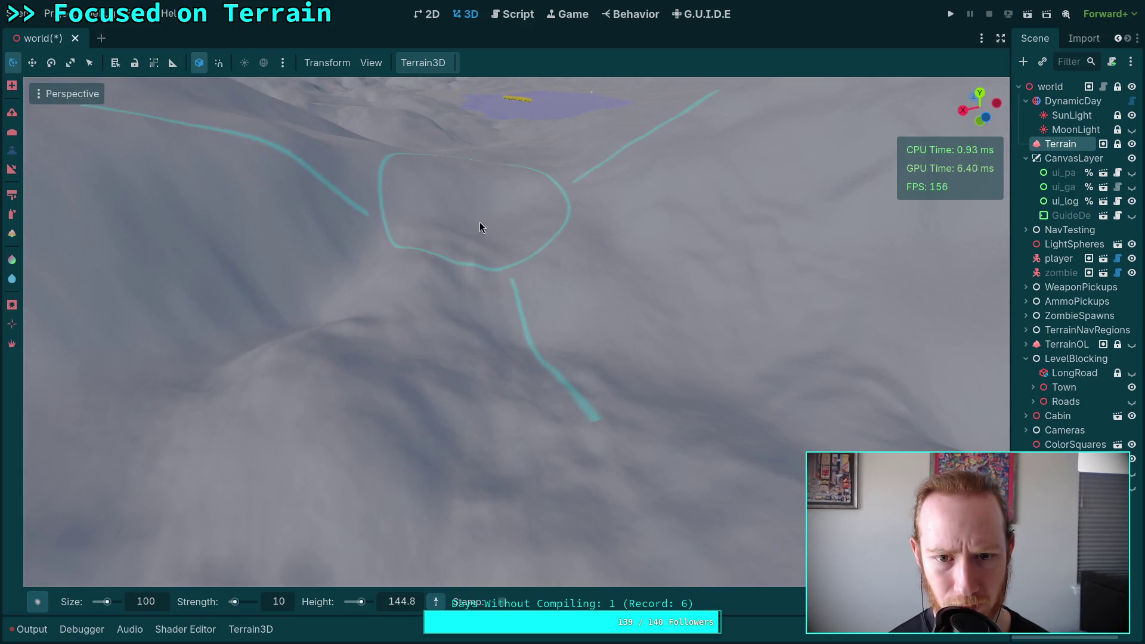
{"action": "mouse_move", "coordinate": [498, 260]}
{"action": "left_mouse_down"}
{"action": "mouse_move", "coordinate": [551, 314]}
{"action": "mouse_move", "coordinate": [602, 319]}
{"action": "left_mouse_up"}
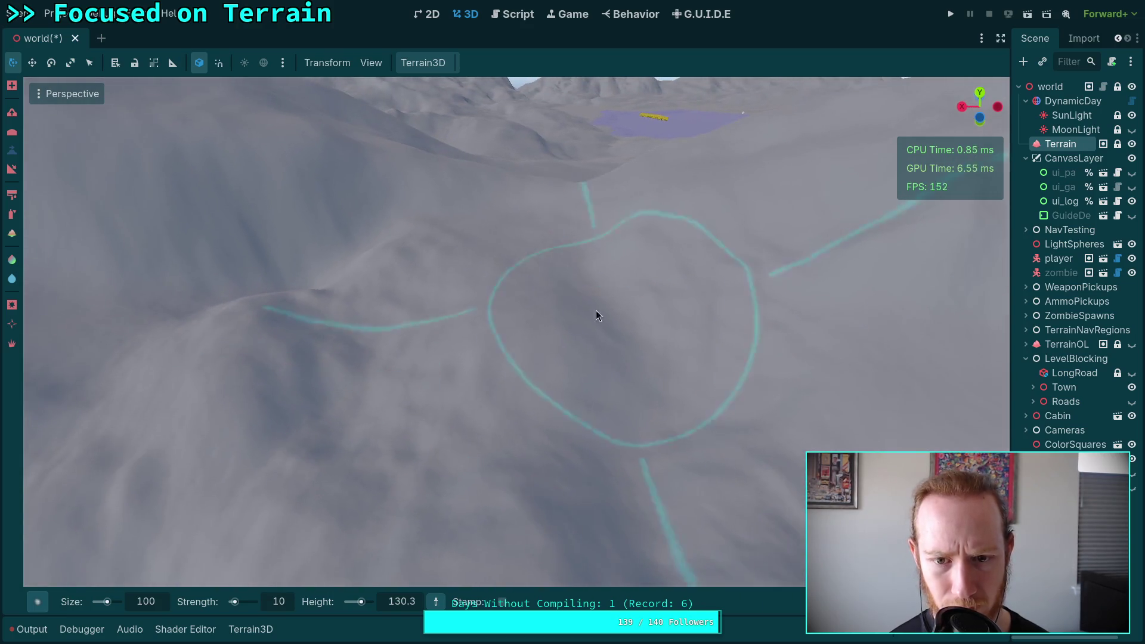
{"action": "mouse_move", "coordinate": [686, 382]}
{"action": "left_mouse_down"}
{"action": "mouse_move", "coordinate": [557, 427]}
{"action": "mouse_move", "coordinate": [343, 430]}
{"action": "mouse_move", "coordinate": [292, 378]}
{"action": "mouse_move", "coordinate": [338, 368]}
{"action": "left_mouse_up"}
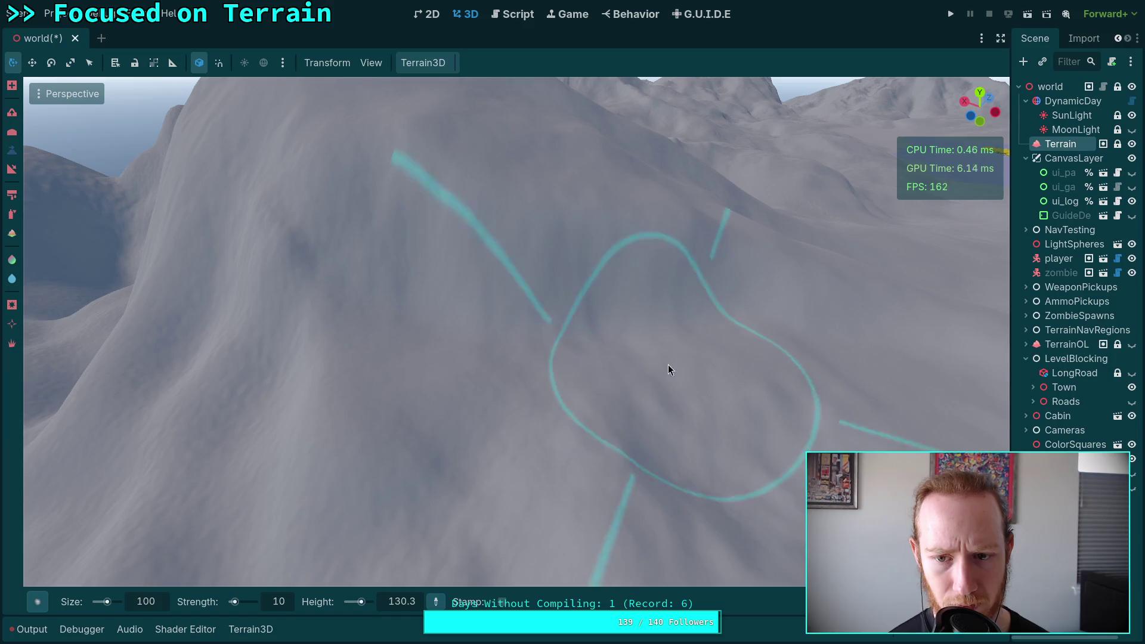
{"action": "left_click_drag", "start_coordinate": [602, 432], "coordinate": [645, 441]}
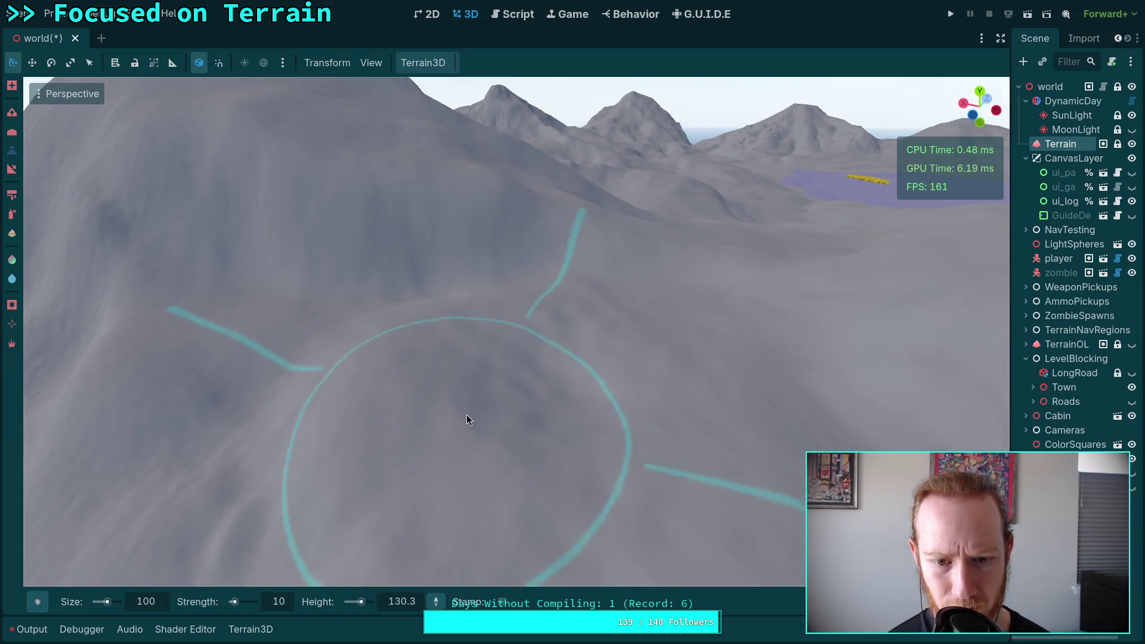
{"action": "left_click_drag", "start_coordinate": [589, 336], "coordinate": [636, 368]}
{"action": "mouse_move", "coordinate": [559, 341]}
{"action": "left_mouse_down"}
{"action": "mouse_move", "coordinate": [420, 240]}
{"action": "mouse_move", "coordinate": [401, 304]}
{"action": "mouse_move", "coordinate": [508, 340]}
{"action": "mouse_move", "coordinate": [455, 343]}
{"action": "mouse_move", "coordinate": [340, 399]}
{"action": "mouse_move", "coordinate": [460, 381]}
{"action": "mouse_move", "coordinate": [471, 351]}
{"action": "mouse_move", "coordinate": [501, 358]}
{"action": "left_mouse_up"}
Step: Fly in close to the white terrain and tilt up to the mountain horizon
{"action": "left_click_drag", "start_coordinate": [706, 366], "coordinate": [705, 366]}
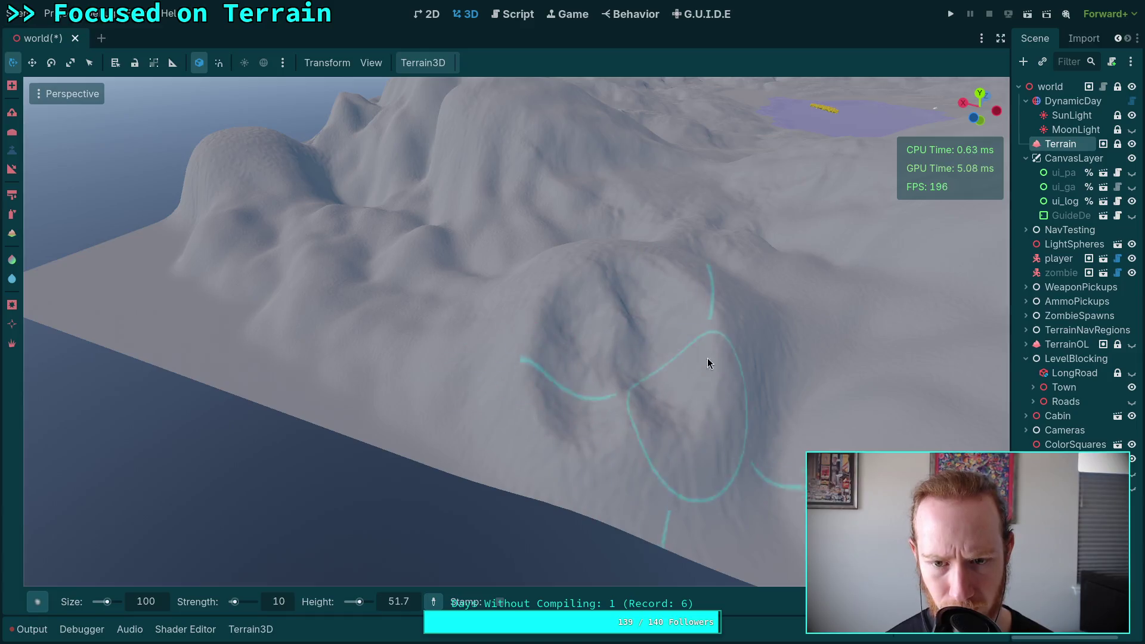
{"action": "left_click_drag", "start_coordinate": [543, 297], "coordinate": [507, 411]}
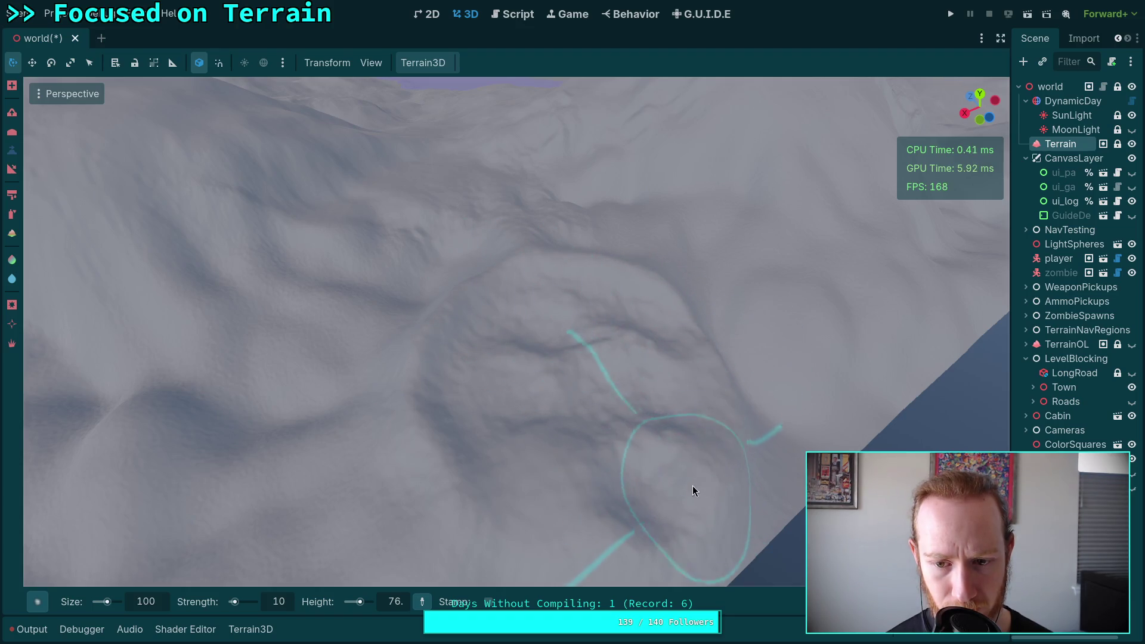
{"action": "mouse_move", "coordinate": [510, 347]}
{"action": "left_mouse_down"}
{"action": "mouse_move", "coordinate": [409, 358]}
{"action": "mouse_move", "coordinate": [465, 304]}
{"action": "left_mouse_up"}
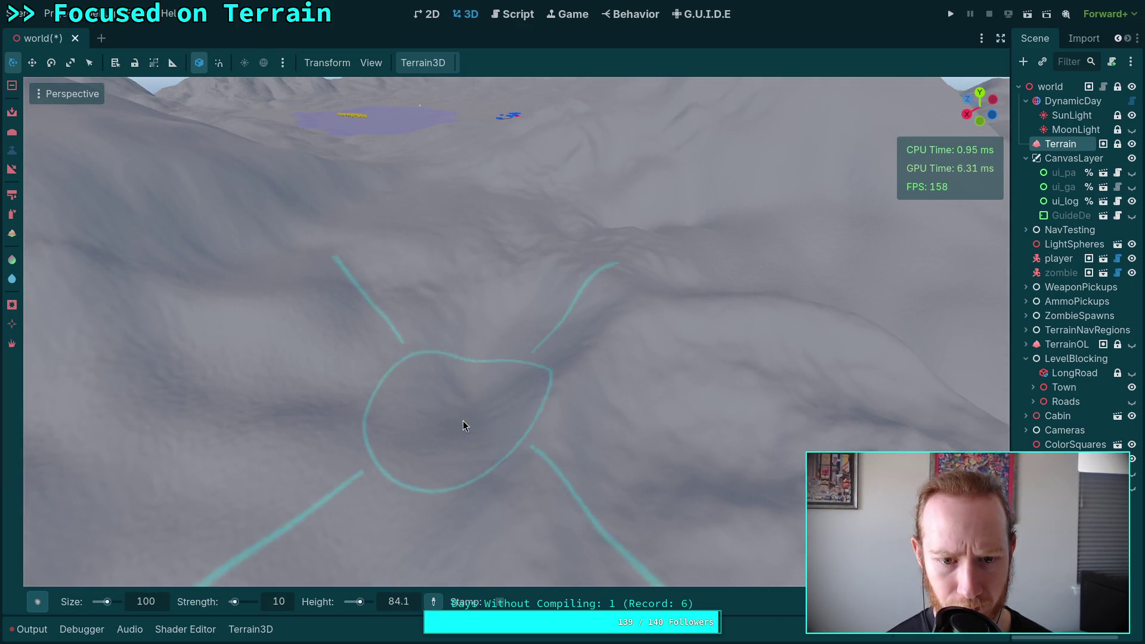
{"action": "left_click_drag", "start_coordinate": [454, 331], "coordinate": [483, 512]}
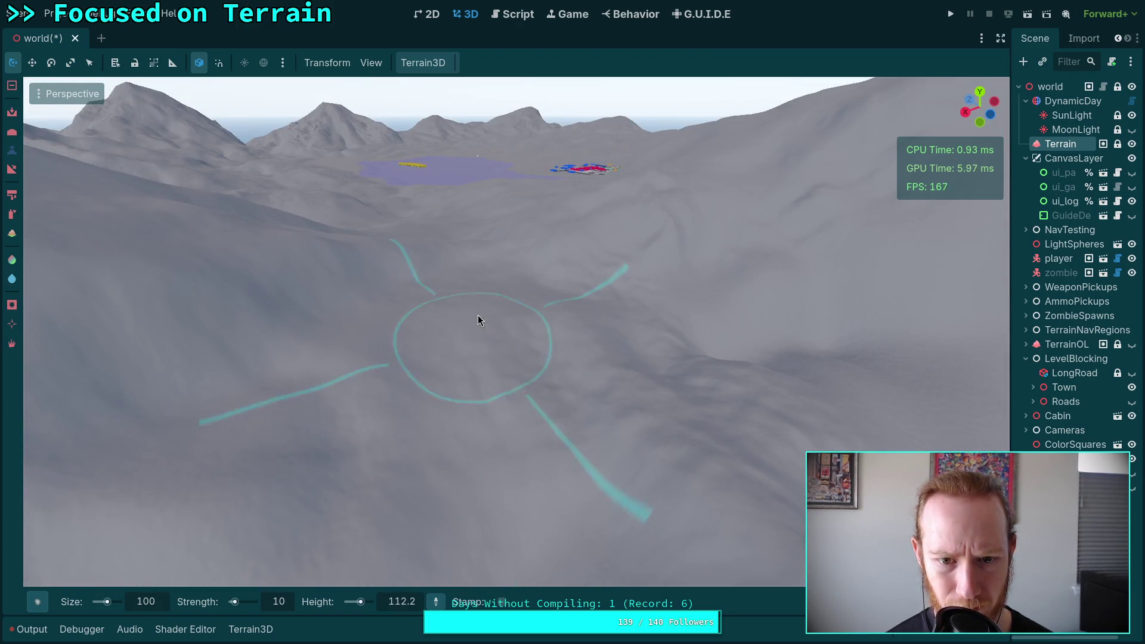
{"action": "mouse_move", "coordinate": [531, 302]}
{"action": "left_mouse_down"}
{"action": "mouse_move", "coordinate": [531, 280]}
{"action": "mouse_move", "coordinate": [530, 322]}
{"action": "mouse_move", "coordinate": [530, 298]}
{"action": "left_mouse_up"}
{"action": "scroll", "coordinate": [452, 409], "scroll_direction": "down", "scroll_amount": 5}
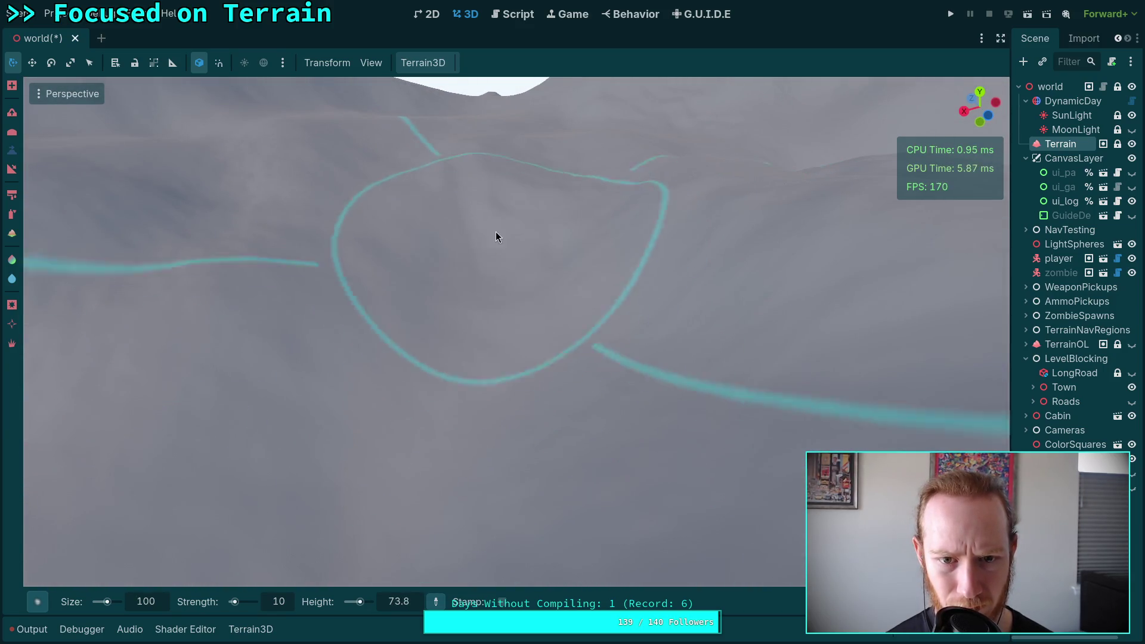
Step: Orbit around the brushed area, then turn out toward the valley and lake
{"action": "mouse_move", "coordinate": [418, 269]}
{"action": "left_mouse_down"}
{"action": "mouse_move", "coordinate": [419, 242]}
{"action": "mouse_move", "coordinate": [486, 178]}
{"action": "mouse_move", "coordinate": [488, 241]}
{"action": "mouse_move", "coordinate": [469, 209]}
{"action": "mouse_move", "coordinate": [585, 259]}
{"action": "mouse_move", "coordinate": [511, 340]}
{"action": "mouse_move", "coordinate": [571, 323]}
{"action": "mouse_move", "coordinate": [495, 247]}
{"action": "left_mouse_up"}
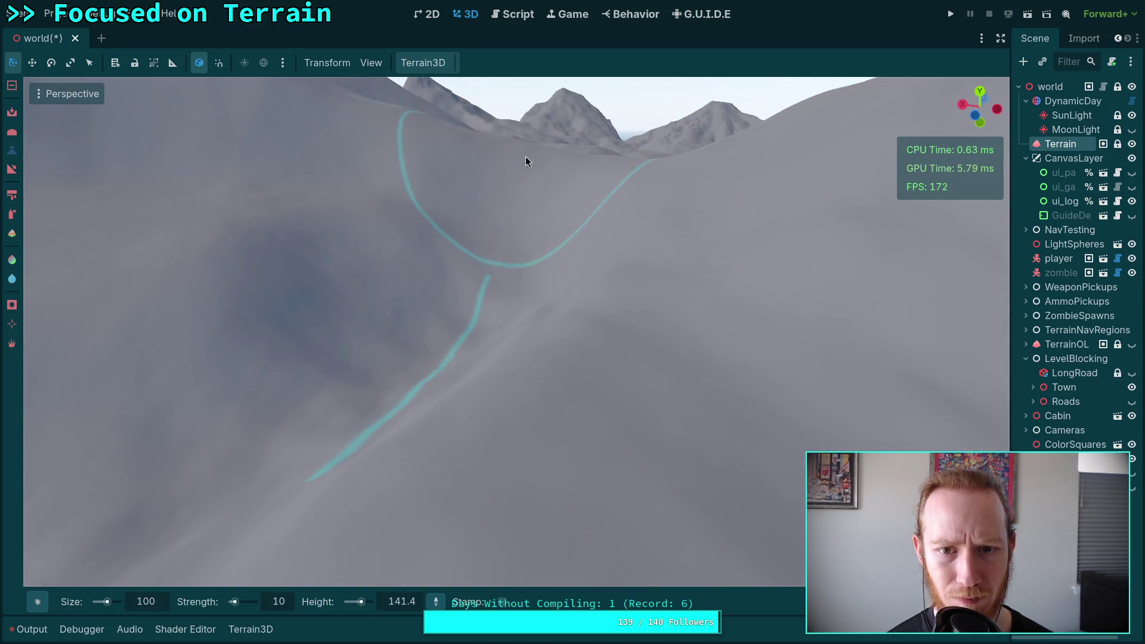
{"action": "mouse_move", "coordinate": [534, 250]}
{"action": "left_mouse_down"}
{"action": "mouse_move", "coordinate": [503, 378]}
{"action": "mouse_move", "coordinate": [512, 440]}
{"action": "mouse_move", "coordinate": [439, 540]}
{"action": "mouse_move", "coordinate": [434, 384]}
{"action": "mouse_move", "coordinate": [394, 391]}
{"action": "mouse_move", "coordinate": [447, 322]}
{"action": "mouse_move", "coordinate": [703, 348]}
{"action": "left_mouse_up"}
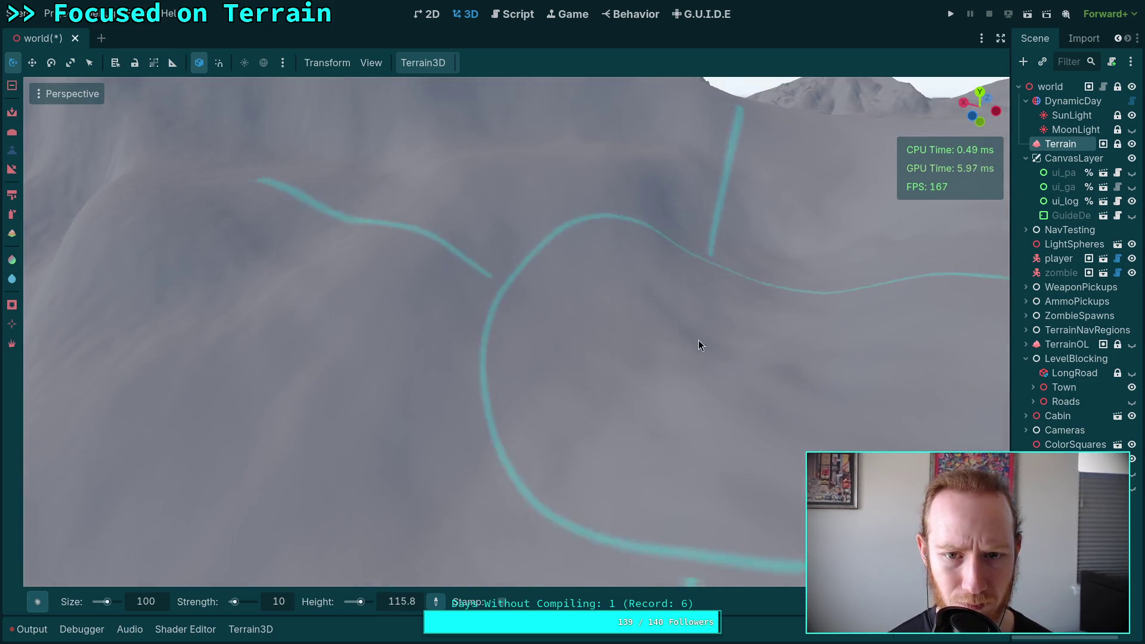
{"action": "mouse_move", "coordinate": [650, 203]}
{"action": "left_mouse_down"}
{"action": "mouse_move", "coordinate": [524, 233]}
{"action": "mouse_move", "coordinate": [533, 289]}
{"action": "mouse_move", "coordinate": [495, 268]}
{"action": "mouse_move", "coordinate": [635, 354]}
{"action": "mouse_move", "coordinate": [451, 354]}
{"action": "mouse_move", "coordinate": [552, 355]}
{"action": "mouse_move", "coordinate": [535, 294]}
{"action": "mouse_move", "coordinate": [473, 312]}
{"action": "mouse_move", "coordinate": [457, 295]}
{"action": "mouse_move", "coordinate": [424, 354]}
{"action": "left_mouse_up"}
{"action": "left_click_drag", "start_coordinate": [499, 434], "coordinate": [489, 405]}
{"action": "mouse_move", "coordinate": [487, 298]}
{"action": "left_mouse_down"}
{"action": "mouse_move", "coordinate": [506, 305]}
{"action": "mouse_move", "coordinate": [475, 248]}
{"action": "mouse_move", "coordinate": [494, 359]}
{"action": "mouse_move", "coordinate": [522, 412]}
{"action": "mouse_move", "coordinate": [441, 495]}
{"action": "mouse_move", "coordinate": [528, 293]}
{"action": "mouse_move", "coordinate": [607, 302]}
{"action": "mouse_move", "coordinate": [653, 449]}
{"action": "left_mouse_up"}
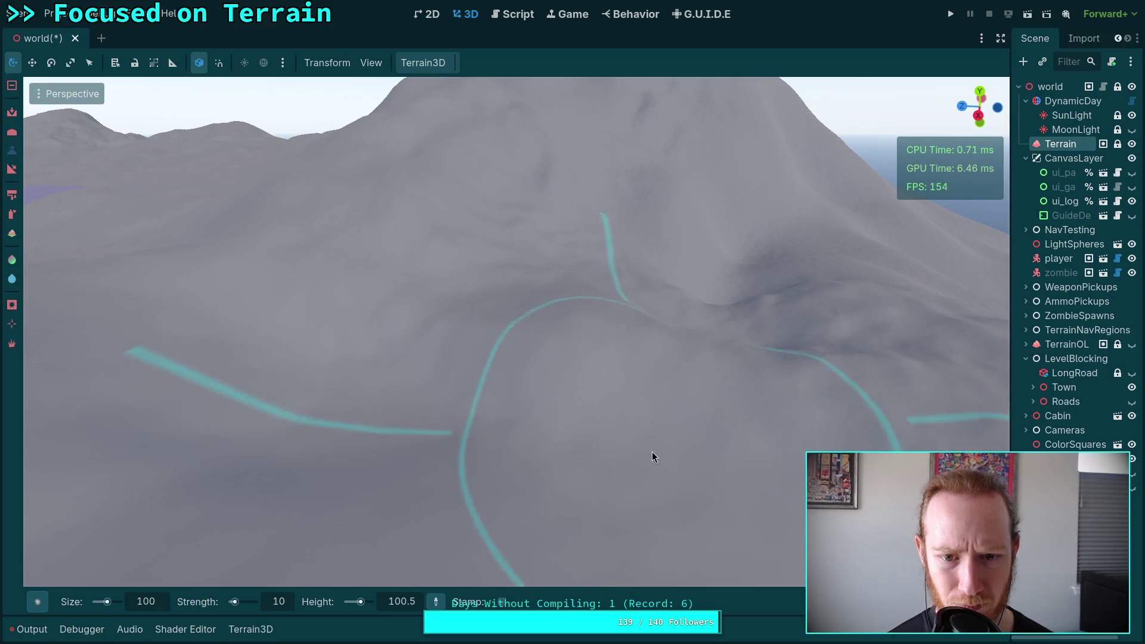
{"action": "left_click_drag", "start_coordinate": [525, 344], "coordinate": [544, 359]}
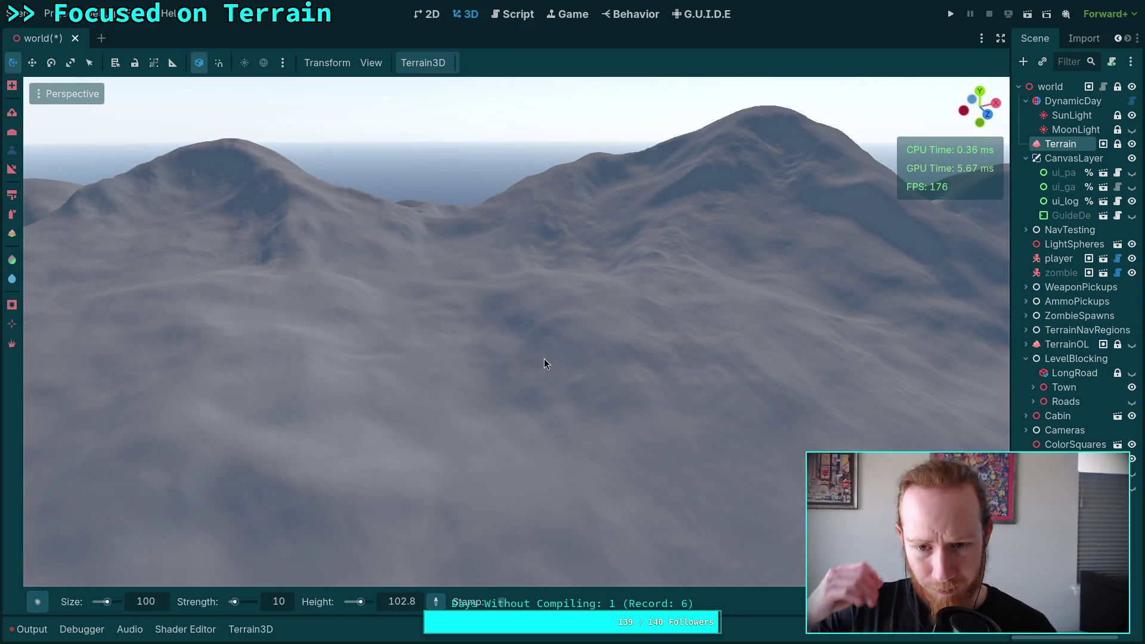
{"action": "left_click_drag", "start_coordinate": [544, 354], "coordinate": [545, 353]}
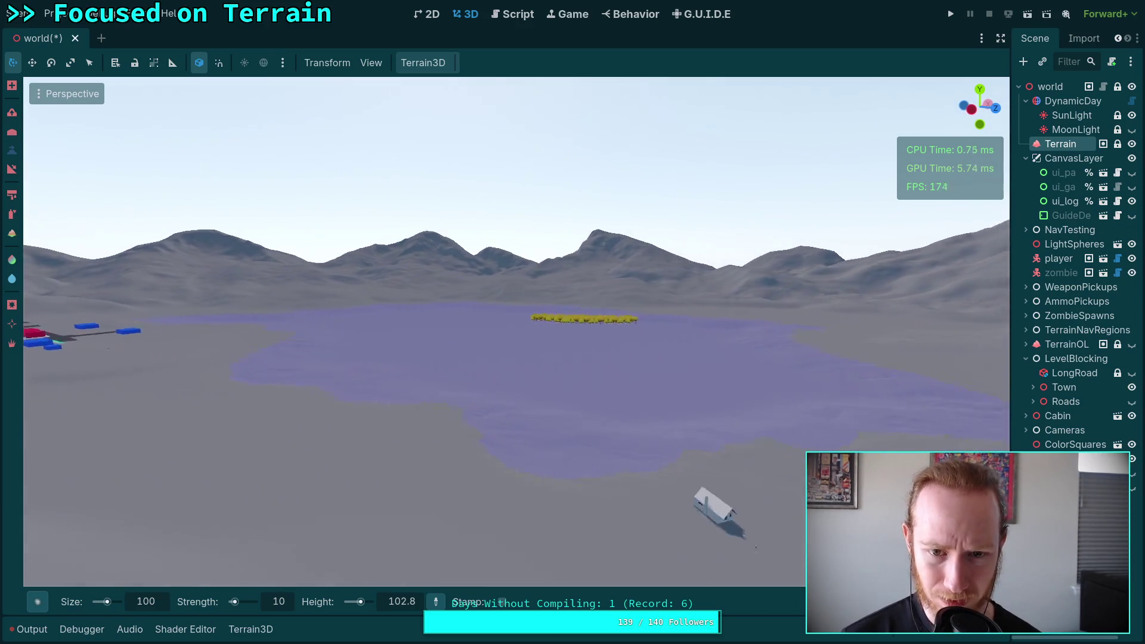
Step: Tilt the view up over the mountains toward the lake and its yellow trees
{"action": "left_click_drag", "start_coordinate": [545, 354], "coordinate": [526, 317]}
Step: Raise freelook speed and orbit in close to the sculpted hillside from several angles
{"action": "scroll", "coordinate": [546, 353], "scroll_direction": "up", "scroll_amount": 3}
{"action": "left_click_drag", "start_coordinate": [485, 283], "coordinate": [576, 328]}
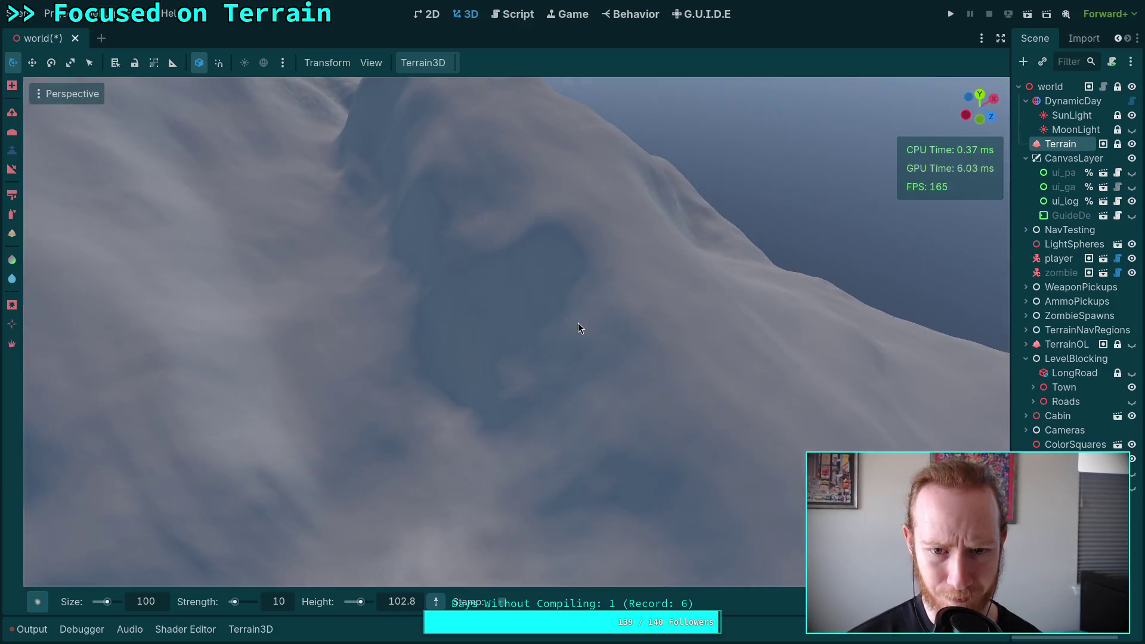
{"action": "left_click_drag", "start_coordinate": [652, 451], "coordinate": [493, 273]}
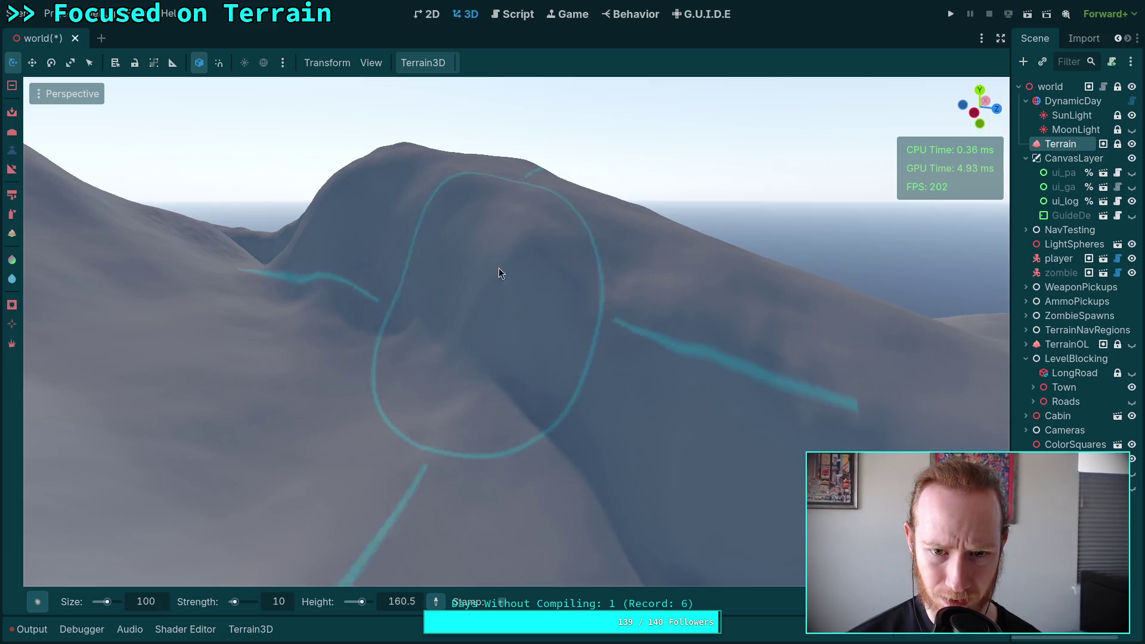
{"action": "mouse_move", "coordinate": [681, 375]}
{"action": "left_mouse_down"}
{"action": "mouse_move", "coordinate": [392, 314]}
{"action": "mouse_move", "coordinate": [642, 396]}
{"action": "mouse_move", "coordinate": [481, 448]}
{"action": "mouse_move", "coordinate": [575, 445]}
{"action": "mouse_move", "coordinate": [478, 382]}
{"action": "left_mouse_up"}
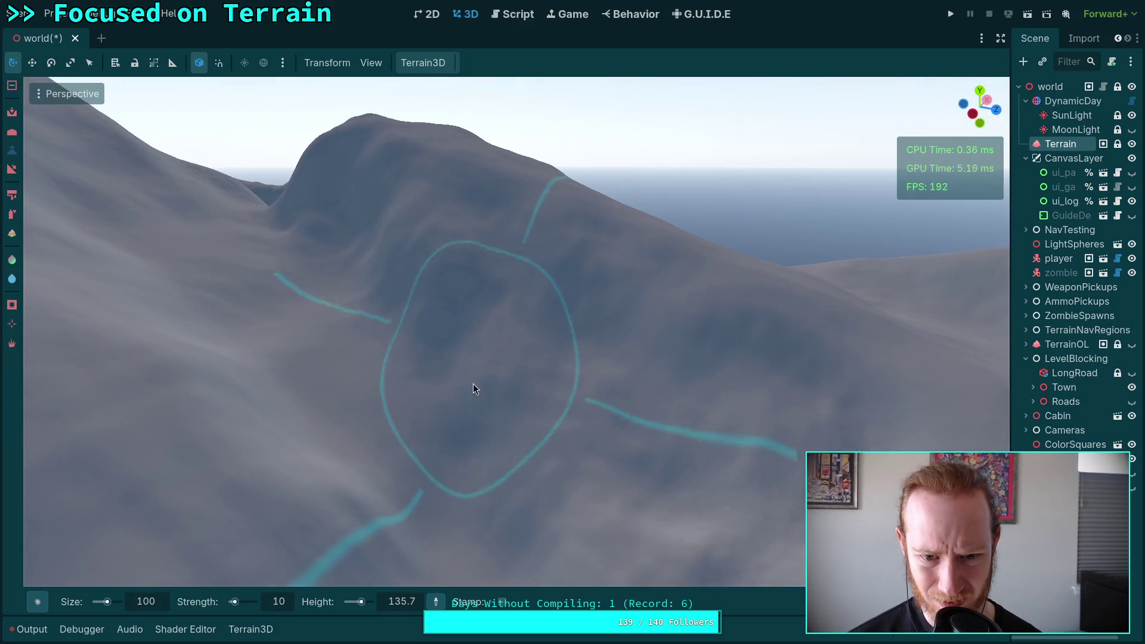
{"action": "left_click_drag", "start_coordinate": [610, 508], "coordinate": [606, 442]}
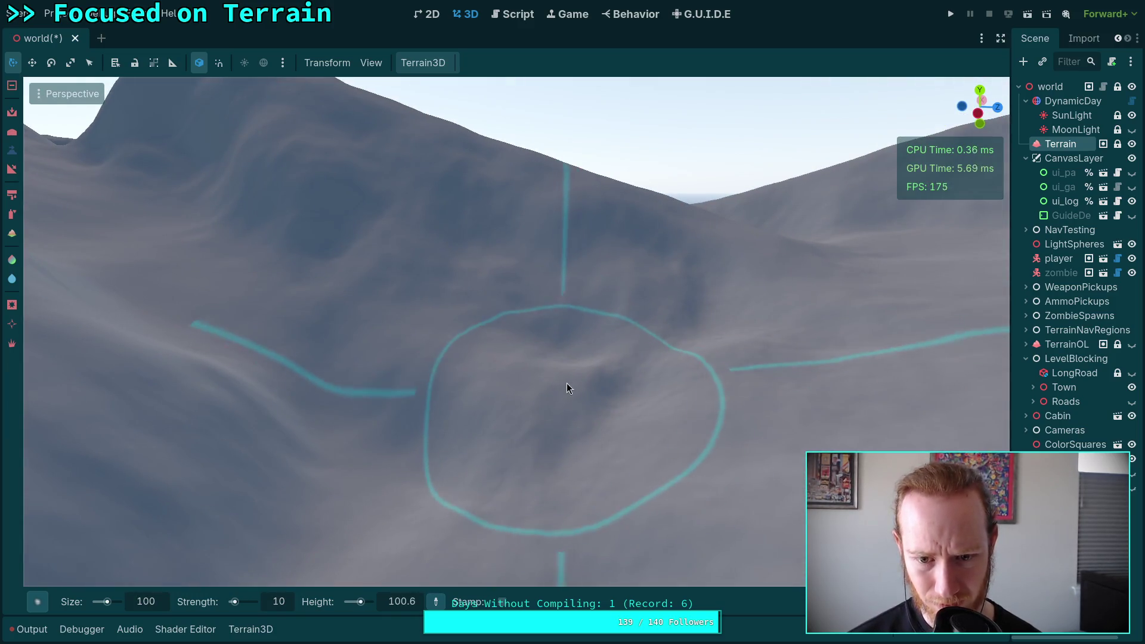
{"action": "mouse_move", "coordinate": [375, 297]}
{"action": "left_mouse_down"}
{"action": "mouse_move", "coordinate": [353, 358]}
{"action": "mouse_move", "coordinate": [373, 439]}
{"action": "left_mouse_up"}
{"action": "left_click_drag", "start_coordinate": [525, 448], "coordinate": [525, 448]}
{"action": "left_click_drag", "start_coordinate": [375, 412], "coordinate": [375, 413]}
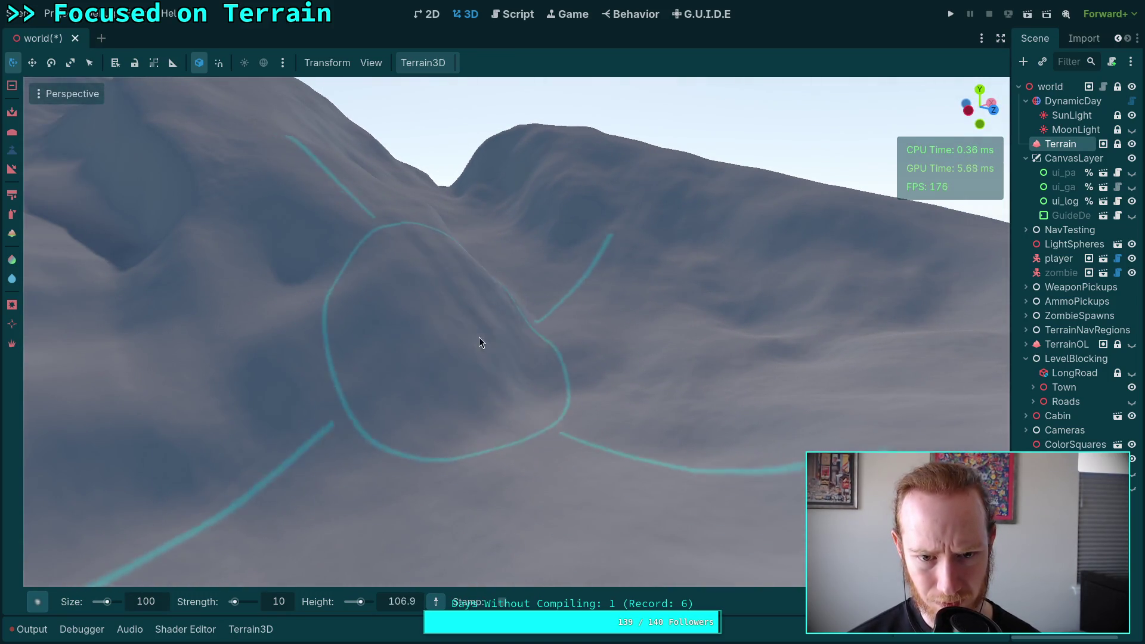
{"action": "left_click_drag", "start_coordinate": [411, 330], "coordinate": [471, 332]}
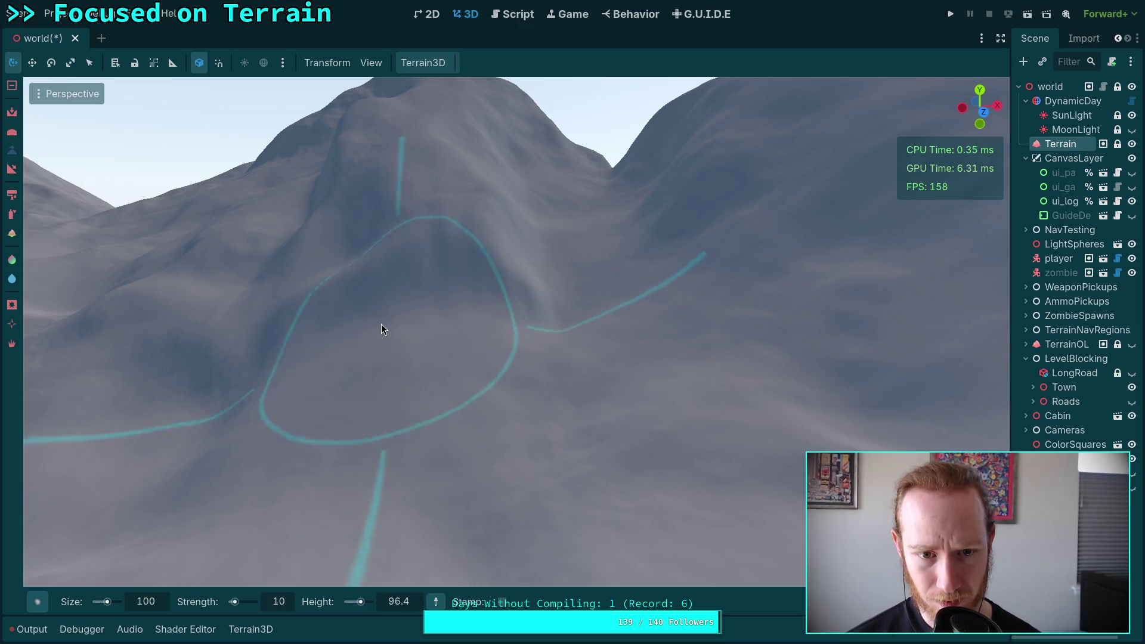
{"action": "mouse_move", "coordinate": [522, 347]}
{"action": "left_mouse_down"}
{"action": "mouse_move", "coordinate": [618, 358]}
{"action": "mouse_move", "coordinate": [496, 320]}
{"action": "left_mouse_up"}
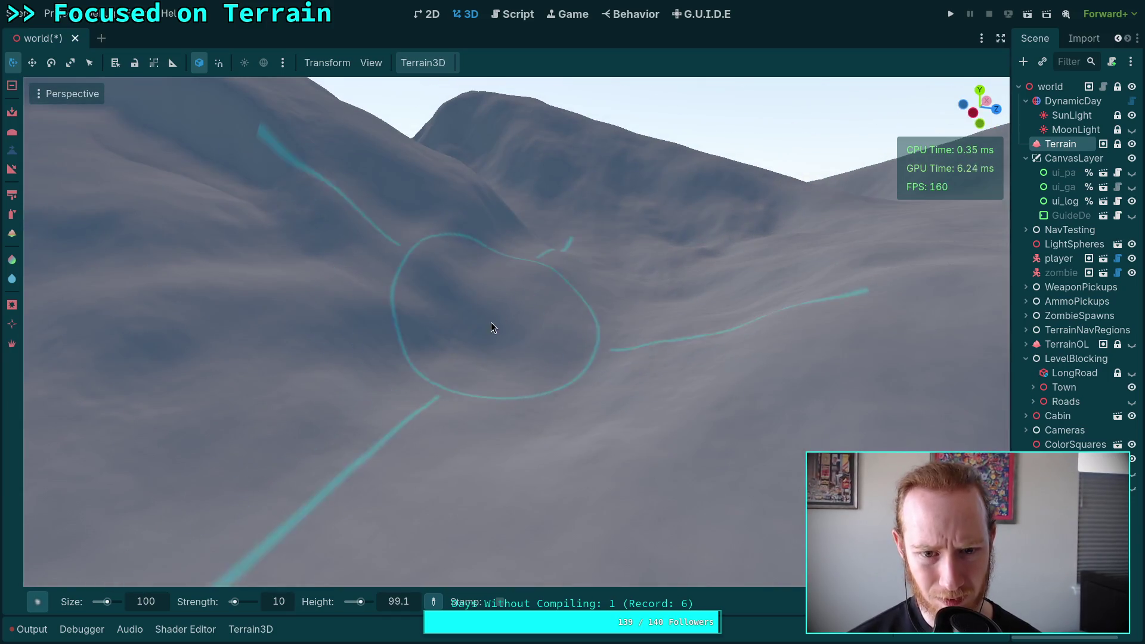
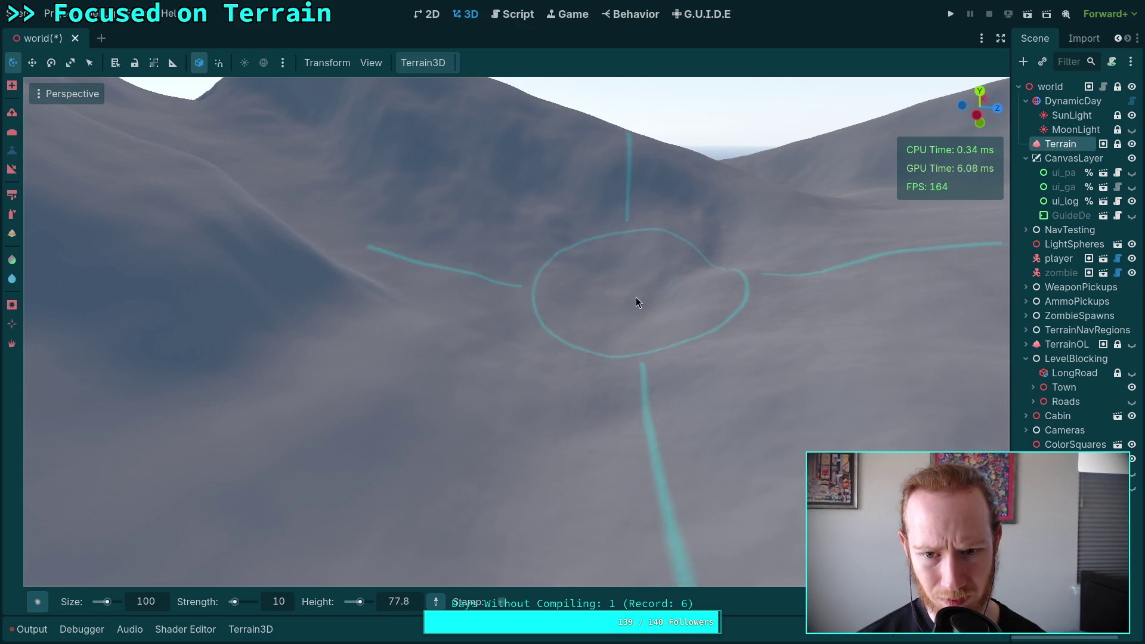
Step: Raise rolling mountain peaks around the valley with the size 100, strength 10 height brush
{"action": "scroll", "coordinate": [495, 266], "scroll_direction": "up", "scroll_amount": 3}
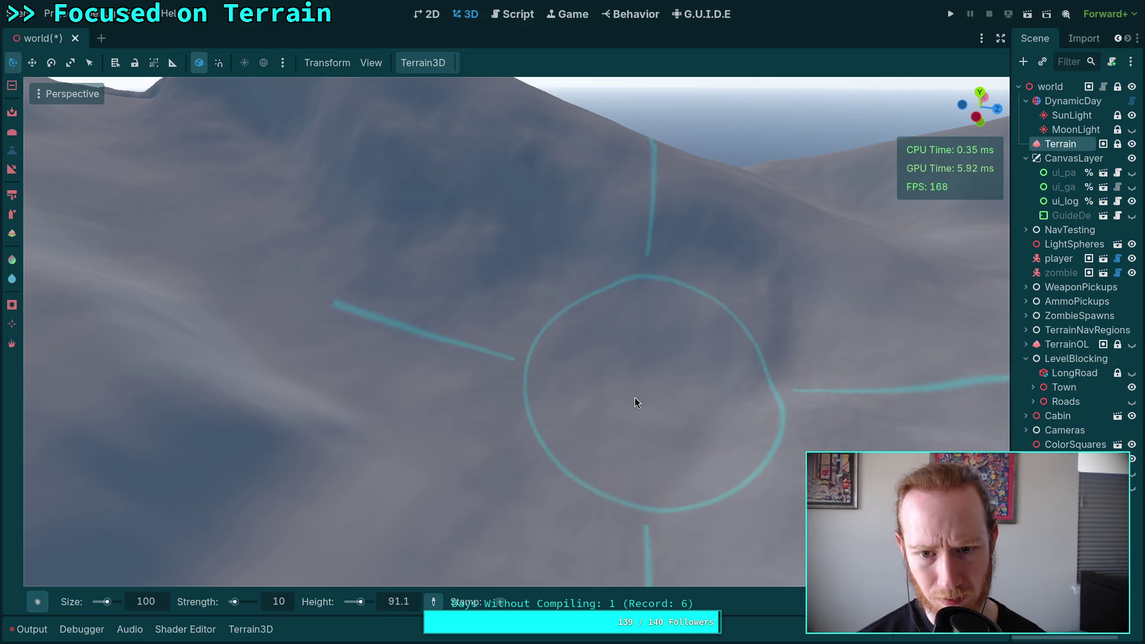
{"action": "scroll", "coordinate": [609, 373], "scroll_direction": "down", "scroll_amount": 5}
{"action": "scroll", "coordinate": [609, 372], "scroll_direction": "up", "scroll_amount": 5}
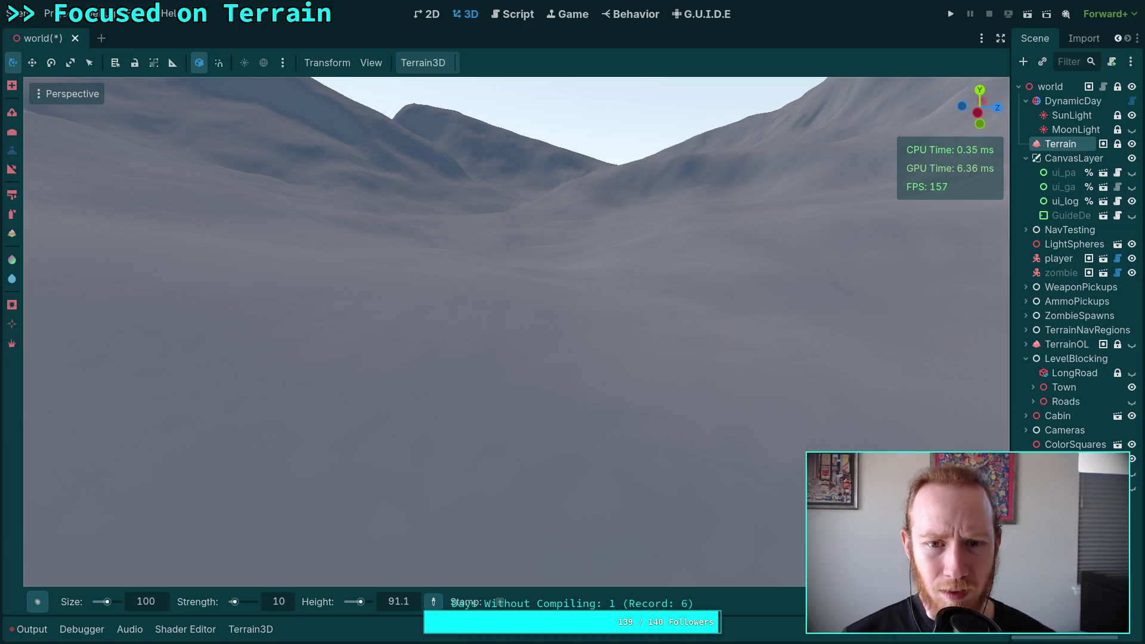
{"action": "scroll", "coordinate": [608, 373], "scroll_direction": "down", "scroll_amount": 5}
{"action": "scroll", "coordinate": [608, 372], "scroll_direction": "up", "scroll_amount": 6}
{"action": "scroll", "coordinate": [576, 299], "scroll_direction": "down", "scroll_amount": 3}
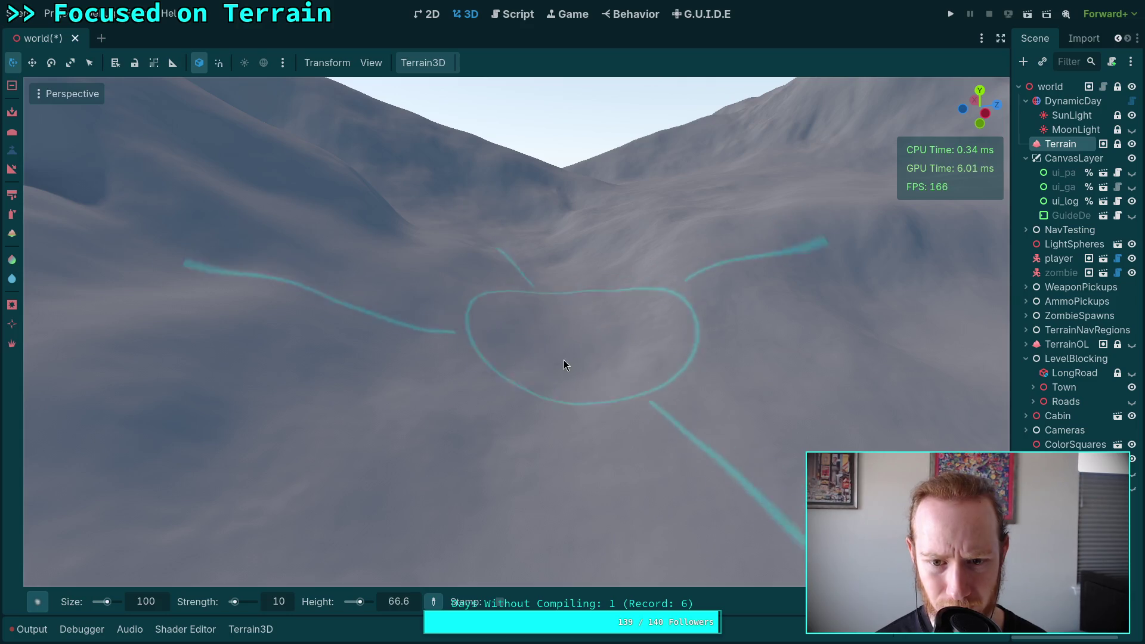
{"action": "scroll", "coordinate": [486, 437], "scroll_direction": "up", "scroll_amount": 3}
{"action": "scroll", "coordinate": [572, 332], "scroll_direction": "down", "scroll_amount": 4}
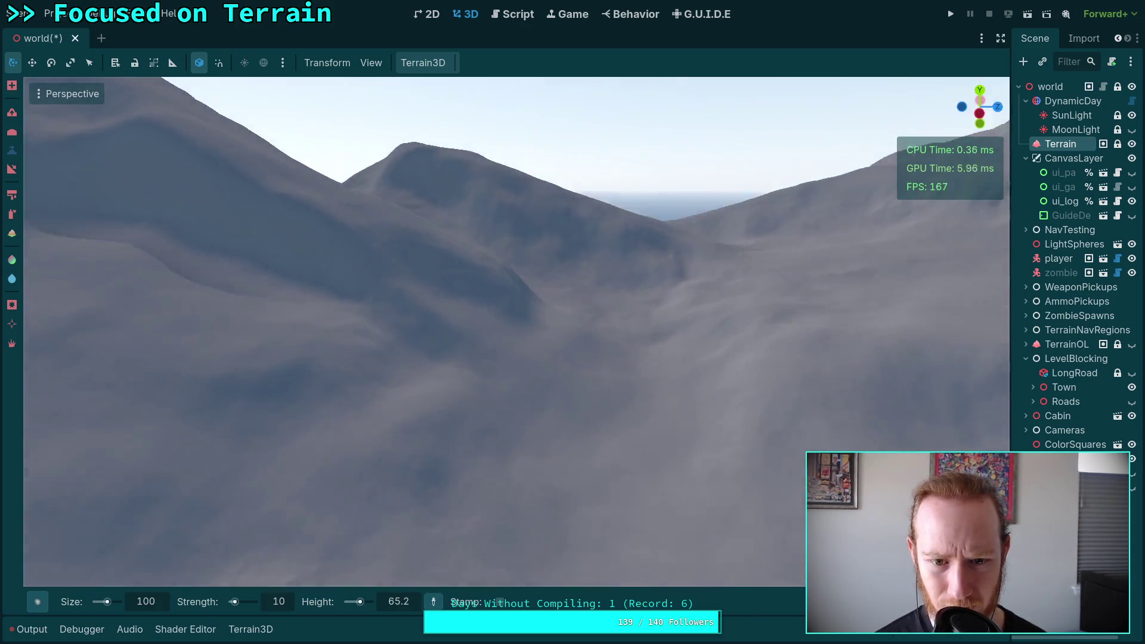
{"action": "scroll", "coordinate": [451, 266], "scroll_direction": "up", "scroll_amount": 3}
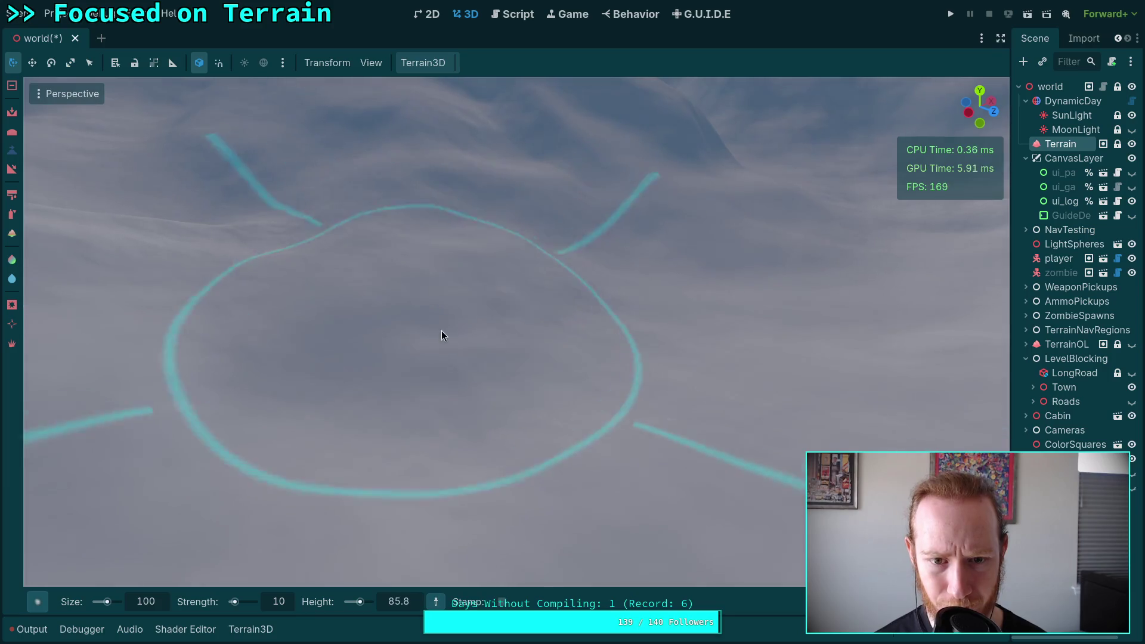
{"action": "scroll", "coordinate": [516, 332], "scroll_direction": "down", "scroll_amount": 5}
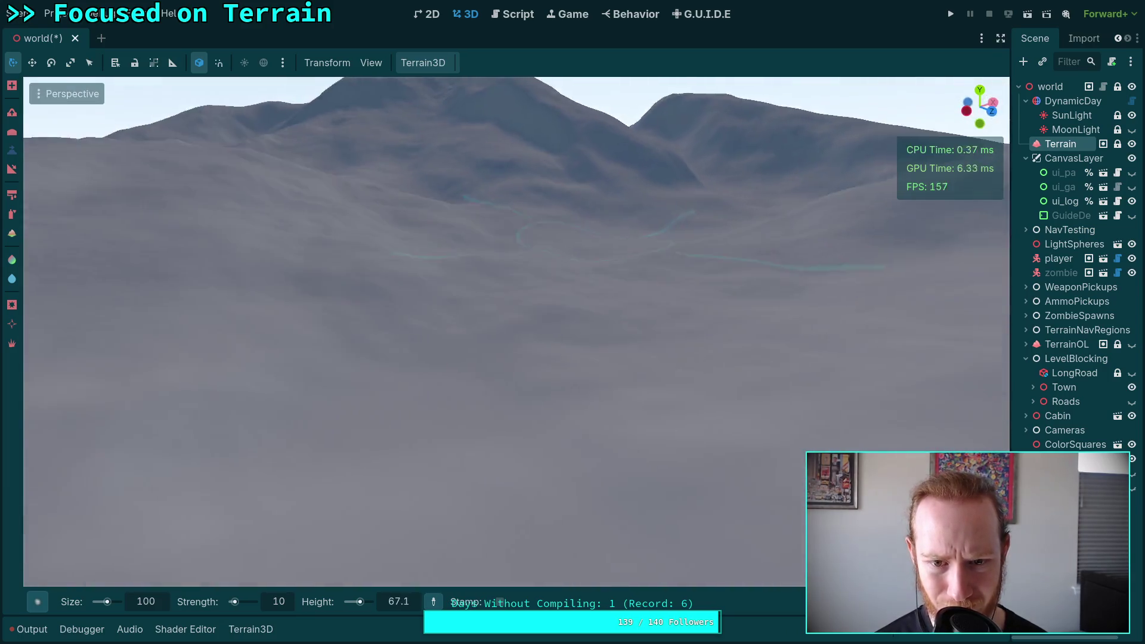
{"action": "scroll", "coordinate": [604, 308], "scroll_direction": "up", "scroll_amount": 4}
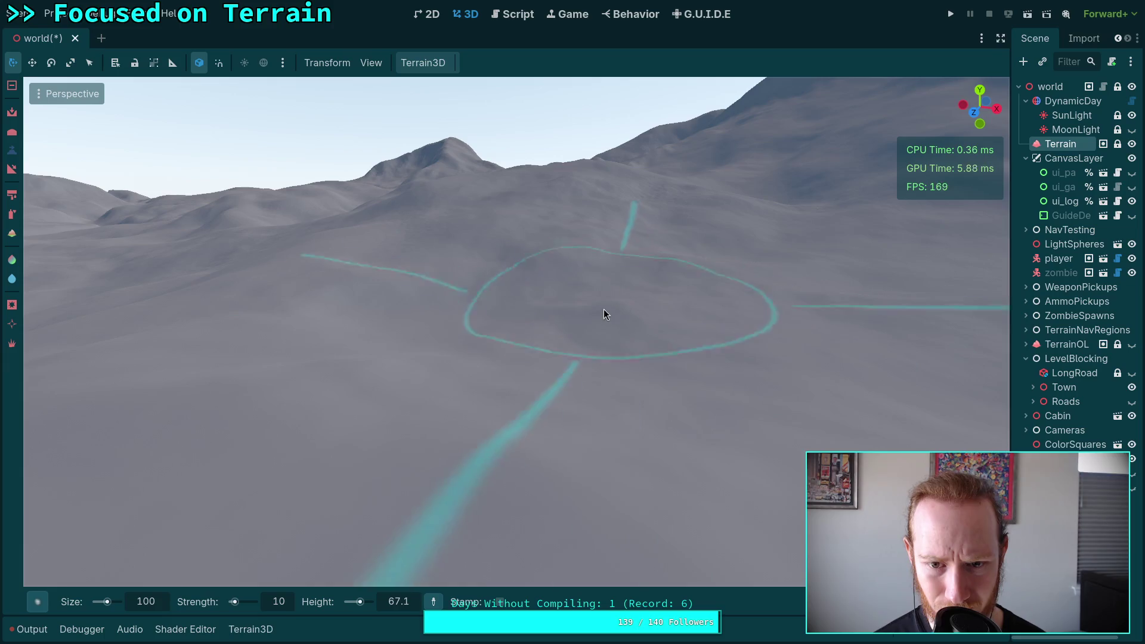
{"action": "scroll", "coordinate": [561, 346], "scroll_direction": "up", "scroll_amount": 3}
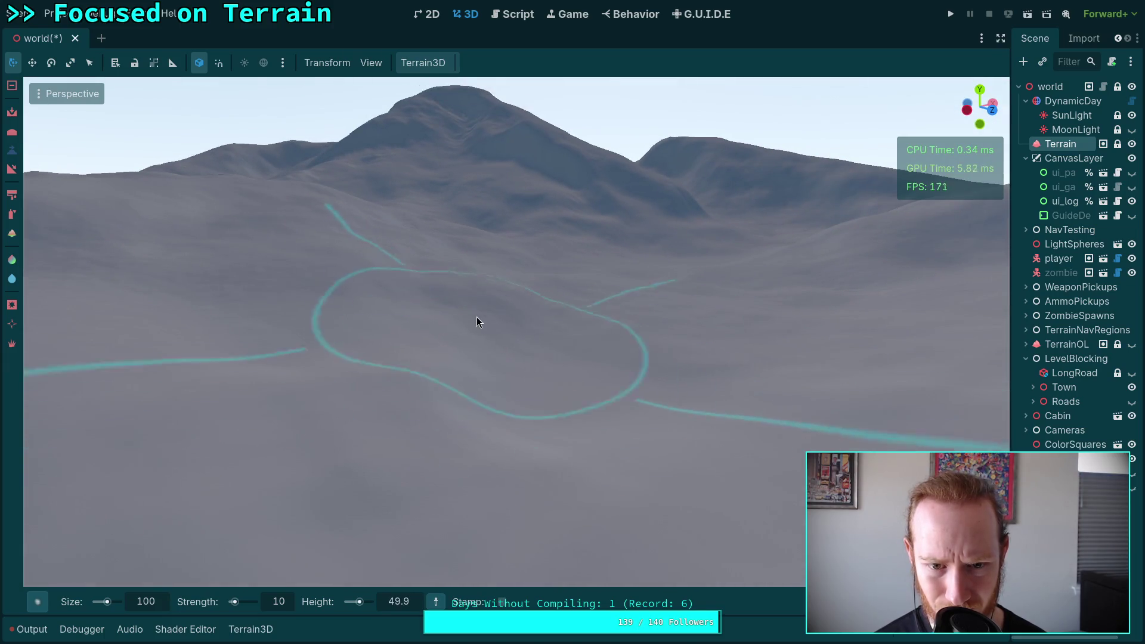
{"action": "mouse_move", "coordinate": [602, 401]}
{"action": "left_mouse_down"}
{"action": "mouse_move", "coordinate": [559, 418]}
{"action": "mouse_move", "coordinate": [691, 428]}
{"action": "left_mouse_up"}
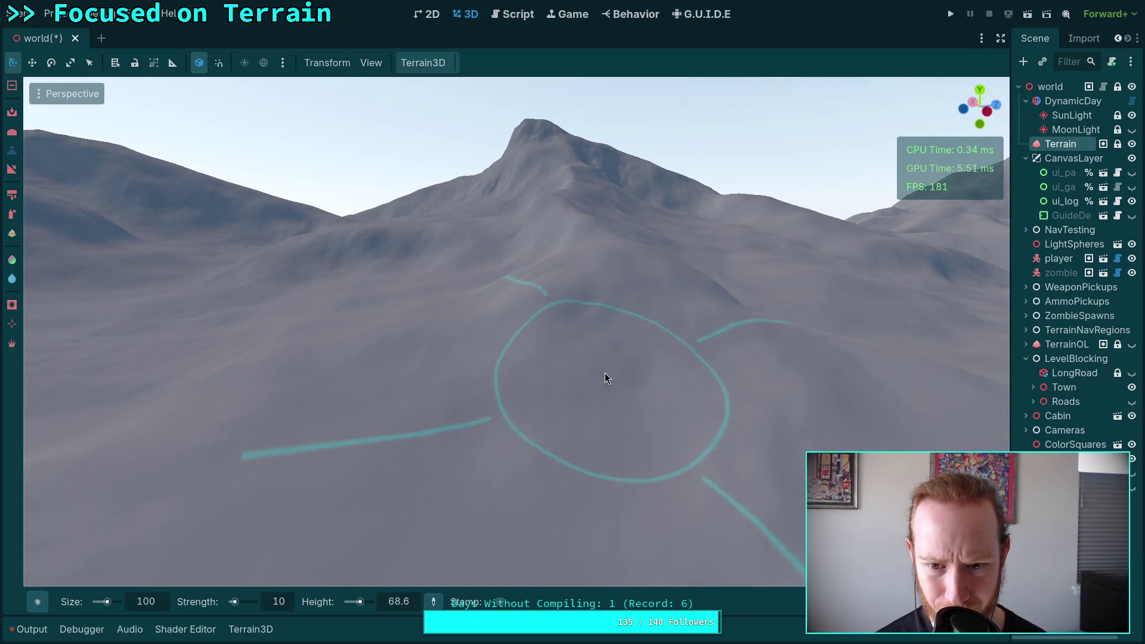
{"action": "left_click_drag", "start_coordinate": [614, 462], "coordinate": [579, 447]}
Step: Save the world scene after viewing the town and lake, then raise the nearby hills
{"action": "key", "text": "s"}
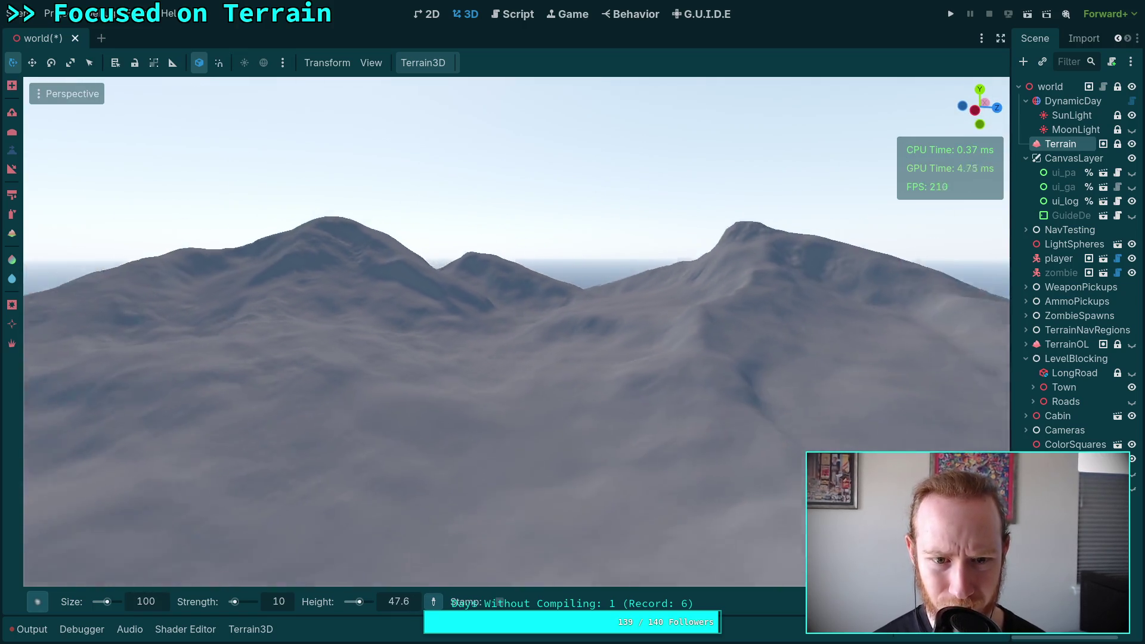
{"action": "key", "text": "w"}
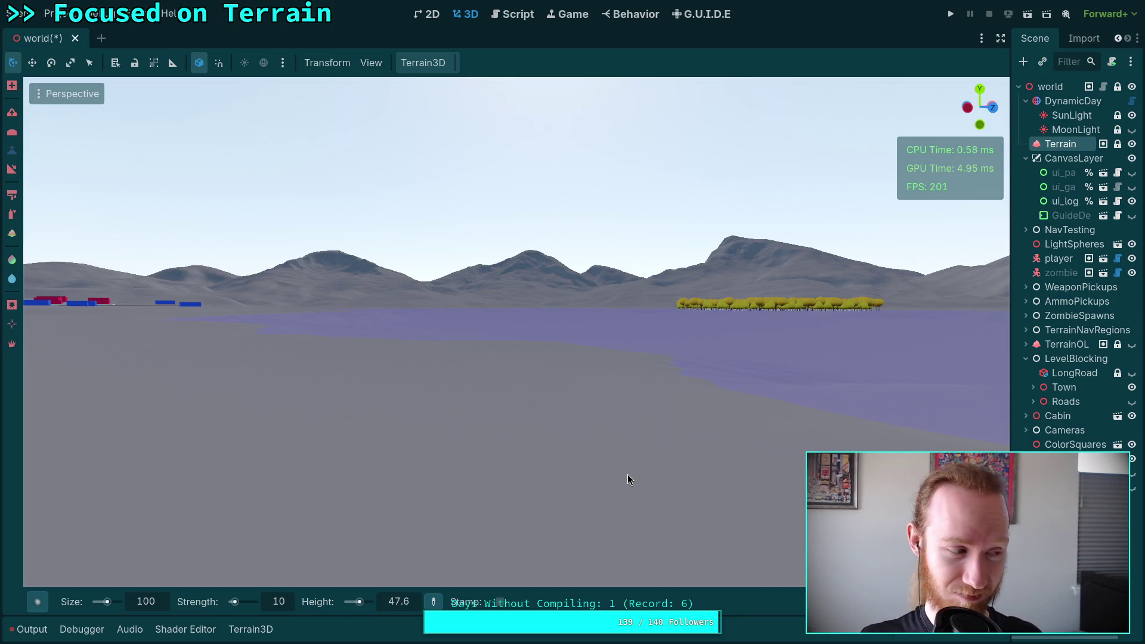
{"action": "key", "text": "ctrl+s"}
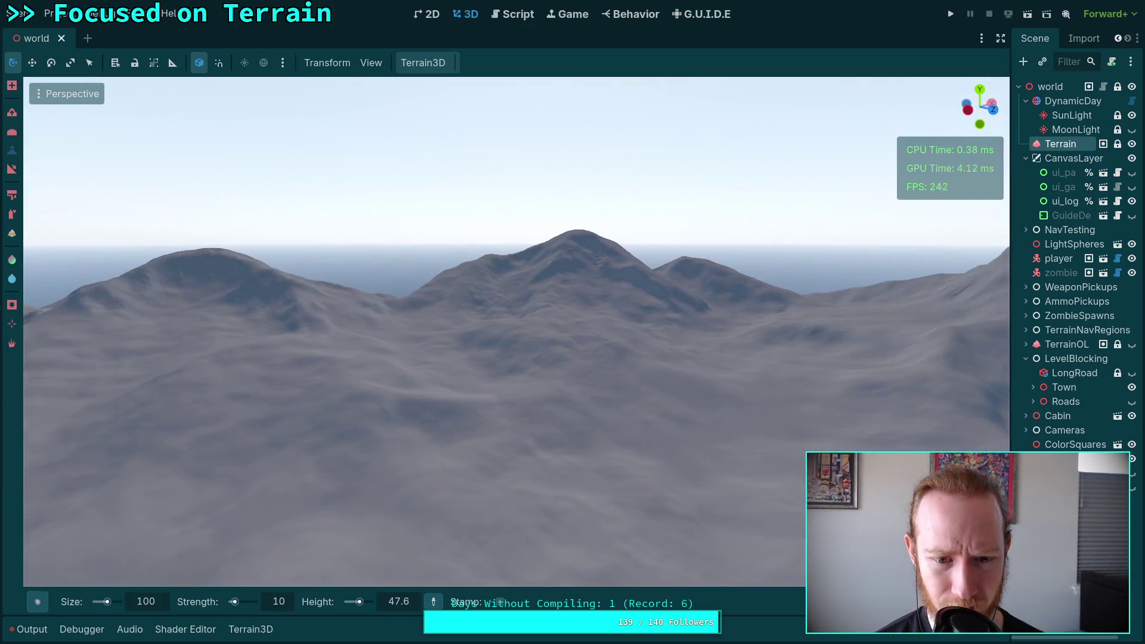
{"action": "key", "text": "f"}
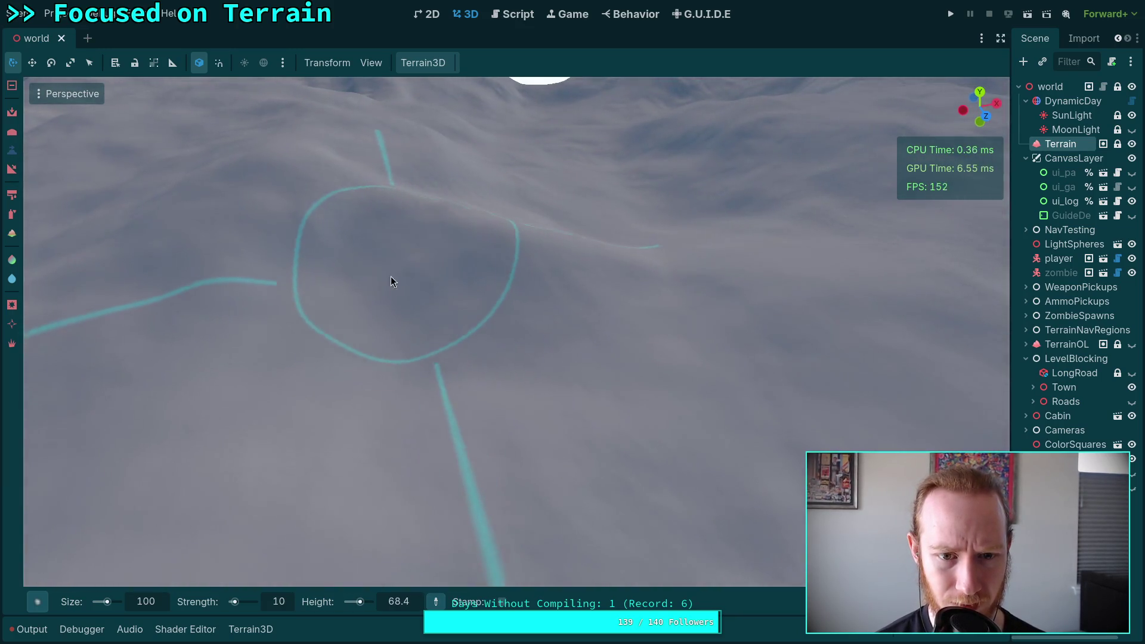
{"action": "mouse_move", "coordinate": [393, 282]}
{"action": "left_mouse_down"}
{"action": "mouse_move", "coordinate": [436, 329]}
{"action": "mouse_move", "coordinate": [421, 283]}
{"action": "mouse_move", "coordinate": [383, 354]}
{"action": "mouse_move", "coordinate": [505, 341]}
{"action": "left_mouse_up"}
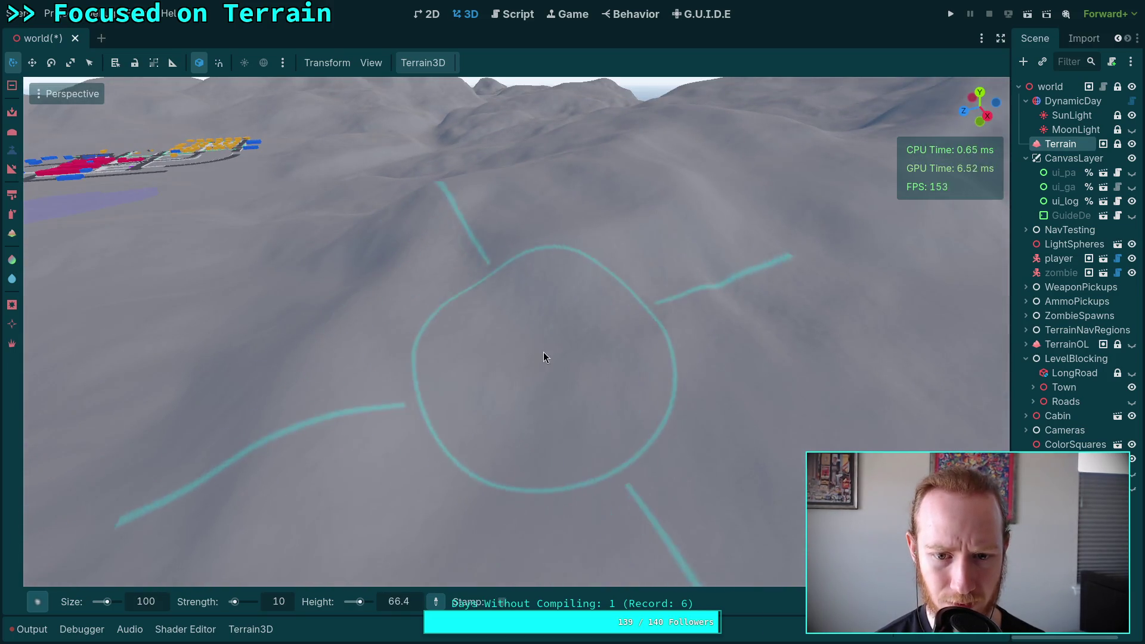
Step: Sculpt rolling slopes around the circular town outline and roads, then switch the brush to inverse mode
{"action": "scroll", "coordinate": [543, 355], "scroll_direction": "down", "scroll_amount": 5}
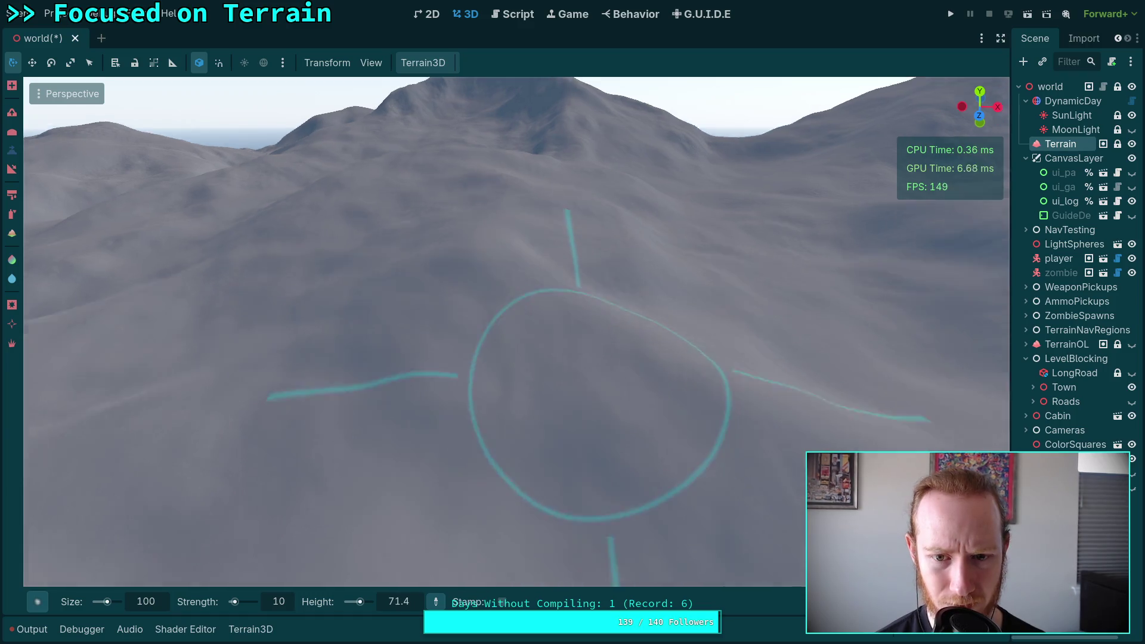
{"action": "scroll", "coordinate": [543, 279], "scroll_direction": "down", "scroll_amount": 2}
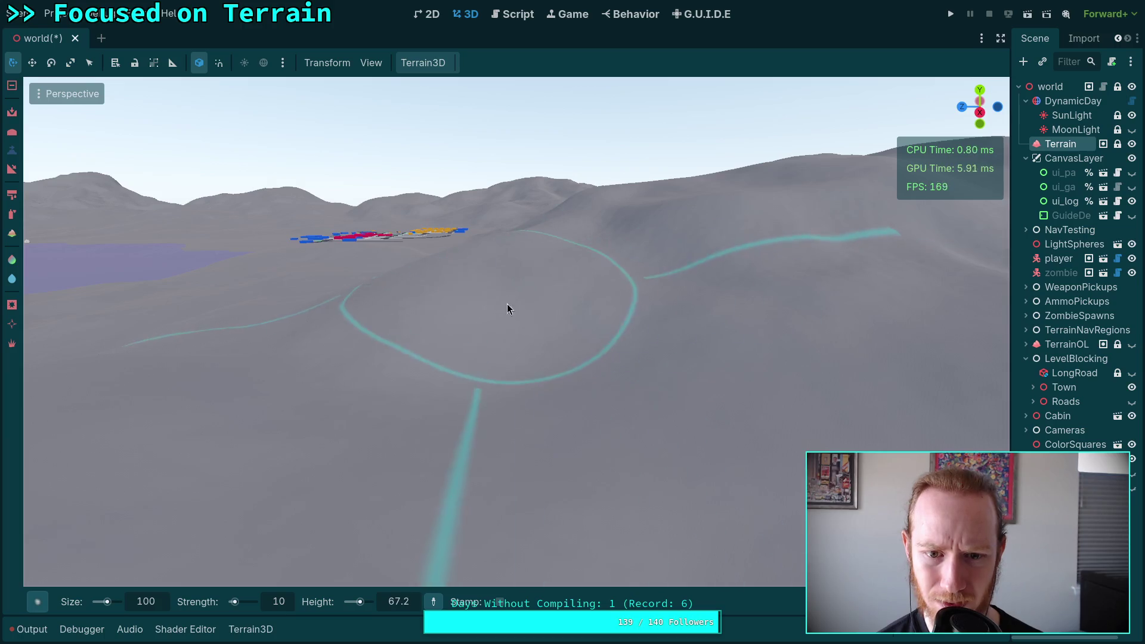
{"action": "scroll", "coordinate": [606, 266], "scroll_direction": "up", "scroll_amount": 3}
{"action": "scroll", "coordinate": [598, 324], "scroll_direction": "down", "scroll_amount": 3}
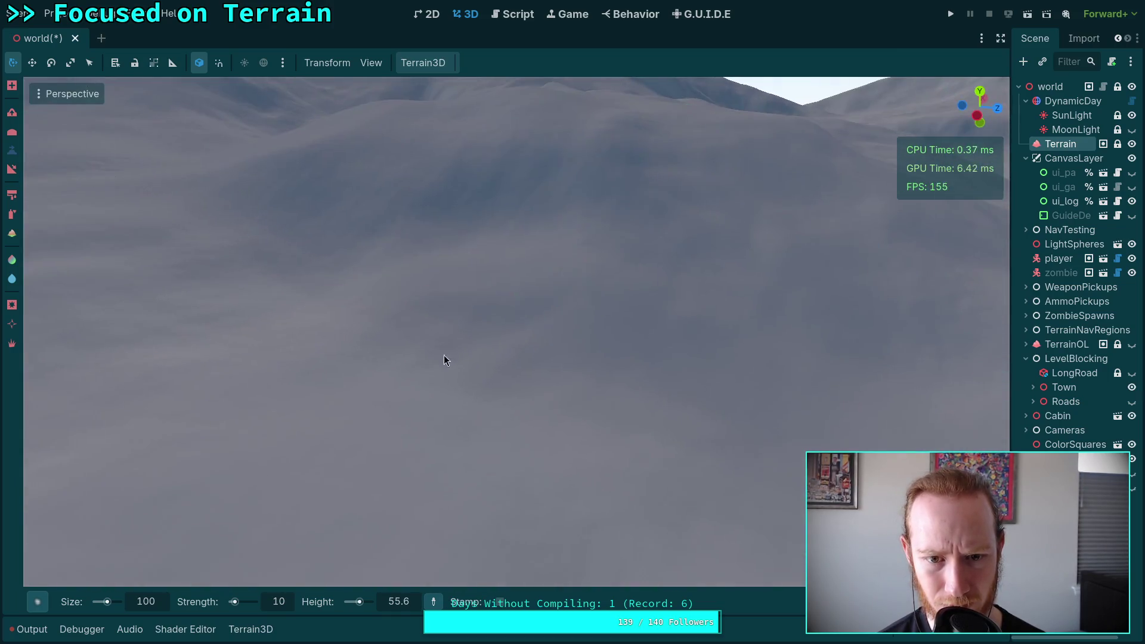
{"action": "scroll", "coordinate": [393, 268], "scroll_direction": "down", "scroll_amount": 3}
{"action": "scroll", "coordinate": [448, 329], "scroll_direction": "up", "scroll_amount": 2}
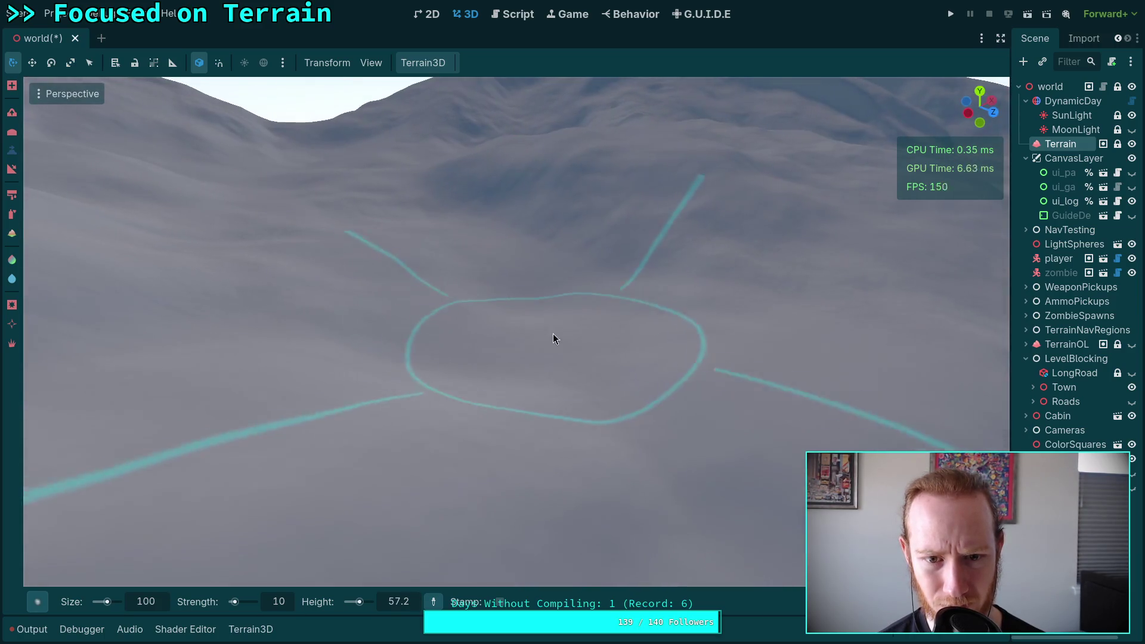
{"action": "scroll", "coordinate": [579, 317], "scroll_direction": "up", "scroll_amount": 2}
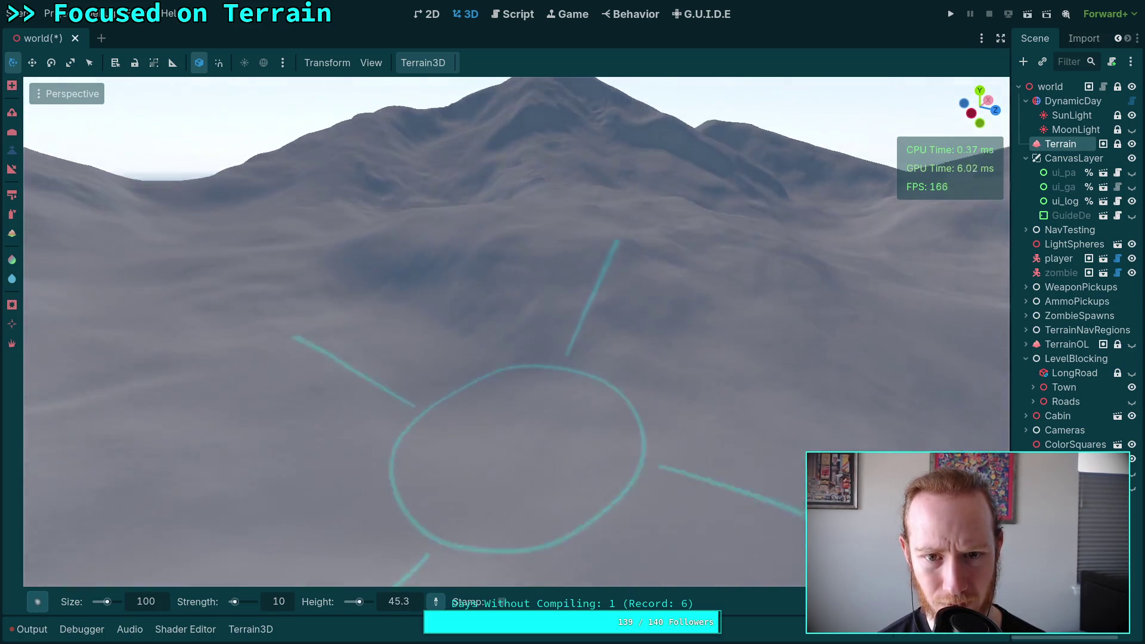
{"action": "scroll", "coordinate": [743, 384], "scroll_direction": "down", "scroll_amount": 3}
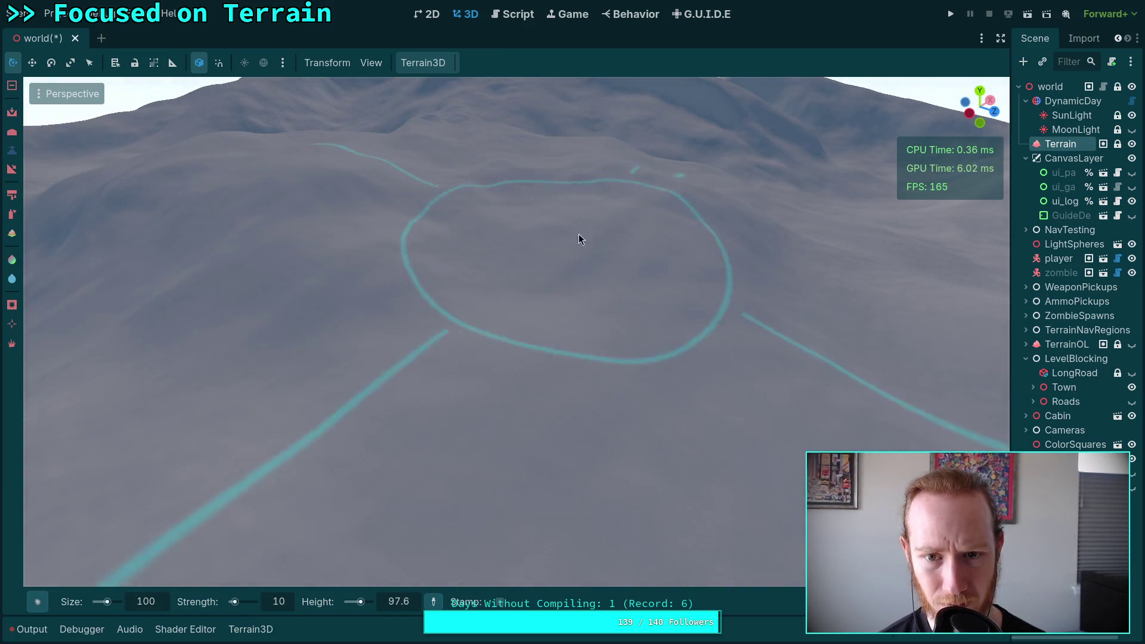
{"action": "scroll", "coordinate": [510, 337], "scroll_direction": "down", "scroll_amount": 4}
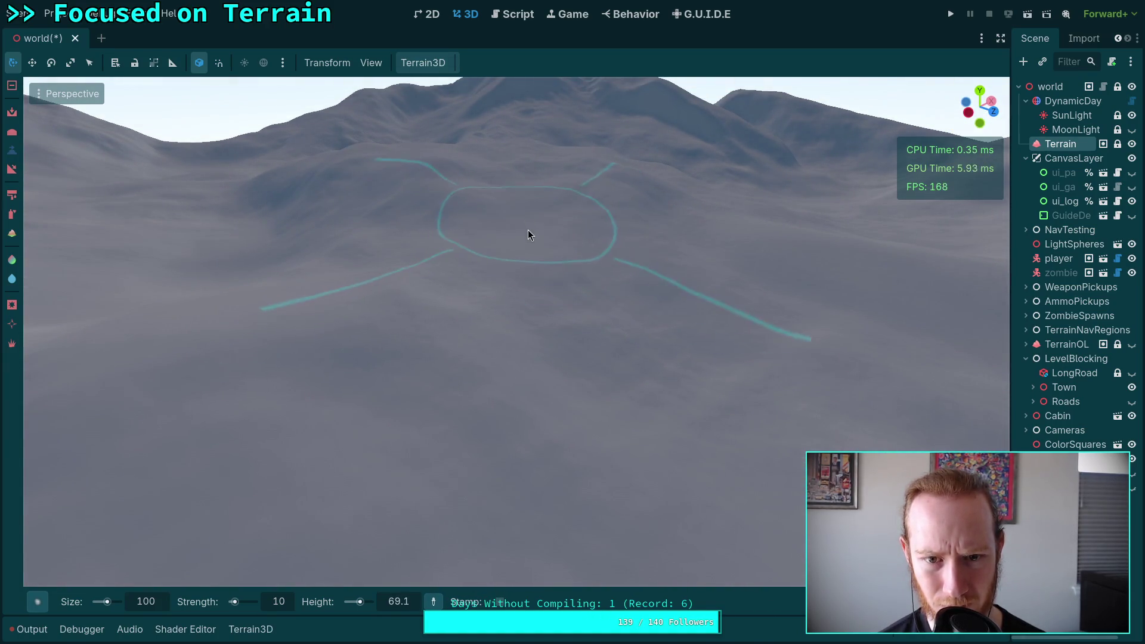
{"action": "scroll", "coordinate": [525, 245], "scroll_direction": "up", "scroll_amount": 4}
{"action": "scroll", "coordinate": [508, 333], "scroll_direction": "down", "scroll_amount": 3}
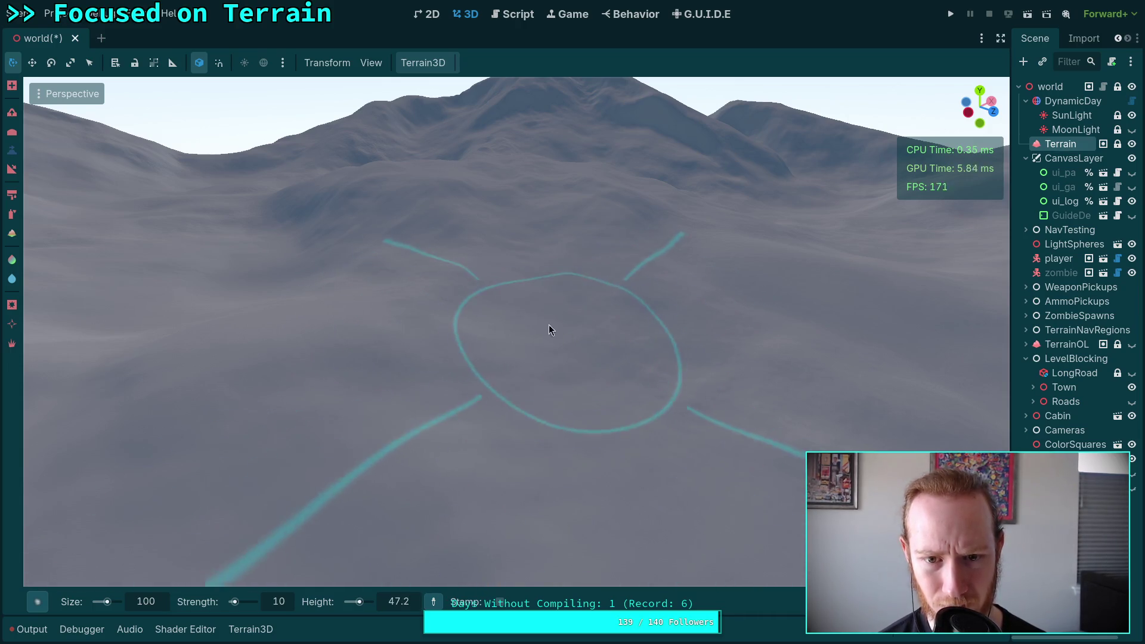
{"action": "scroll", "coordinate": [554, 329], "scroll_direction": "up", "scroll_amount": 3}
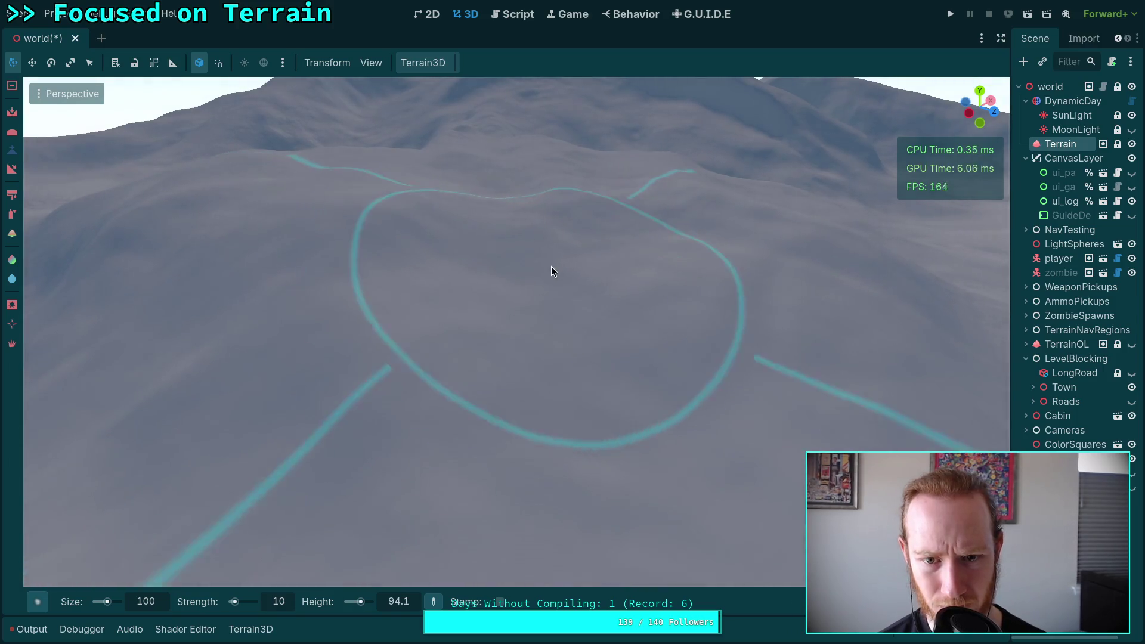
{"action": "key", "text": "shift"}
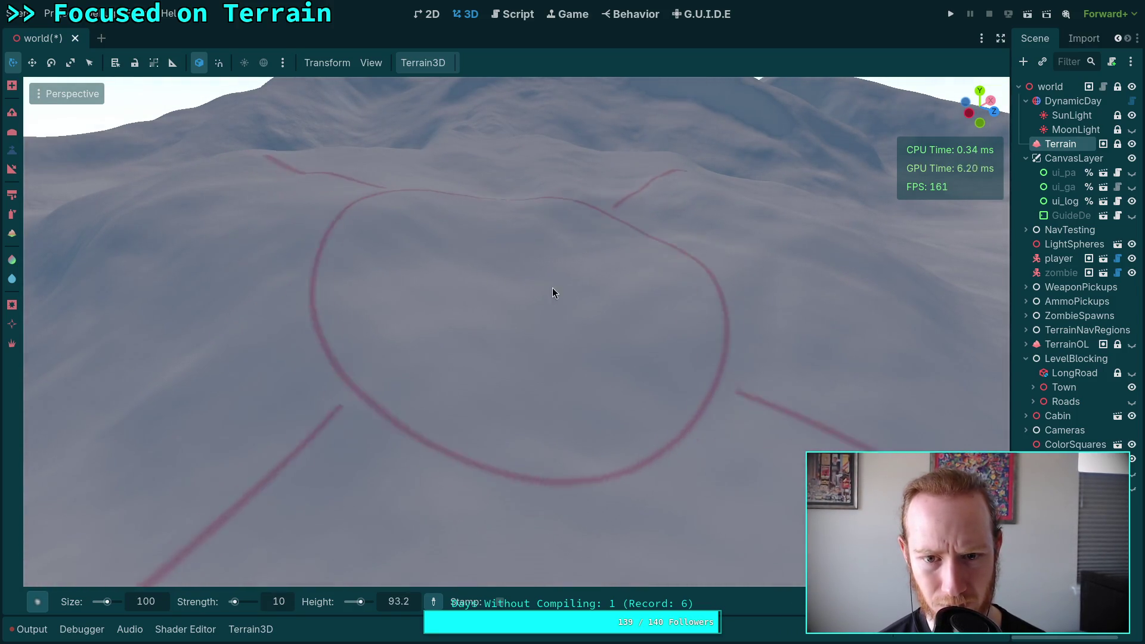
Step: Try smoothing the large peak into a rounded hump, then undo the smoothing
{"action": "scroll", "coordinate": [507, 333], "scroll_direction": "down", "scroll_amount": 5}
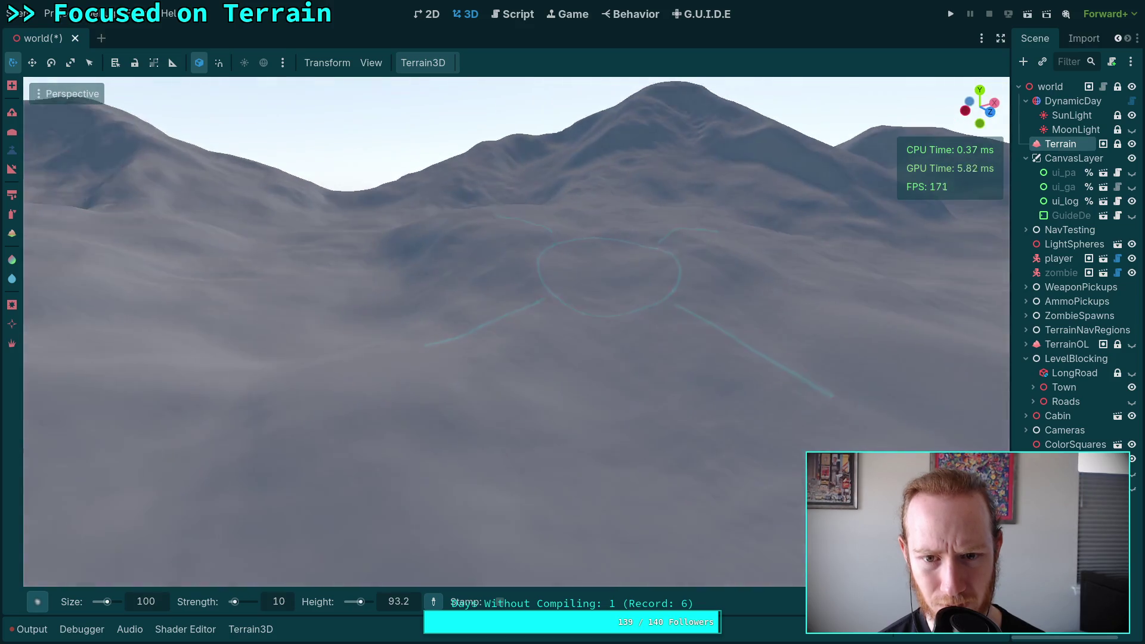
{"action": "key", "text": "shift"}
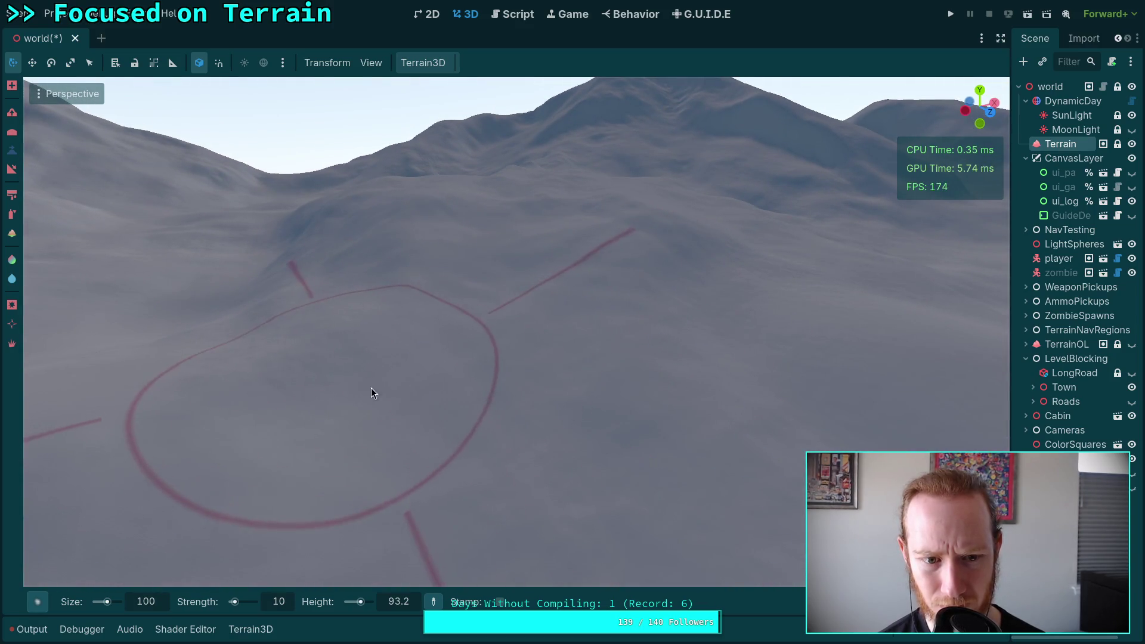
{"action": "right_click", "coordinate": [685, 373]}
{"action": "key", "text": "s"}
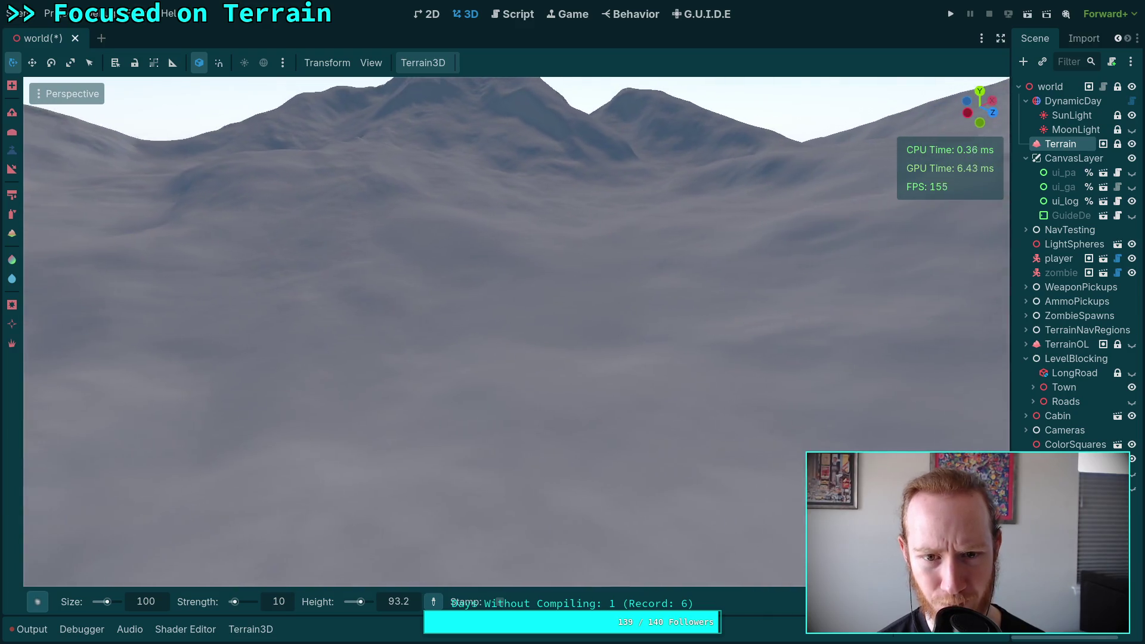
{"action": "key", "text": "w"}
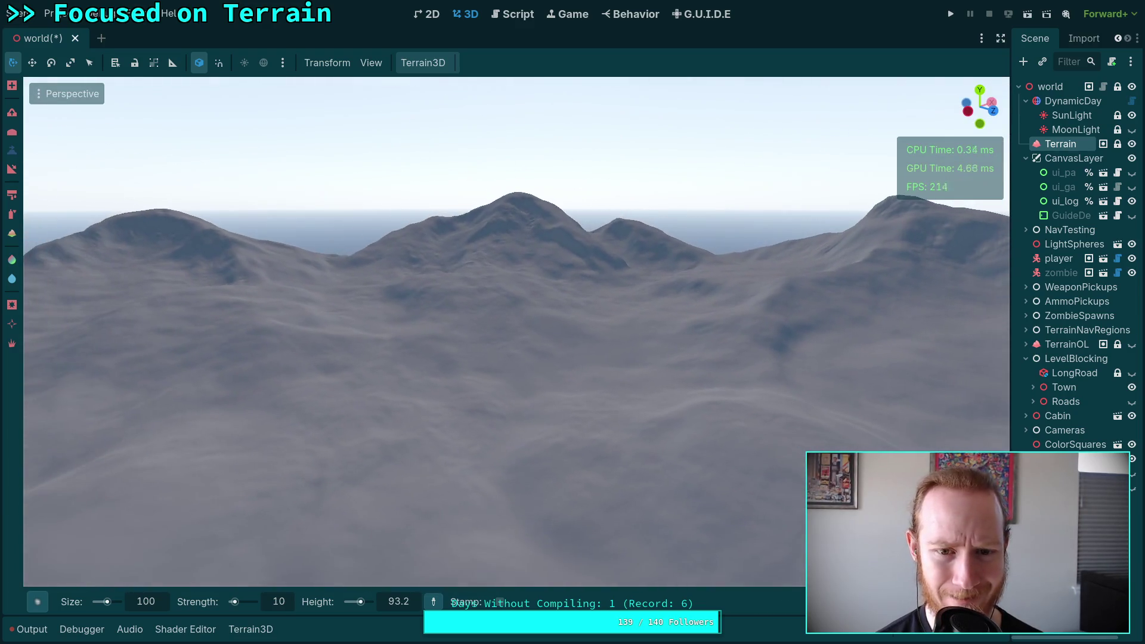
{"action": "key", "text": "s"}
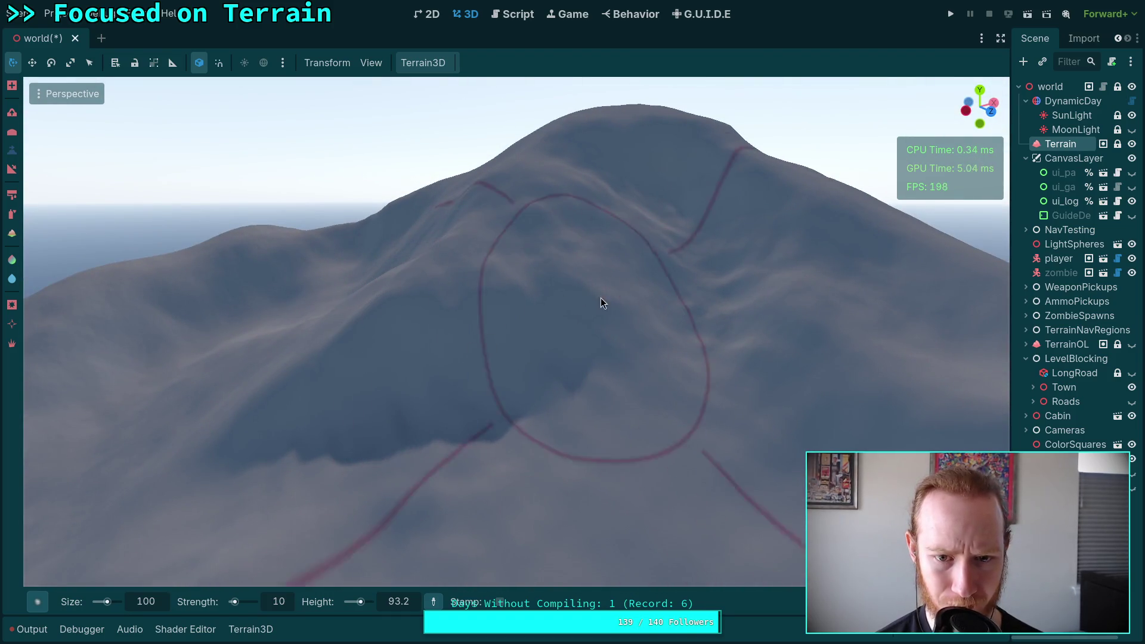
{"action": "mouse_move", "coordinate": [706, 305]}
{"action": "left_mouse_down"}
{"action": "mouse_move", "coordinate": [671, 332]}
{"action": "mouse_move", "coordinate": [682, 353]}
{"action": "left_mouse_up"}
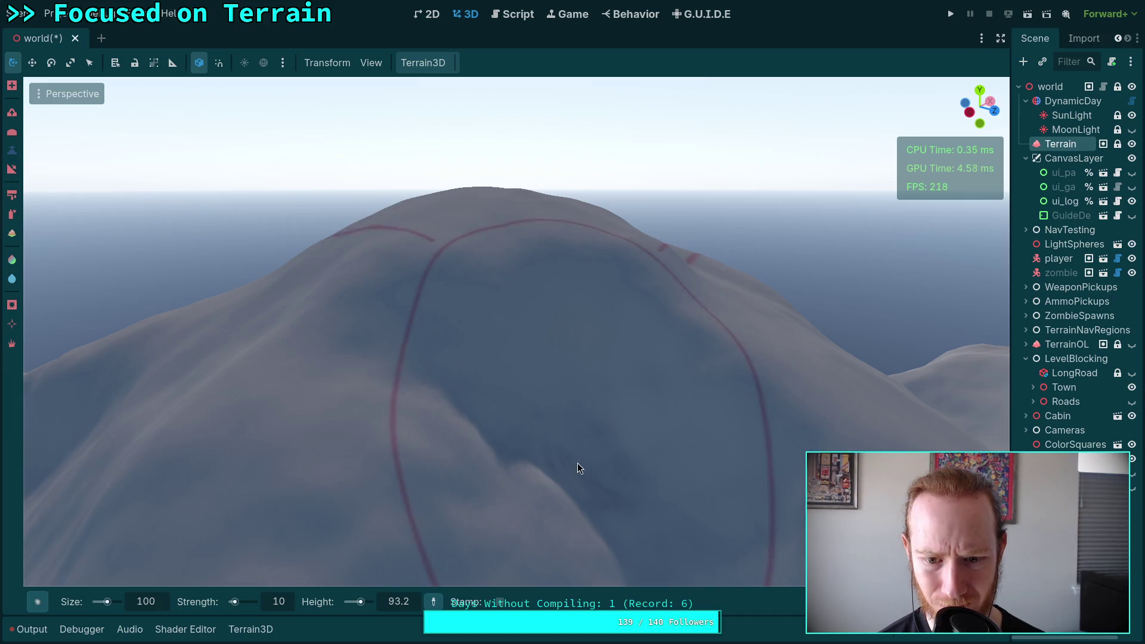
{"action": "key", "text": "ctrl+z"}
Step: Fly back over the peaks toward the lake and town and save the scene
{"action": "key", "text": "s"}
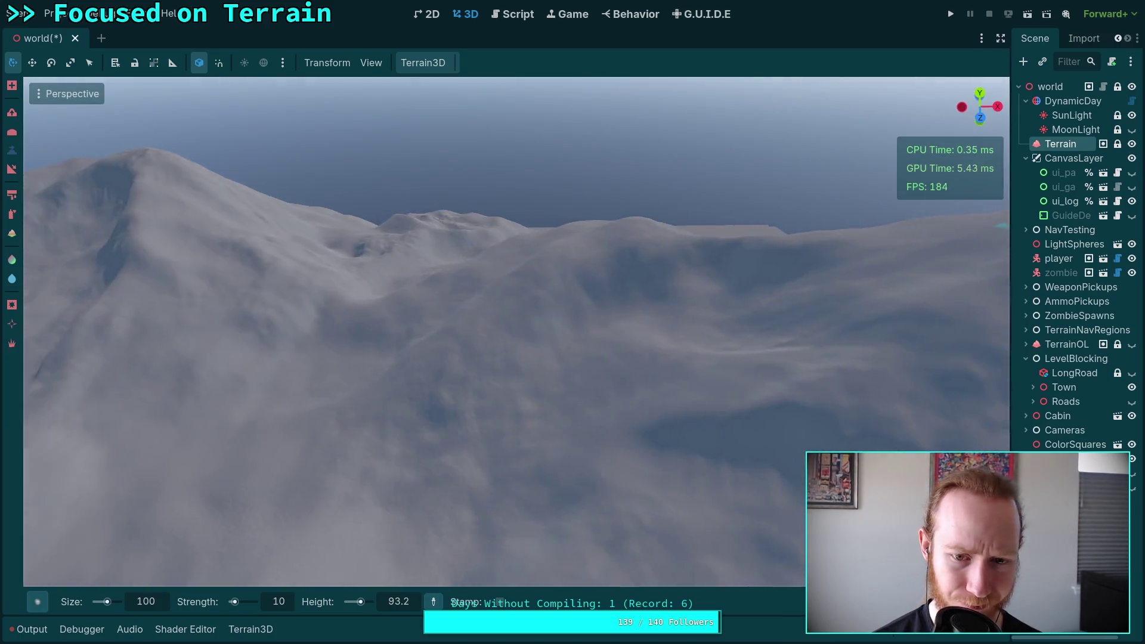
{"action": "key", "text": "w"}
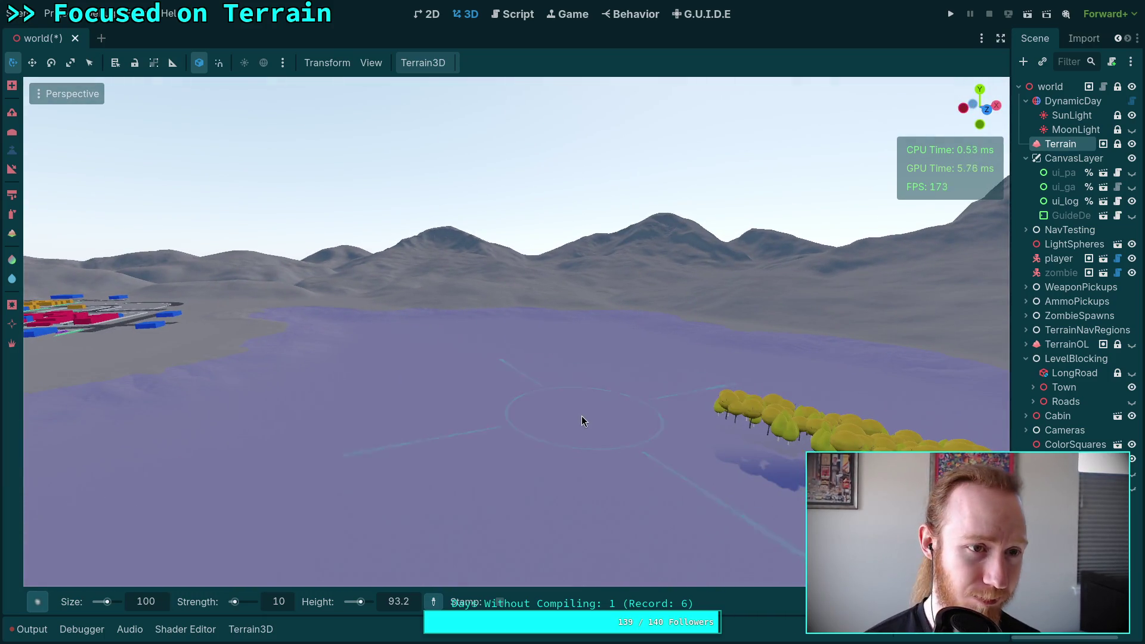
{"action": "key", "text": "ctrl+s"}
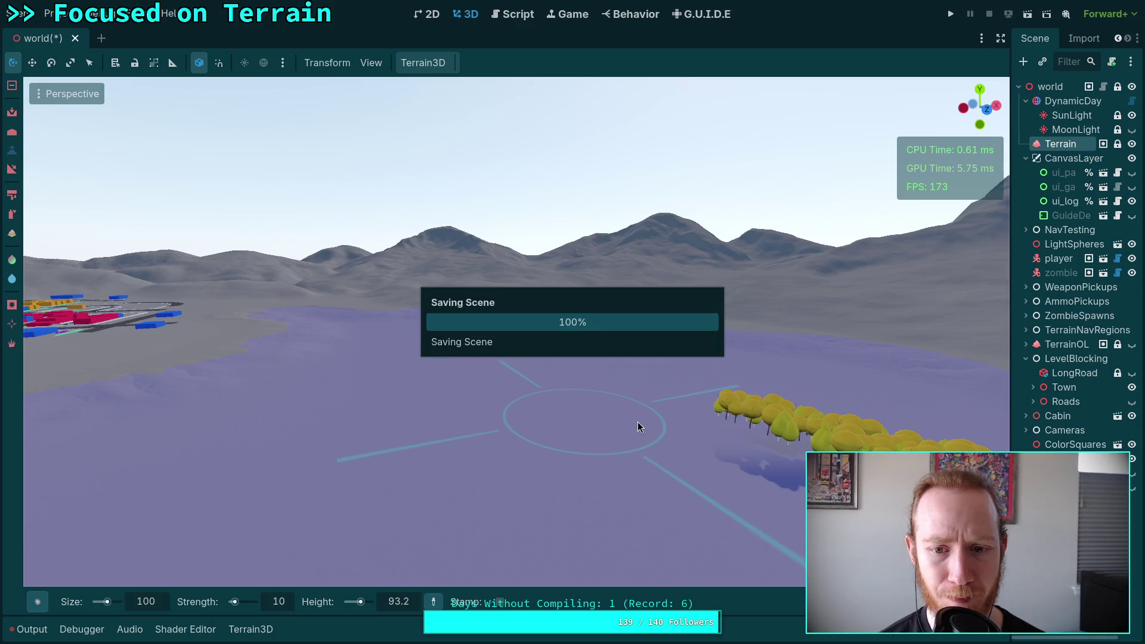
{"action": "key", "text": "d"}
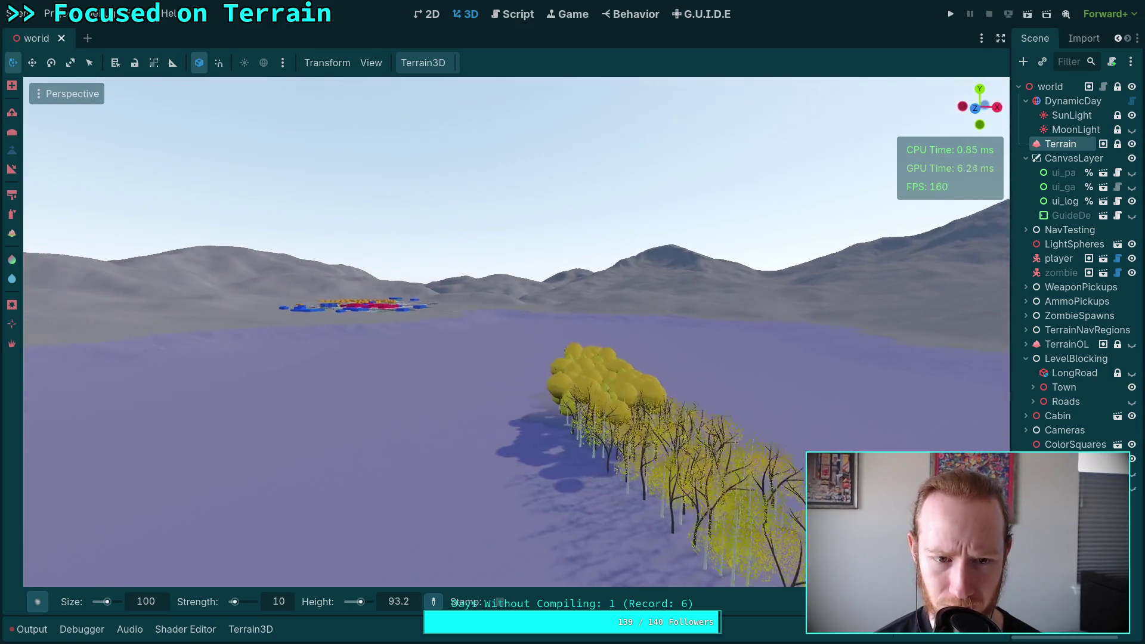
{"action": "key", "text": "d"}
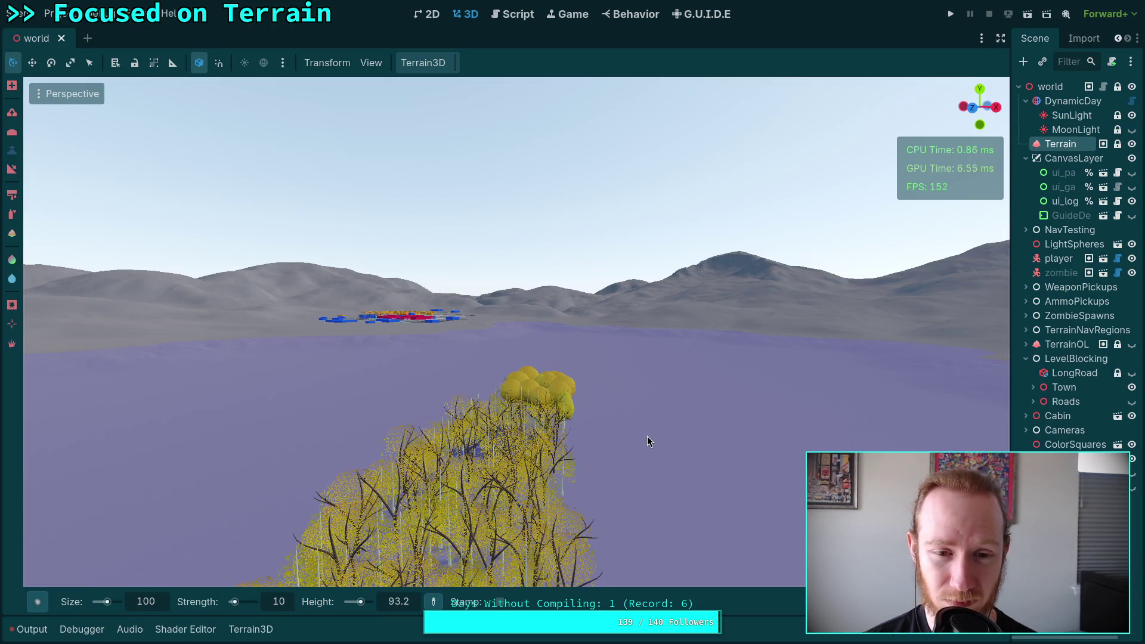
{"action": "key", "text": "w"}
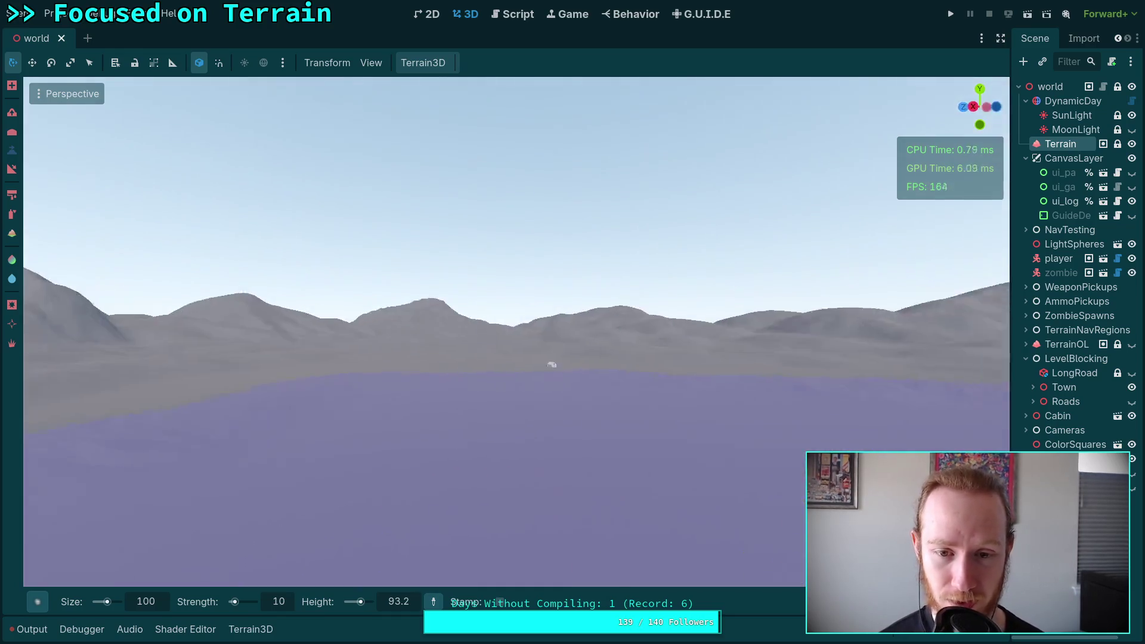
{"action": "key", "text": "s"}
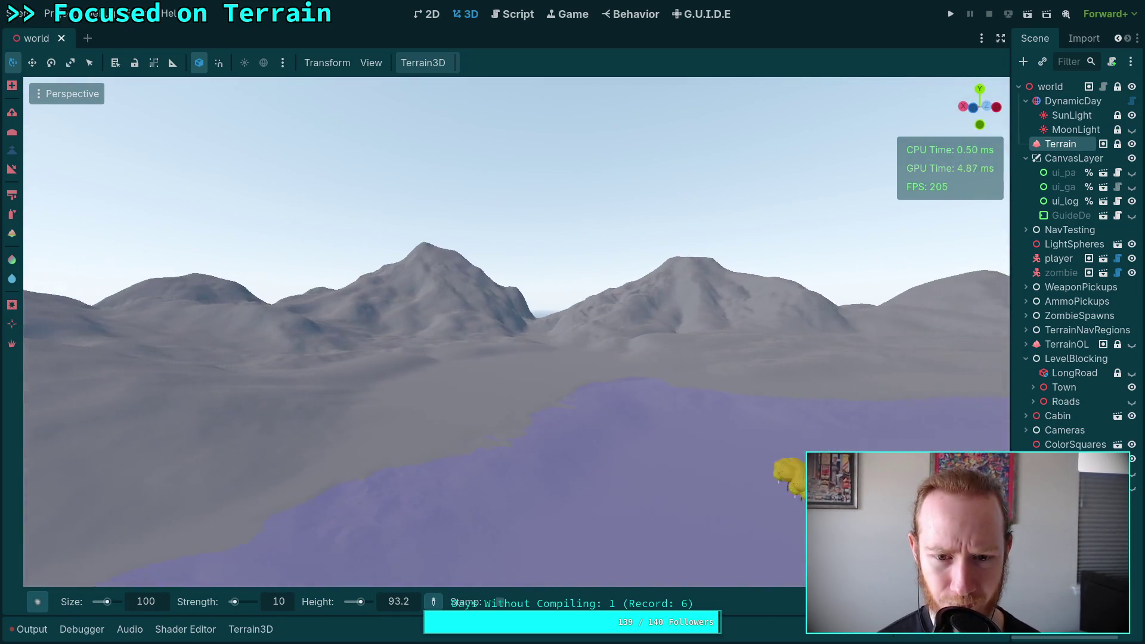
{"action": "key", "text": "s"}
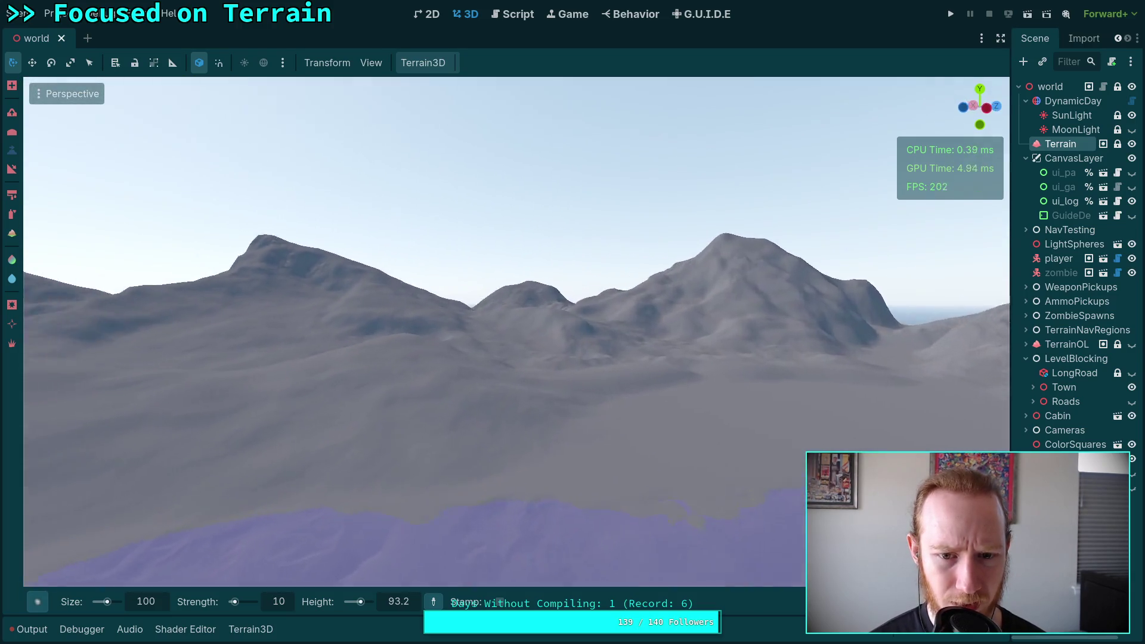
{"action": "key", "text": "w"}
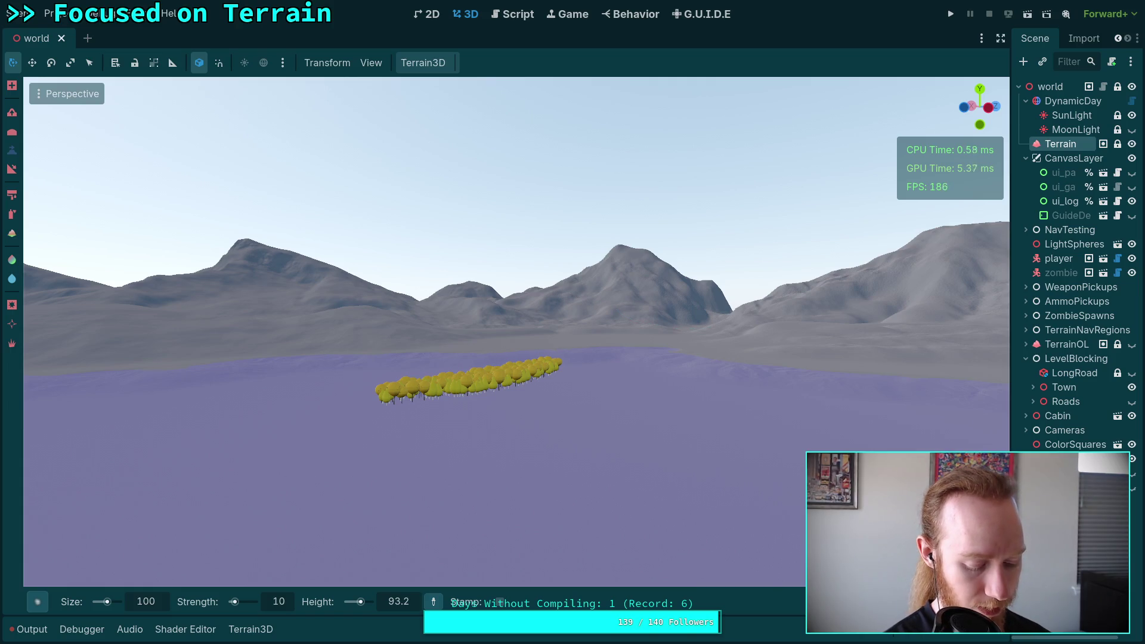
{"action": "key", "text": "super+4"}
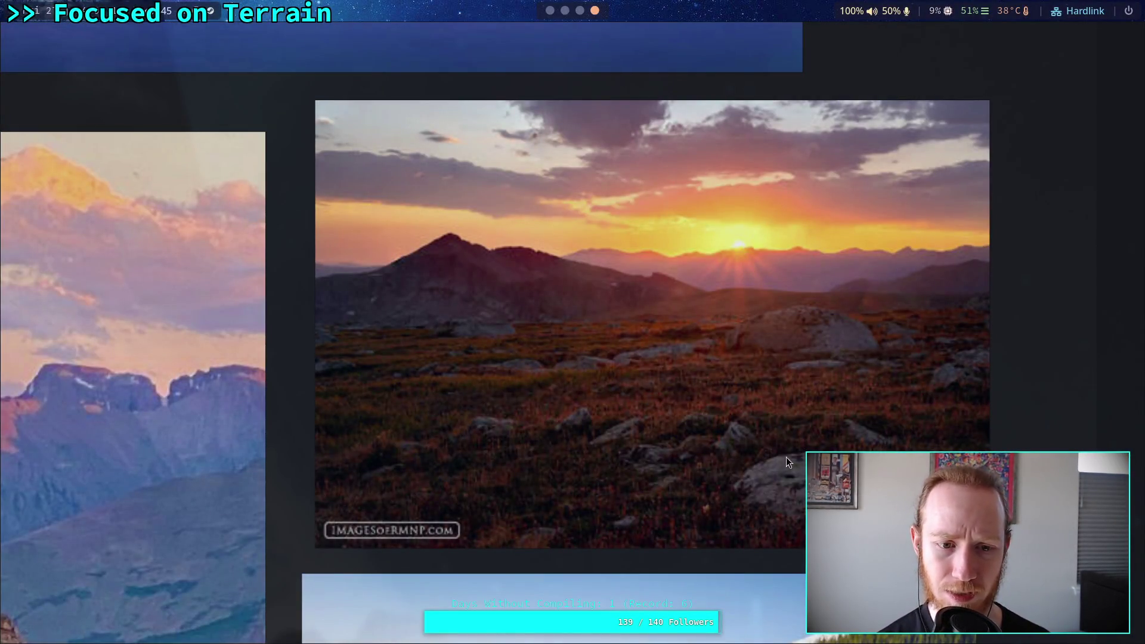
Step: Pan the reference canvas until the pink snowy-peaks lake reflection photo fills the view
{"action": "scroll", "coordinate": [494, 271], "scroll_direction": "left", "scroll_amount": 3}
{"action": "scroll", "coordinate": [608, 384], "scroll_direction": "up", "scroll_amount": 4}
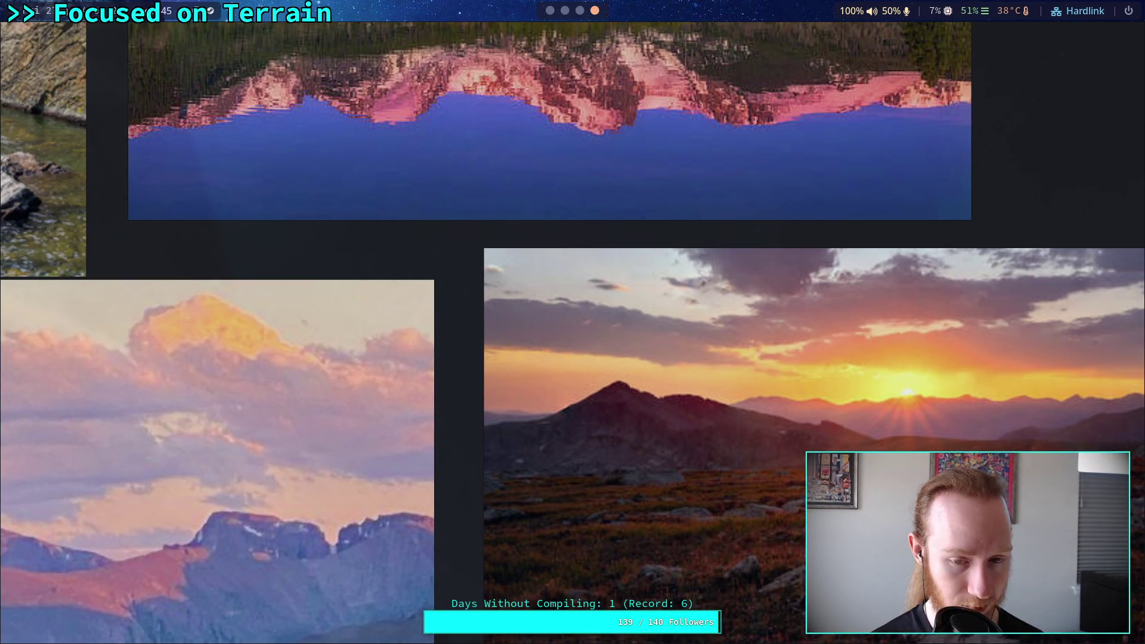
{"action": "scroll", "coordinate": [570, 342], "scroll_direction": "left", "scroll_amount": 3}
{"action": "scroll", "coordinate": [569, 341], "scroll_direction": "up", "scroll_amount": 2}
{"action": "scroll", "coordinate": [759, 336], "scroll_direction": "left", "scroll_amount": 4}
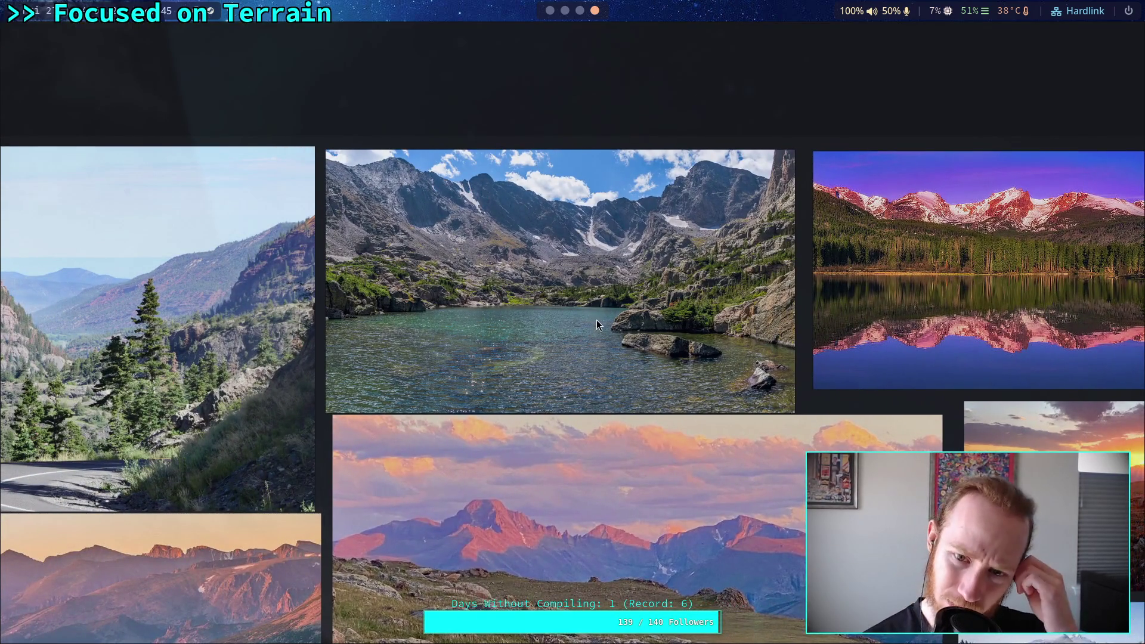
{"action": "scroll", "coordinate": [597, 319], "scroll_direction": "left", "scroll_amount": 10}
{"action": "scroll", "coordinate": [756, 300], "scroll_direction": "down", "scroll_amount": 6}
{"action": "scroll", "coordinate": [770, 309], "scroll_direction": "left", "scroll_amount": 2}
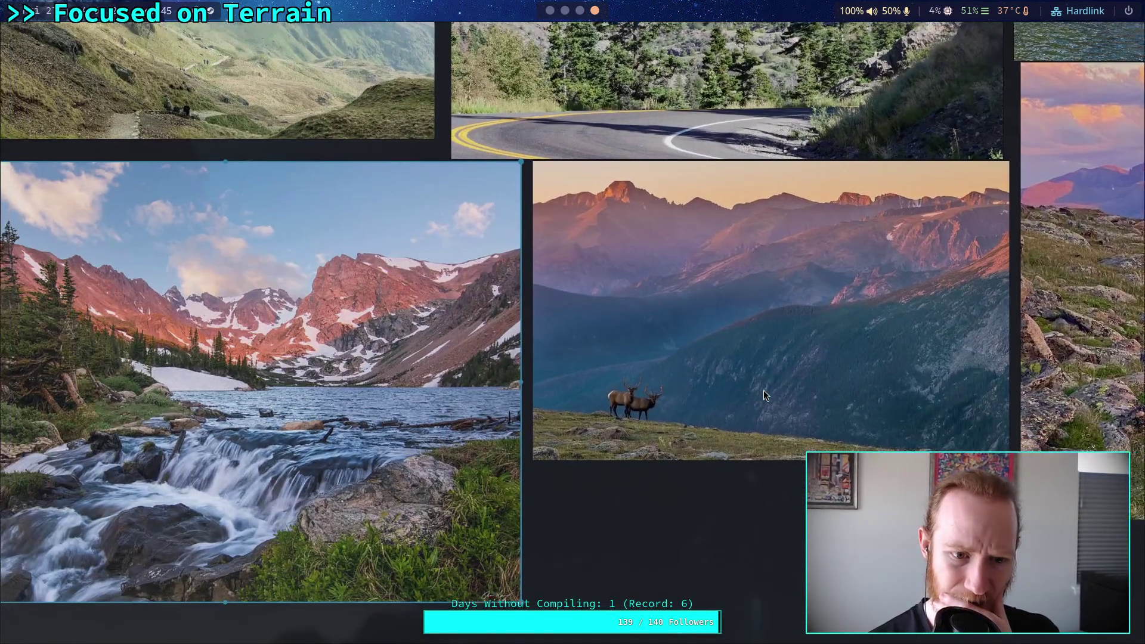
{"action": "scroll", "coordinate": [932, 411], "scroll_direction": "right", "scroll_amount": 10}
{"action": "scroll", "coordinate": [456, 342], "scroll_direction": "up", "scroll_amount": 2}
{"action": "scroll", "coordinate": [384, 423], "scroll_direction": "right", "scroll_amount": 5}
{"action": "scroll", "coordinate": [396, 529], "scroll_direction": "up", "scroll_amount": 8}
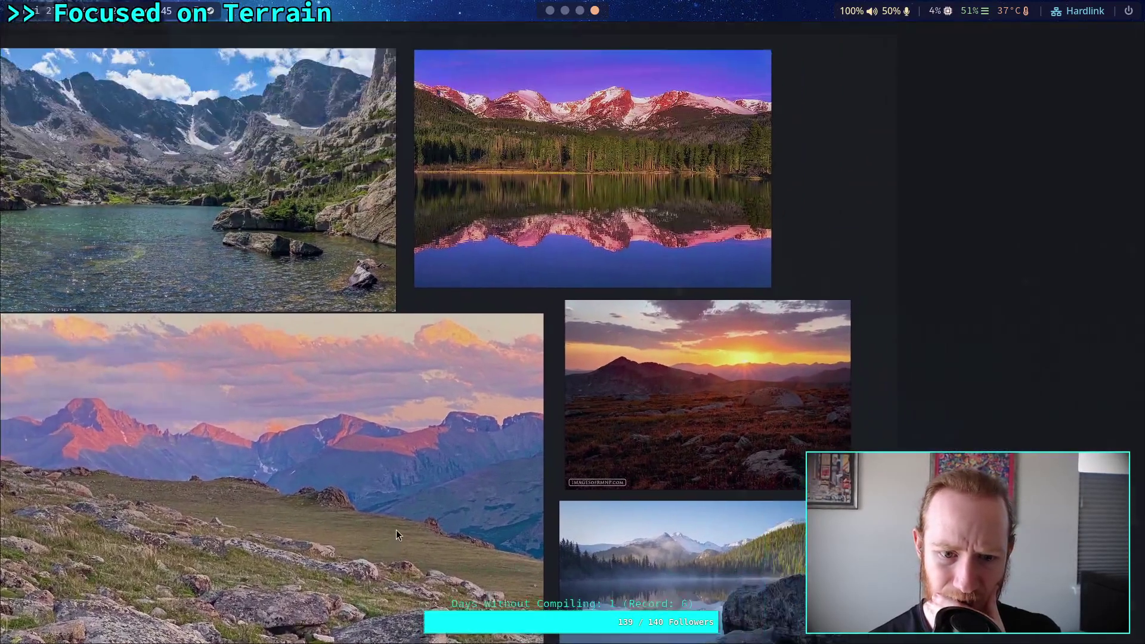
{"action": "scroll", "coordinate": [503, 457], "scroll_direction": "down", "scroll_amount": 2}
{"action": "scroll", "coordinate": [632, 253], "scroll_direction": "left", "scroll_amount": 1}
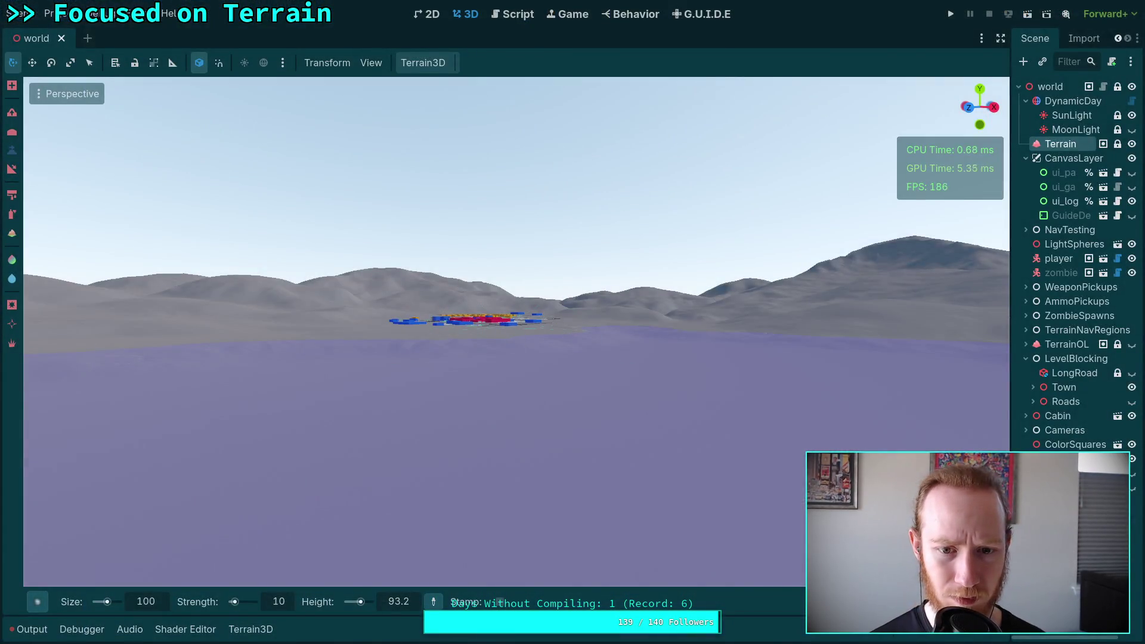
Step: Look at the mountain-lake reference photo, then return to the terrain scene
{"action": "scroll", "coordinate": [516, 332], "scroll_direction": "up", "scroll_amount": 3}
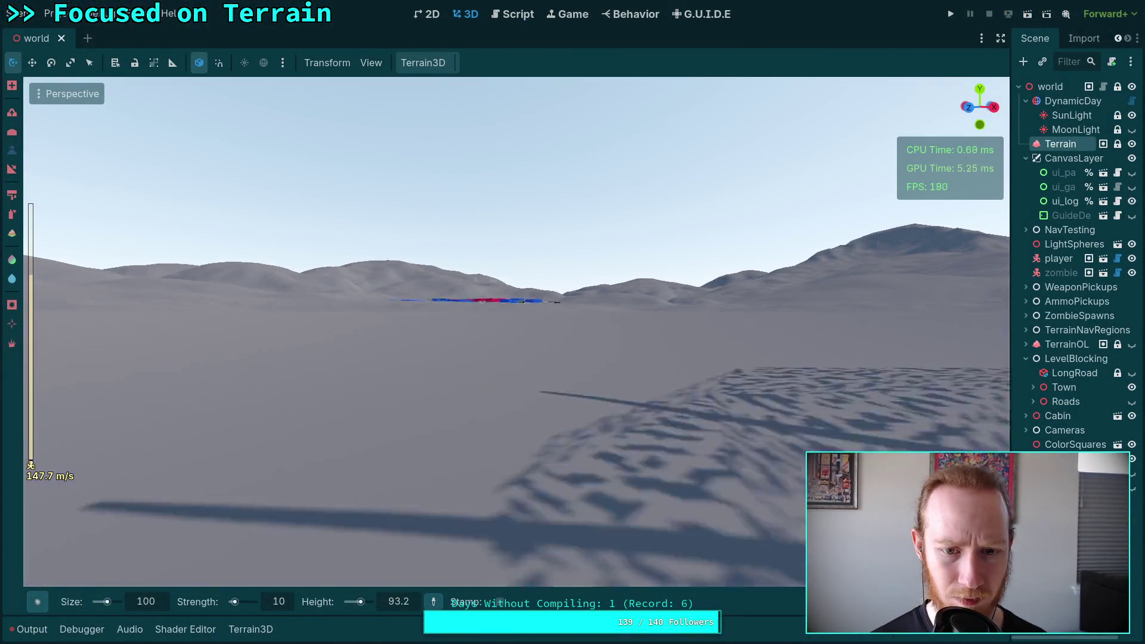
{"action": "scroll", "coordinate": [517, 332], "scroll_direction": "down", "scroll_amount": 10}
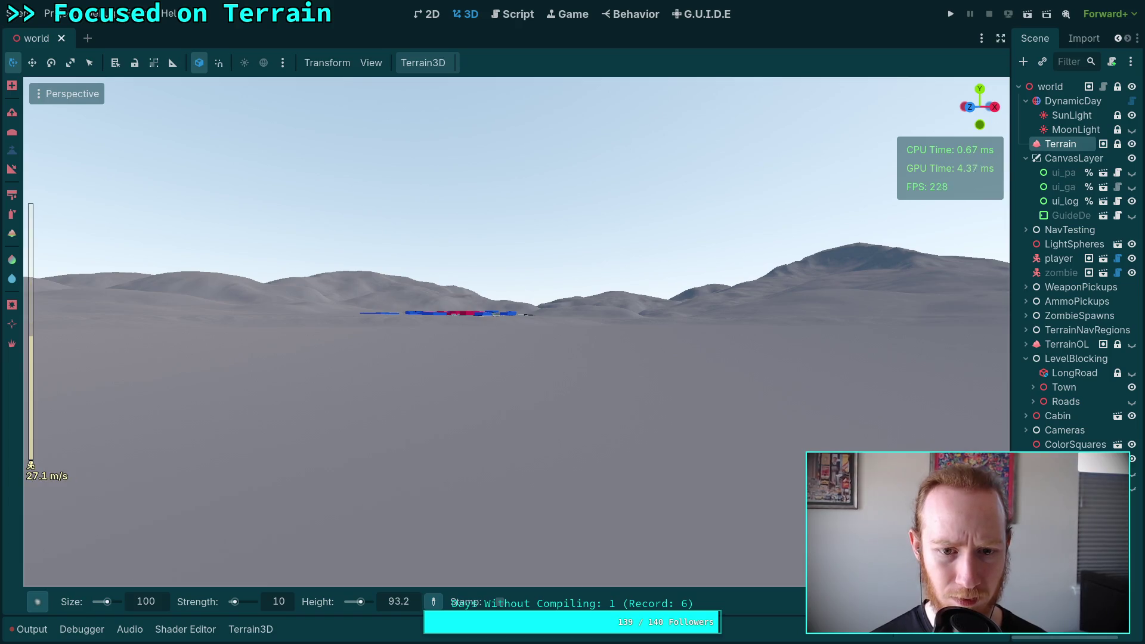
{"action": "scroll", "coordinate": [516, 332], "scroll_direction": "down", "scroll_amount": 10}
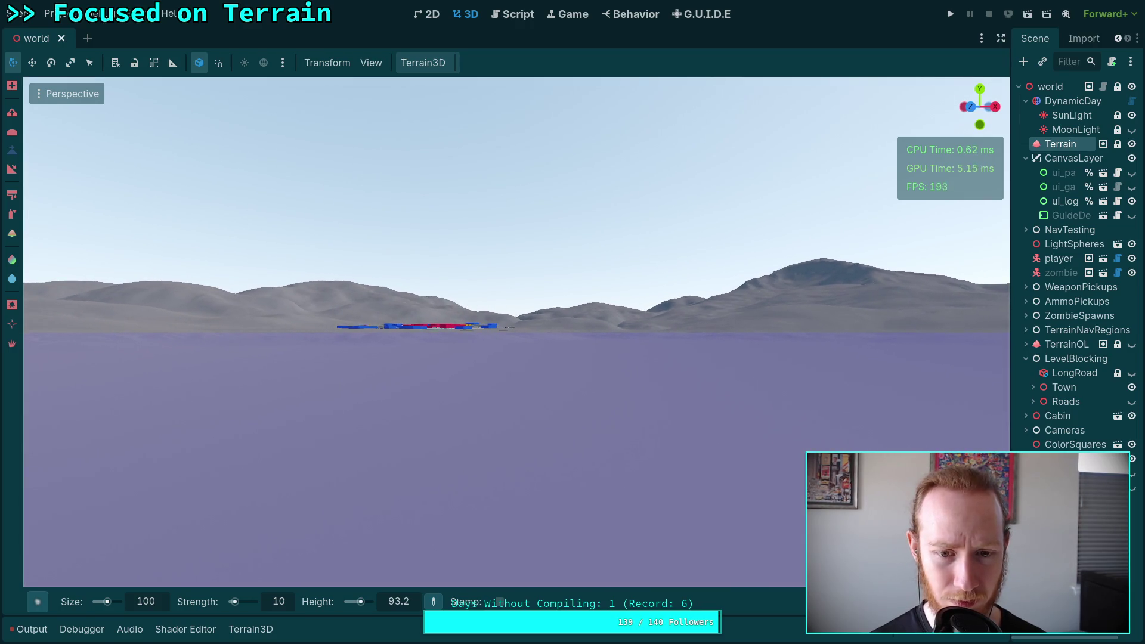
{"action": "key", "text": "super+4"}
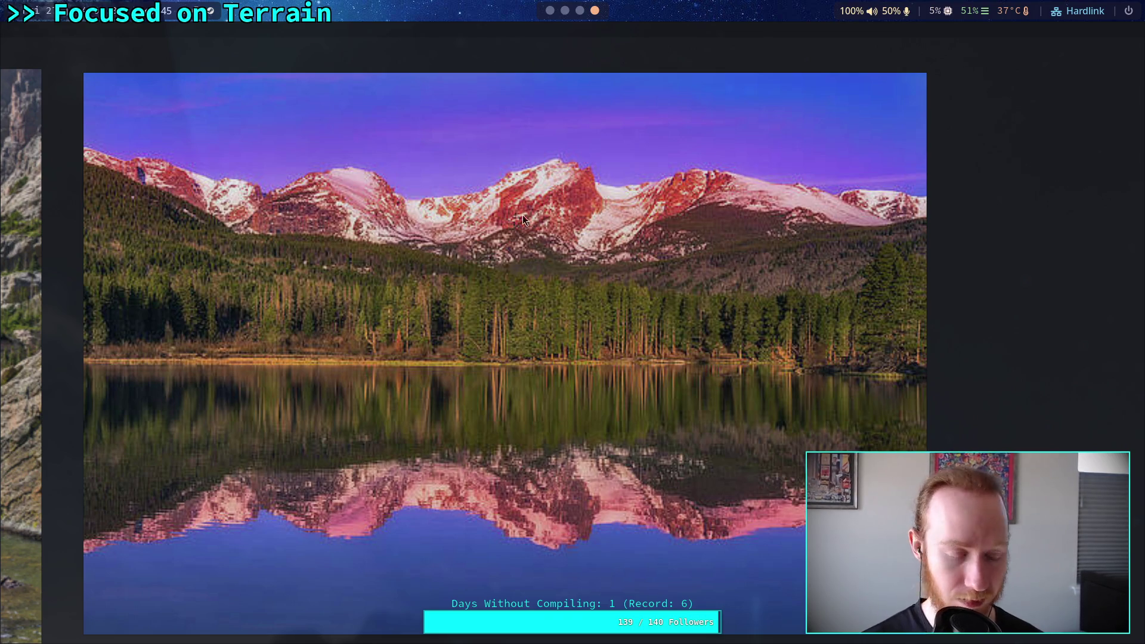
{"action": "key", "text": "Escape"}
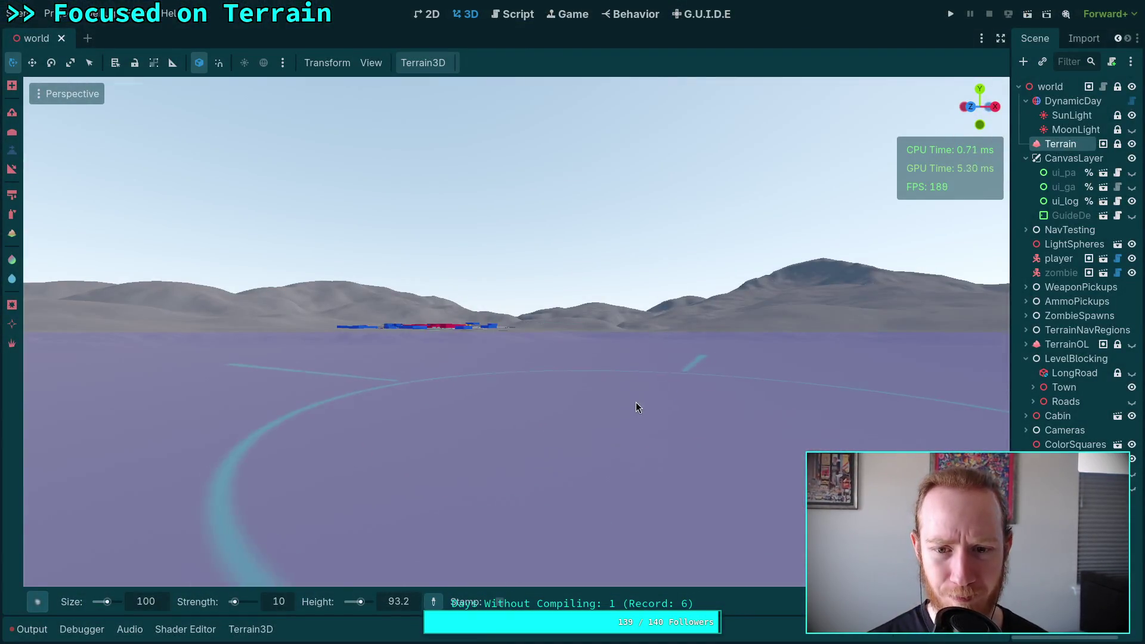
Step: Fly over the town, lake and cliffs, ending high above the sculpted mountain summit
{"action": "key", "text": "e"}
{"action": "scroll", "coordinate": [515, 332], "scroll_direction": "up", "scroll_amount": 3}
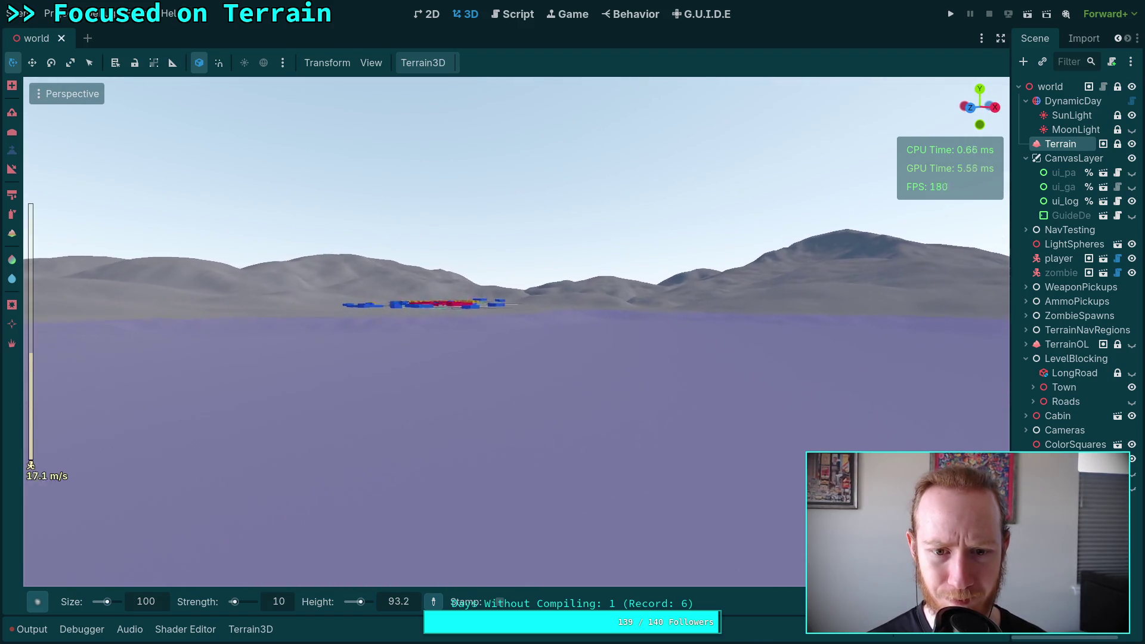
{"action": "key", "text": "w"}
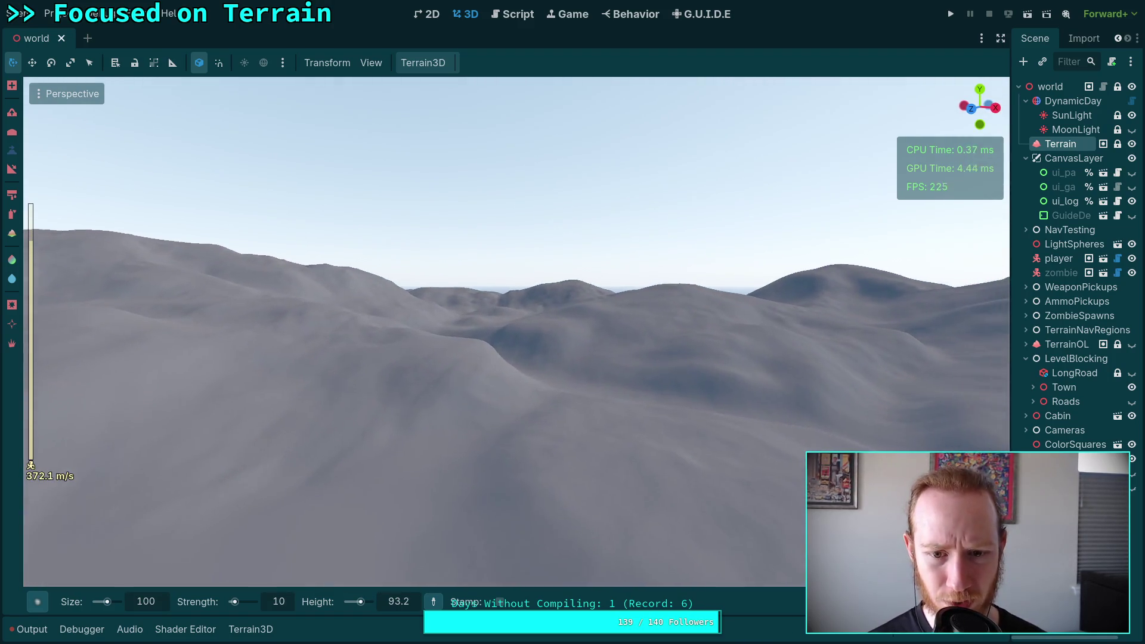
{"action": "key", "text": "s"}
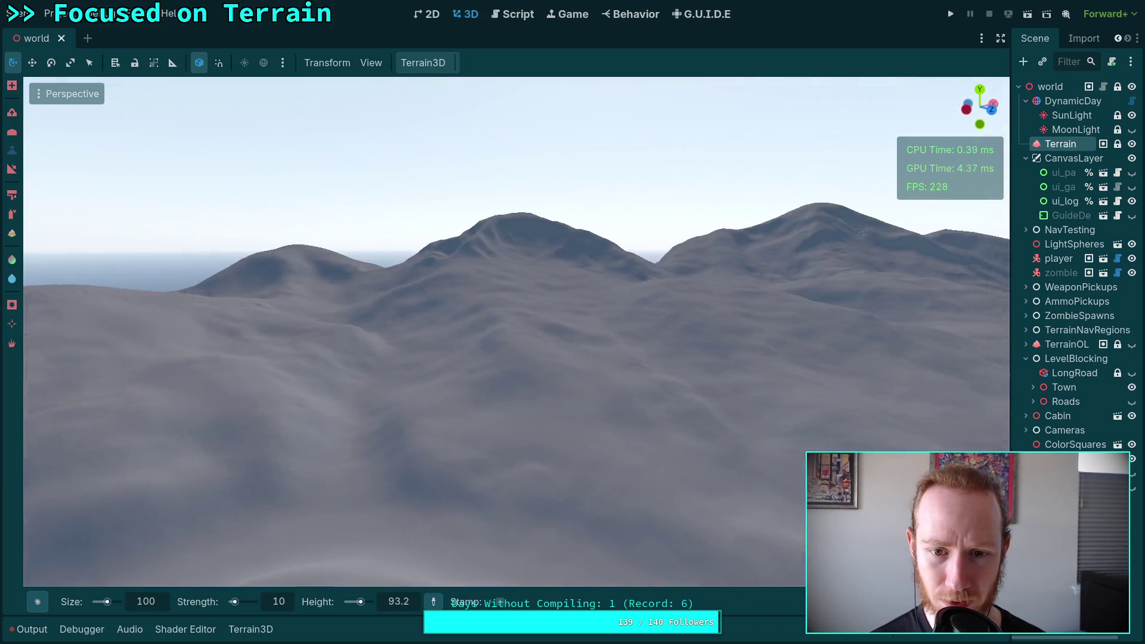
{"action": "key", "text": "s"}
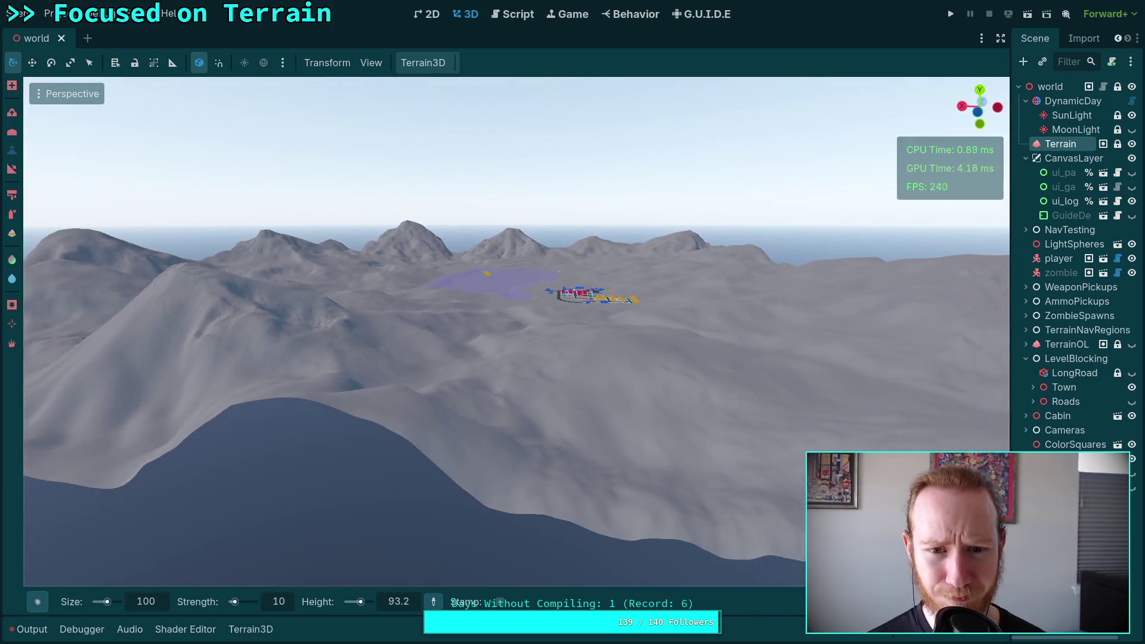
{"action": "key", "text": "a"}
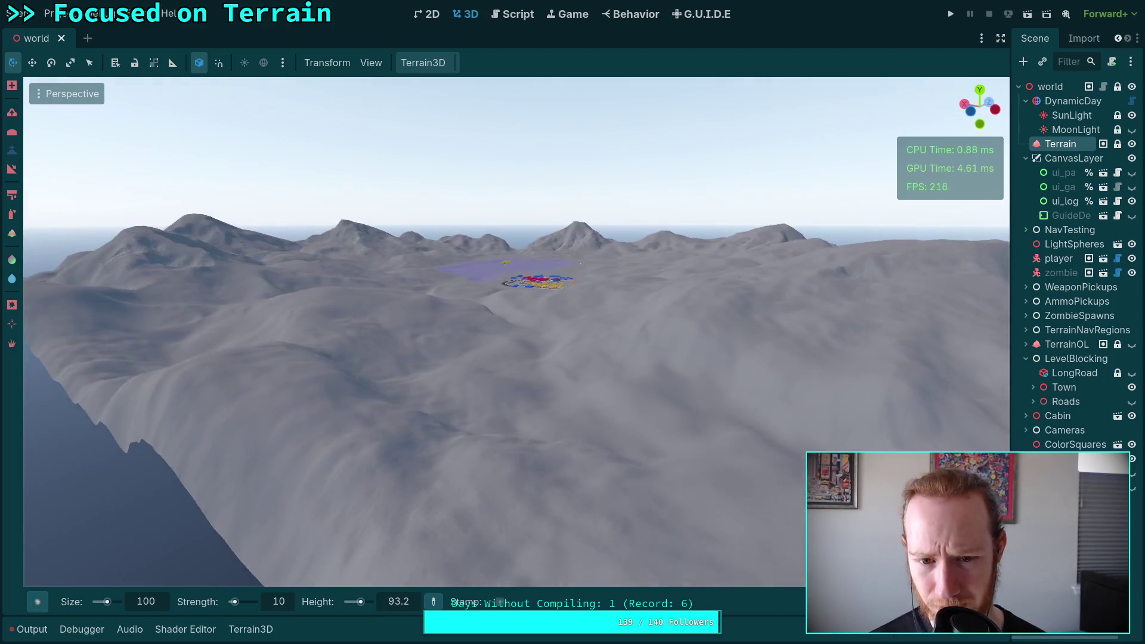
{"action": "key", "text": "w"}
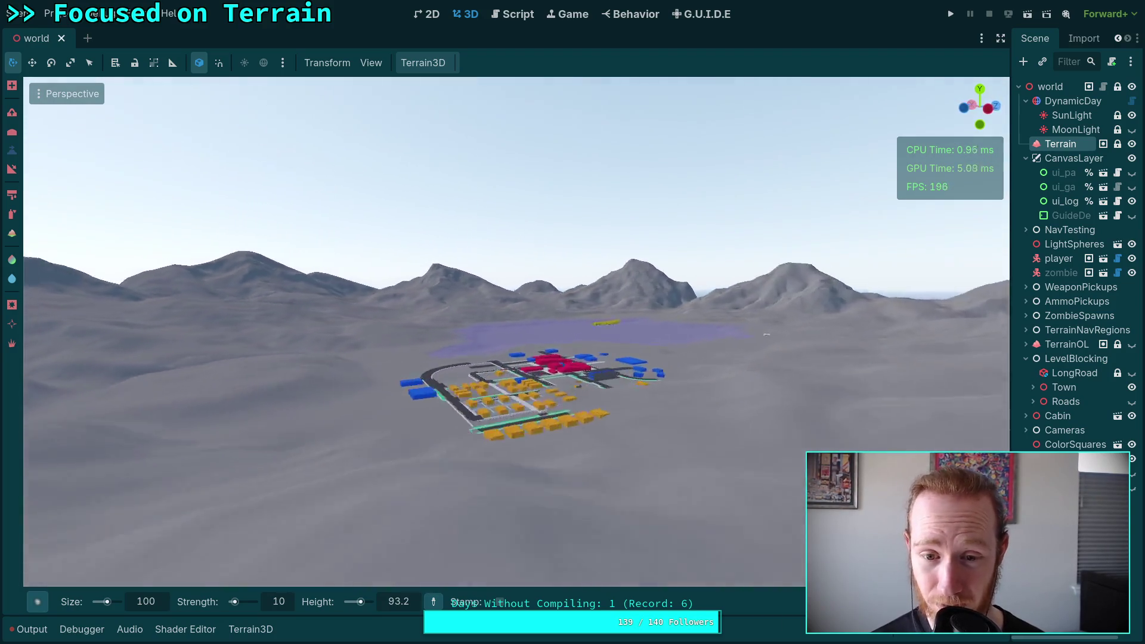
{"action": "key", "text": "s"}
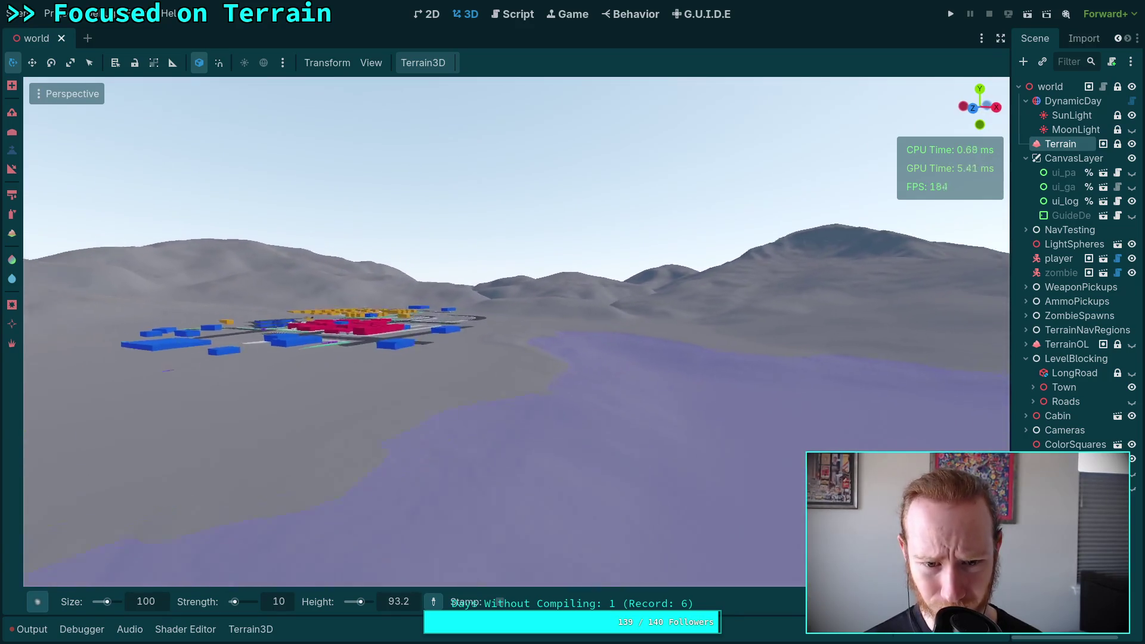
{"action": "key", "text": "w"}
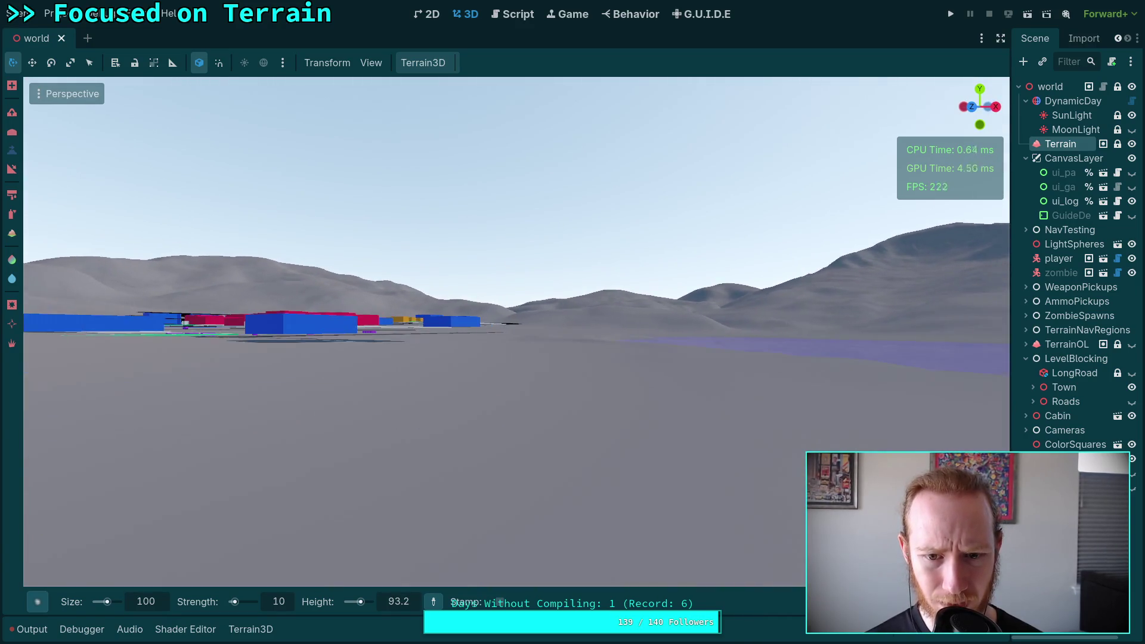
{"action": "key", "text": "w"}
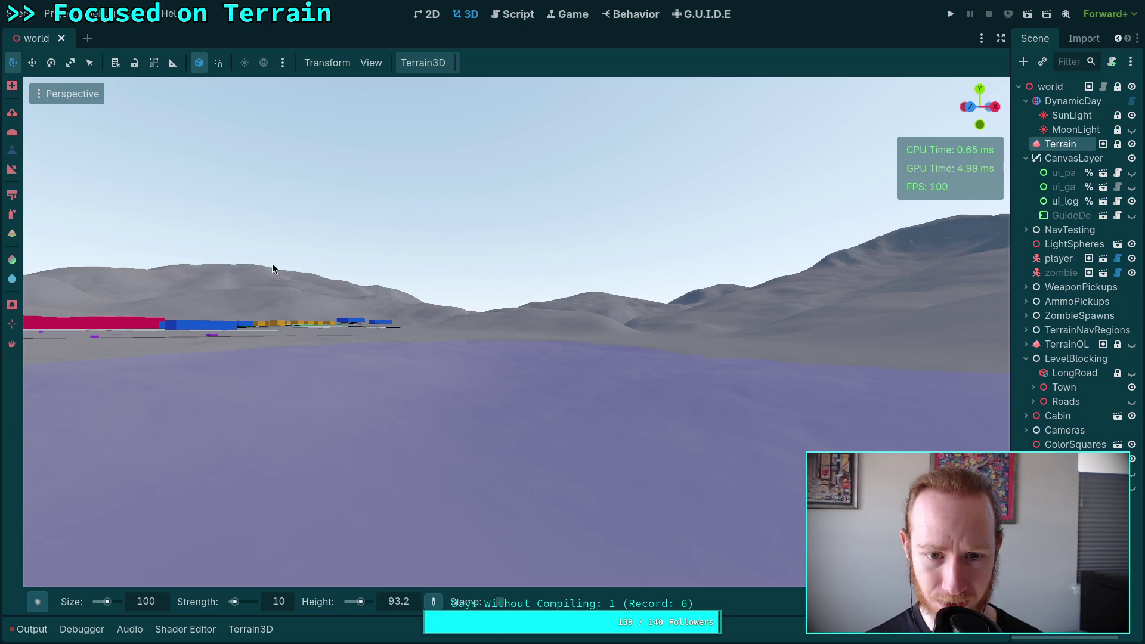
{"action": "key", "text": "e"}
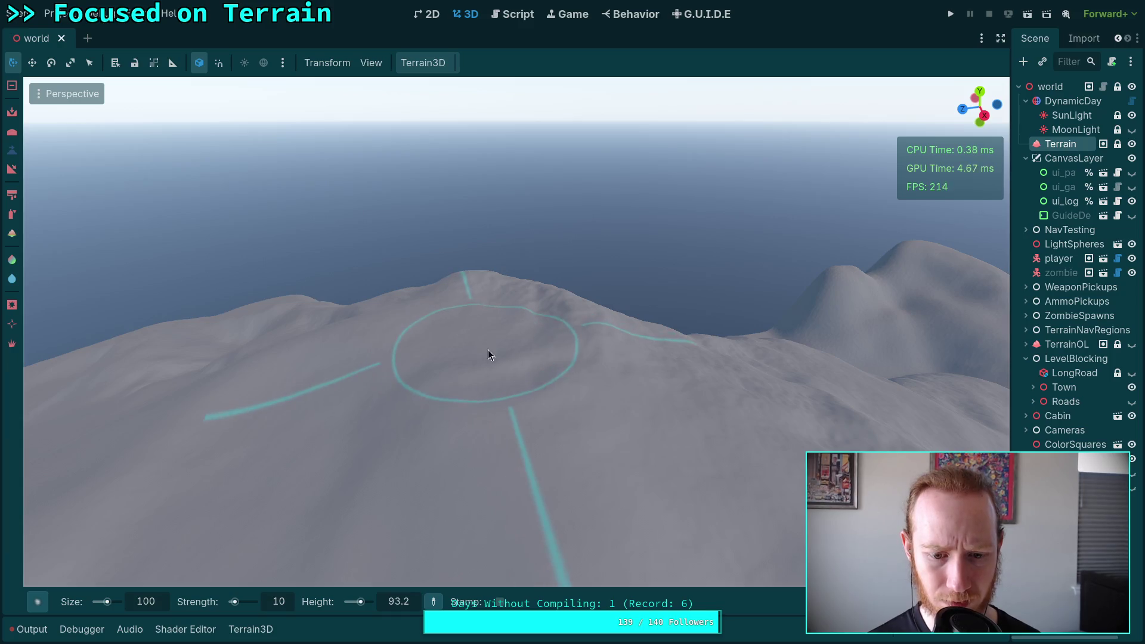
Step: Sample the hilltop terrain height and look around the mountain ridge
{"action": "left_click", "coordinate": [435, 602]}
{"action": "left_click", "coordinate": [468, 365]}
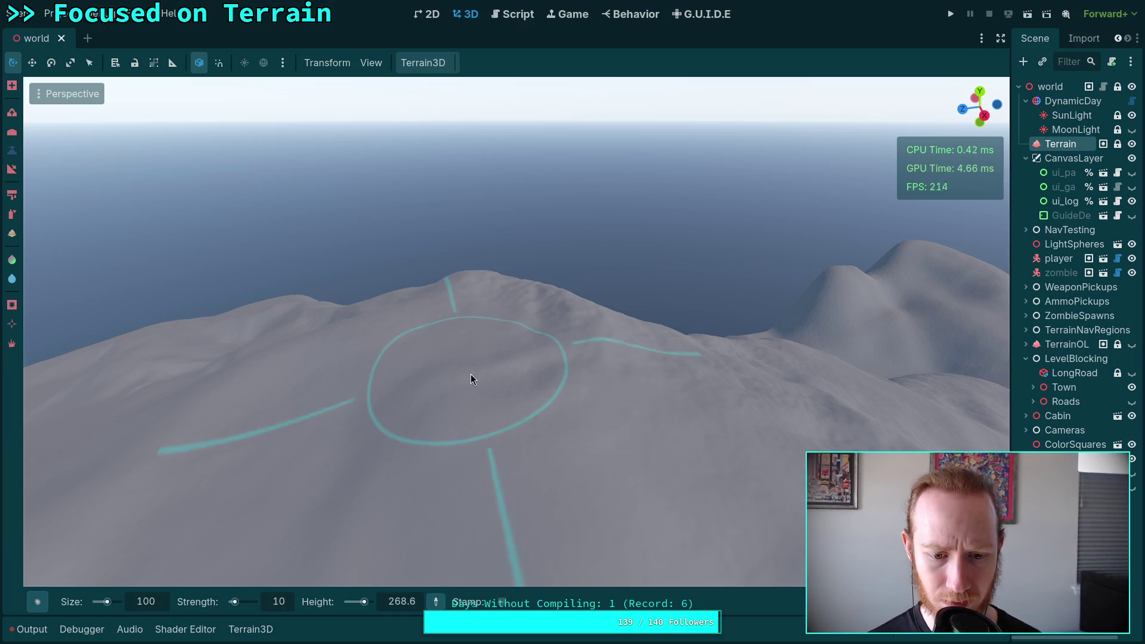
{"action": "right_click", "coordinate": [384, 540]}
{"action": "key", "text": "w"}
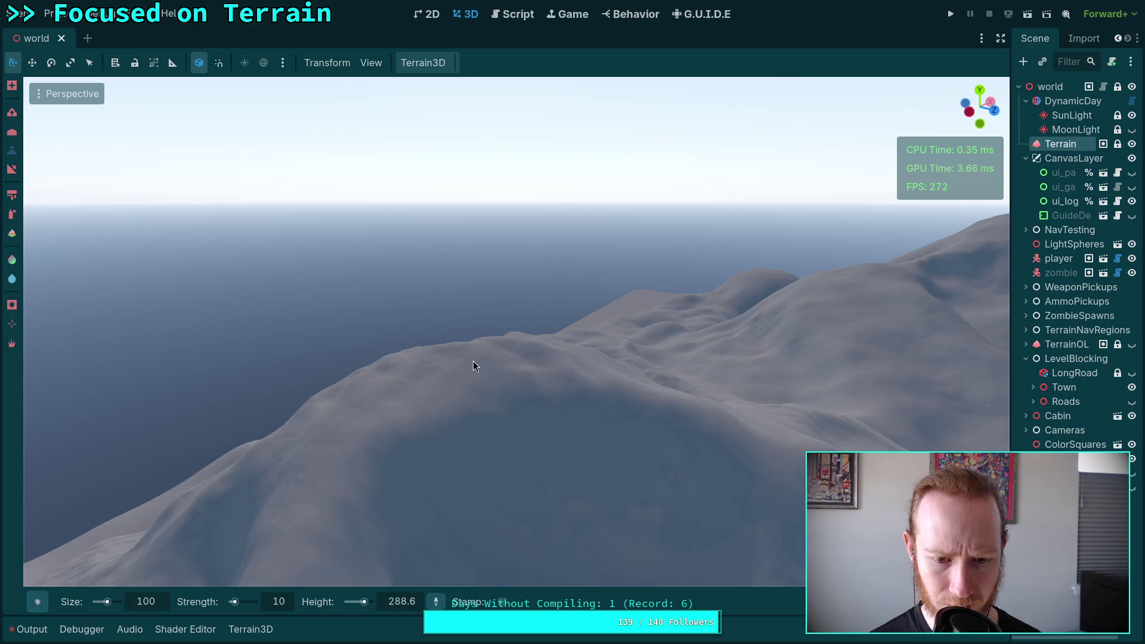
{"action": "right_click", "coordinate": [598, 368]}
{"action": "right_click", "coordinate": [540, 528]}
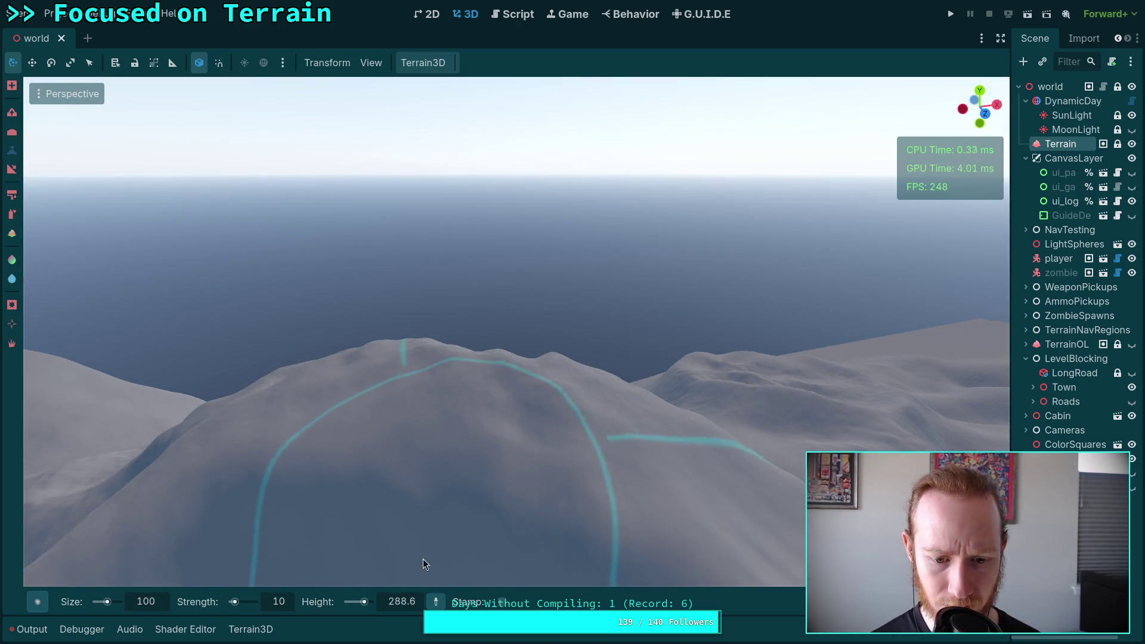
{"action": "right_click", "coordinate": [492, 376]}
{"action": "right_click", "coordinate": [526, 409]}
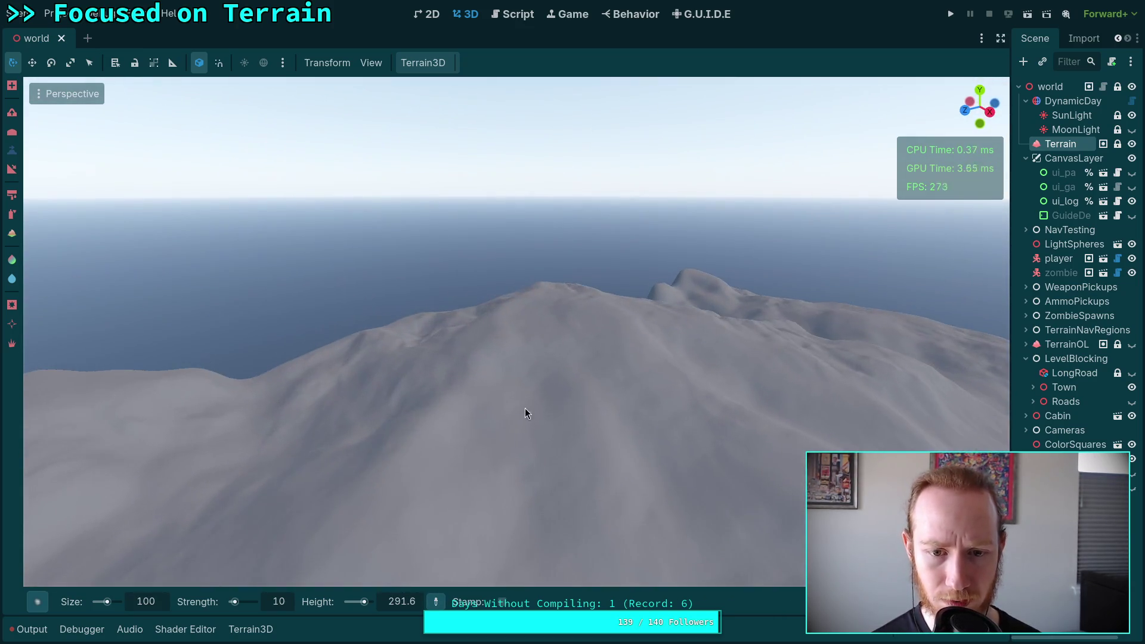
{"action": "right_click", "coordinate": [477, 539]}
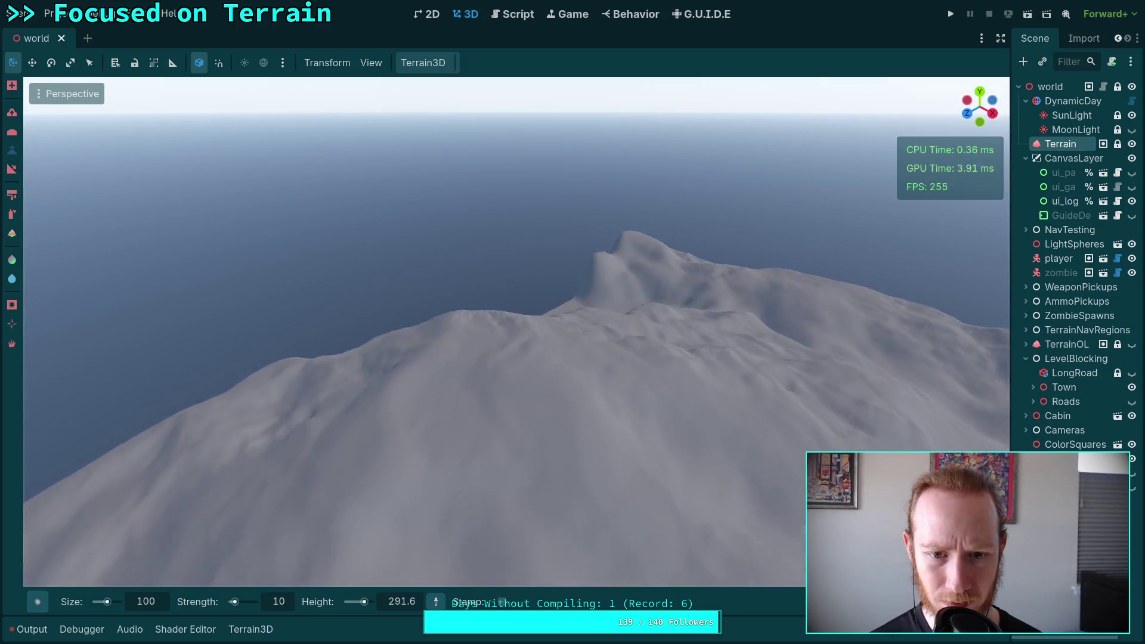
Step: Set the brush target height to 400 and return to the high terrain over the sea
{"action": "left_click", "coordinate": [402, 608]}
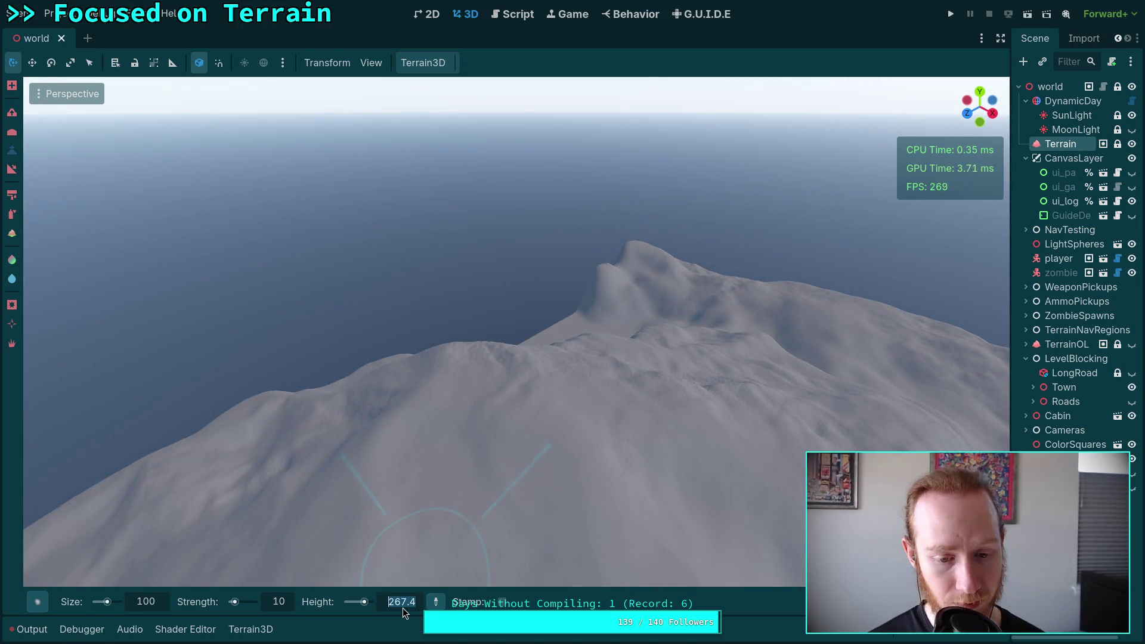
{"action": "type", "text": "400"}
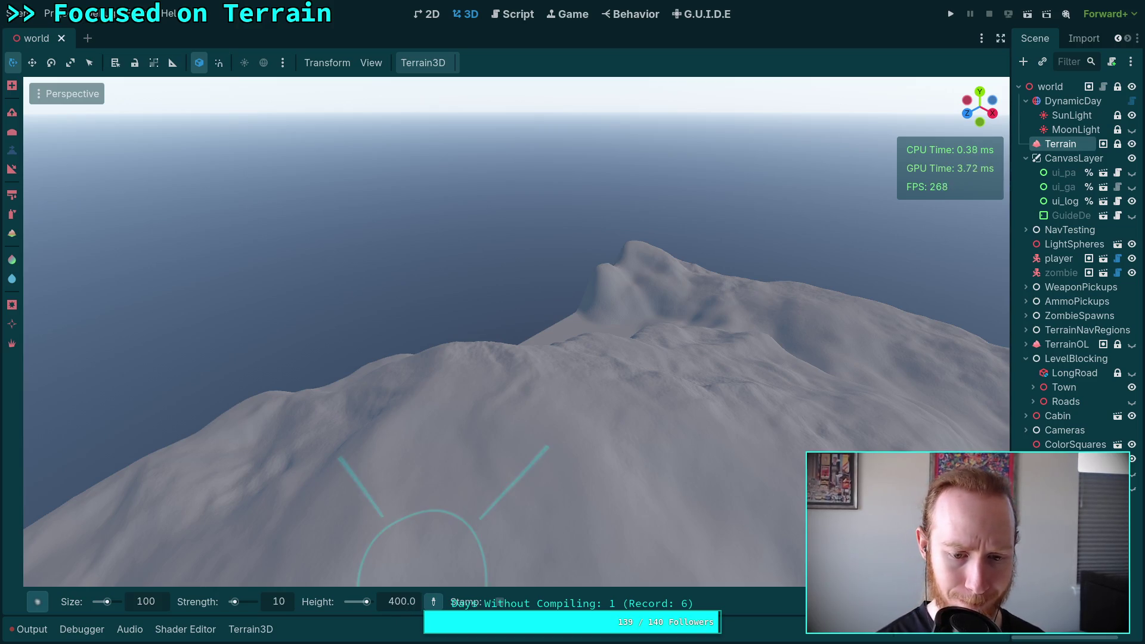
{"action": "right_click", "coordinate": [525, 339]}
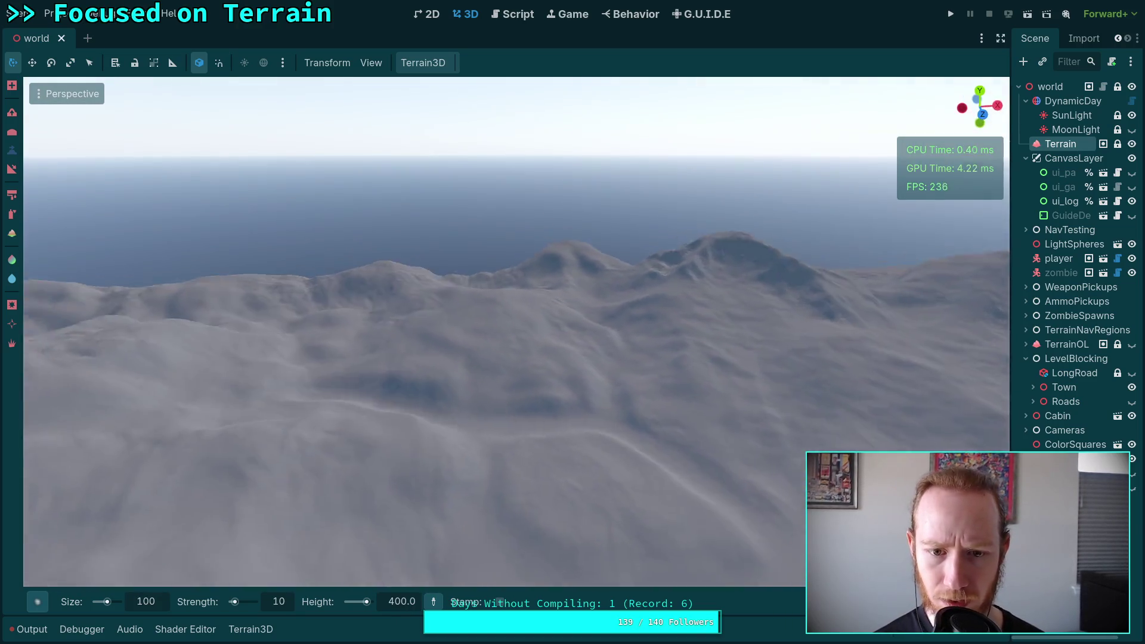
{"action": "key", "text": "s"}
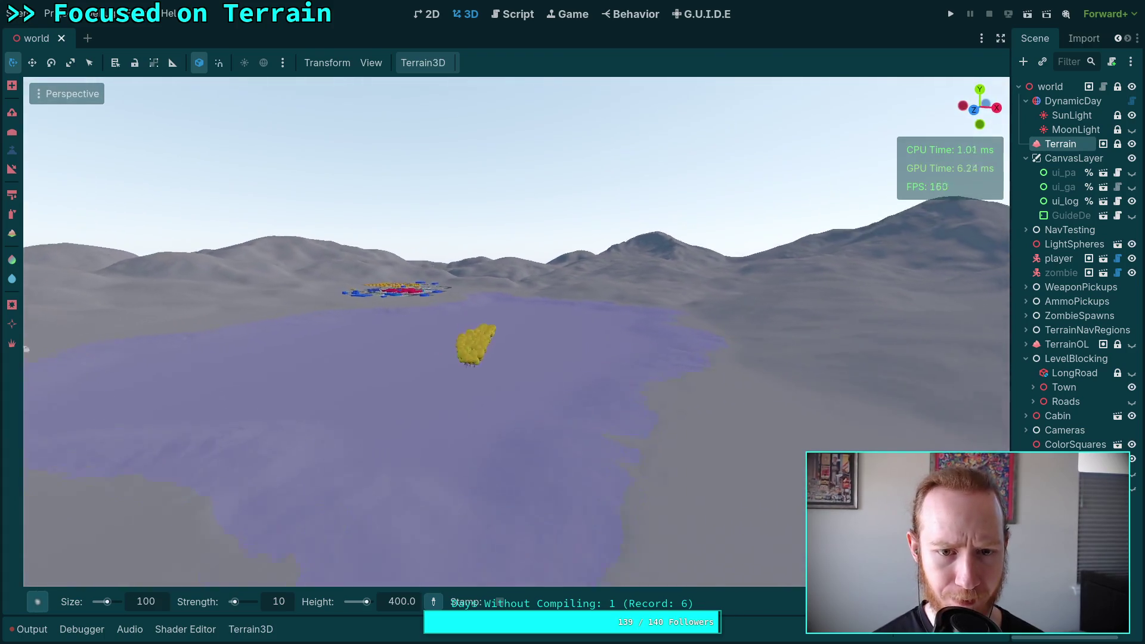
{"action": "key", "text": "w"}
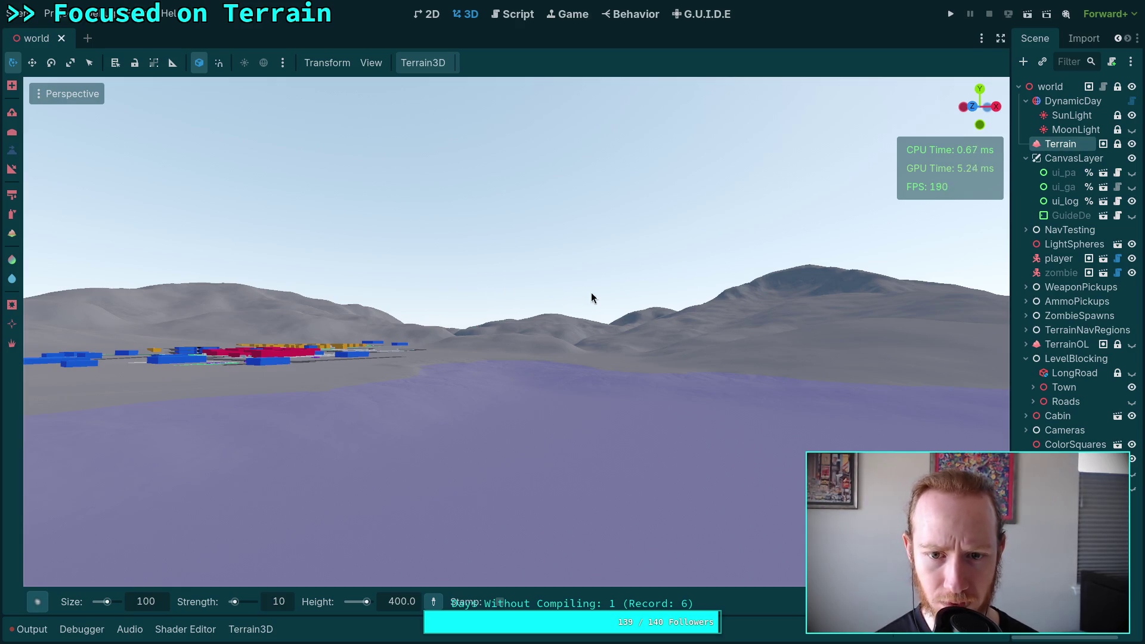
{"action": "right_click", "coordinate": [414, 280]}
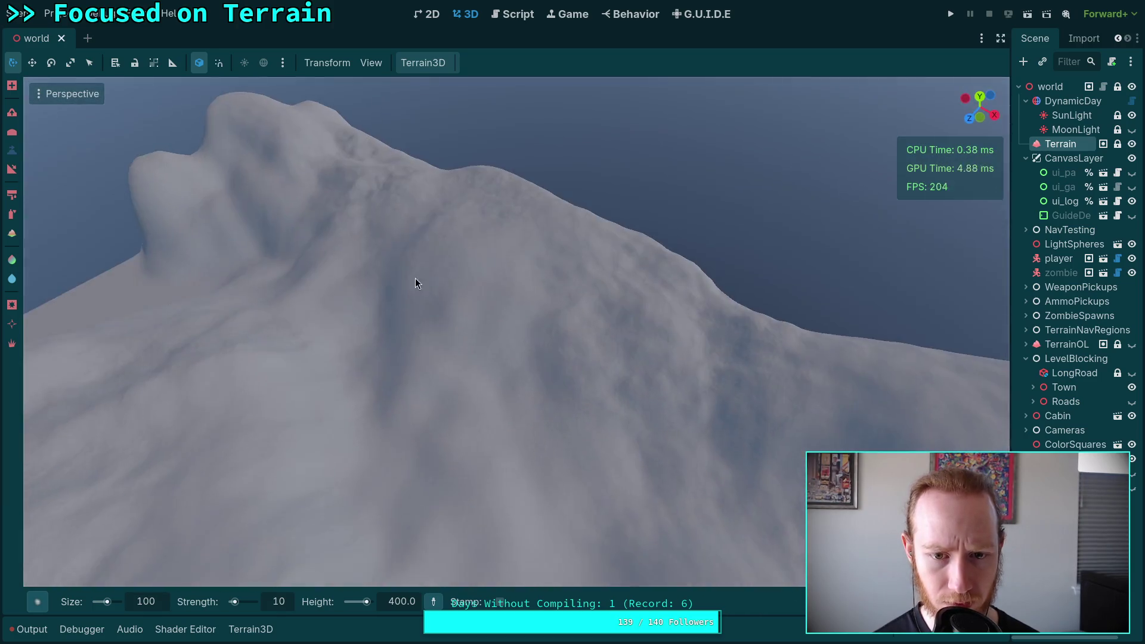
Step: Raise a mound on the mountain slope and build it into a smooth dome
{"action": "mouse_move", "coordinate": [495, 272]}
{"action": "left_mouse_down"}
{"action": "mouse_move", "coordinate": [425, 282]}
{"action": "mouse_move", "coordinate": [489, 229]}
{"action": "mouse_move", "coordinate": [464, 203]}
{"action": "left_mouse_up"}
{"action": "right_click", "coordinate": [464, 203]}
{"action": "mouse_move", "coordinate": [529, 293]}
{"action": "left_mouse_down"}
{"action": "mouse_move", "coordinate": [534, 218]}
{"action": "mouse_move", "coordinate": [526, 205]}
{"action": "mouse_move", "coordinate": [518, 214]}
{"action": "mouse_move", "coordinate": [537, 213]}
{"action": "mouse_move", "coordinate": [531, 194]}
{"action": "mouse_move", "coordinate": [559, 185]}
{"action": "mouse_move", "coordinate": [548, 199]}
{"action": "mouse_move", "coordinate": [536, 191]}
{"action": "left_mouse_up"}
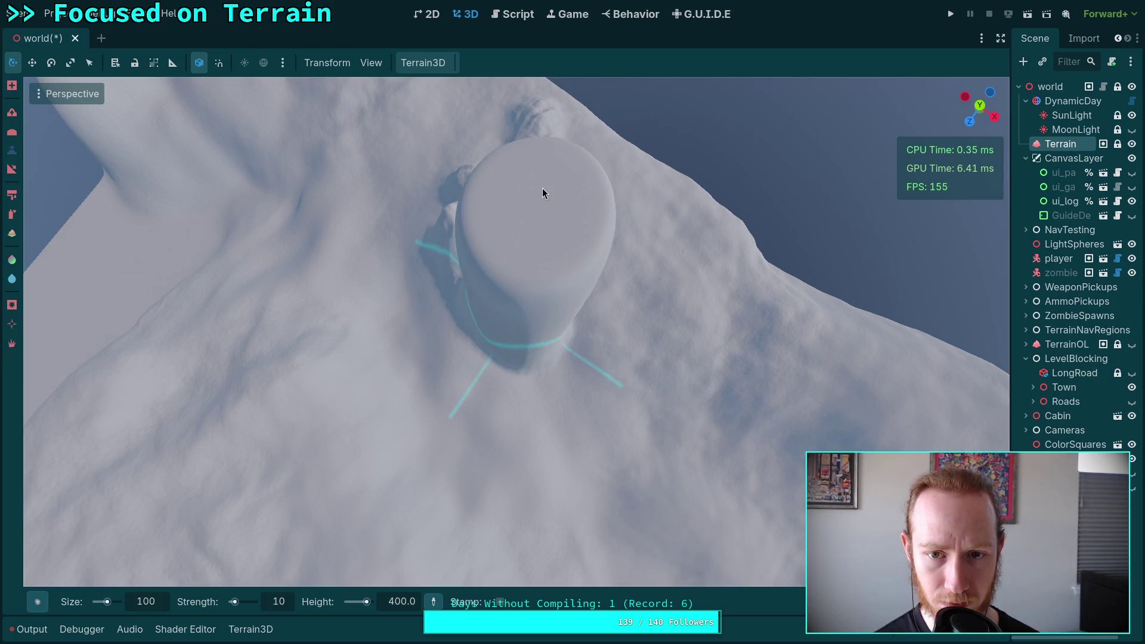
Step: Undo the dome, set brush strength to 100, and raise a tall, thick spike on the ridge
{"action": "key", "text": "ctrl+z"}
{"action": "key", "text": "ctrl+z"}
{"action": "type", "text": "00"}
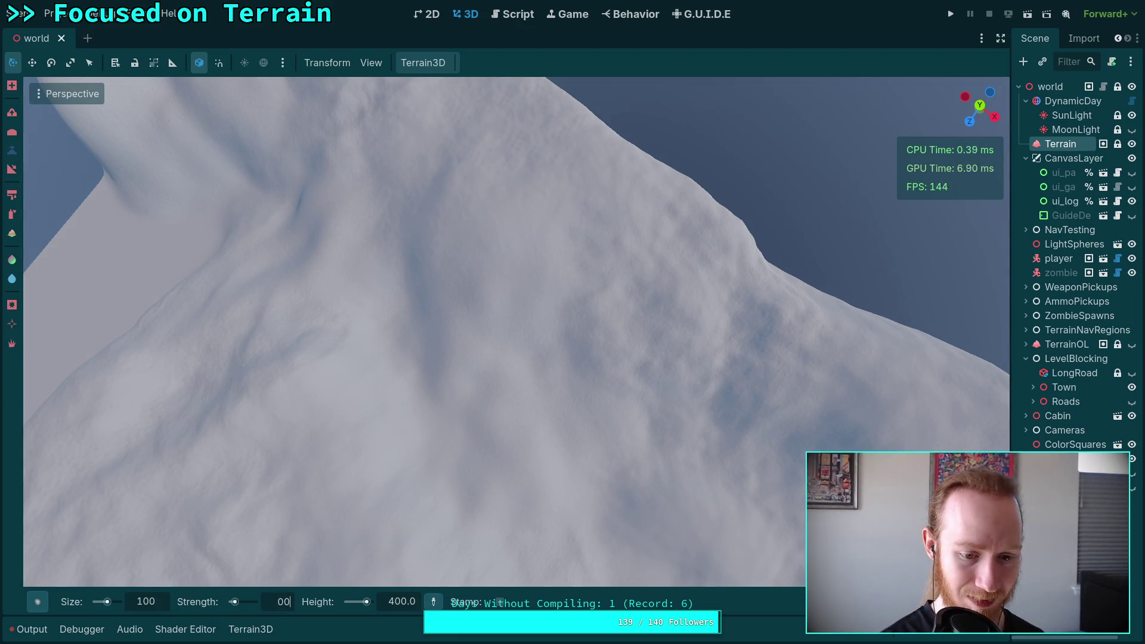
{"action": "key", "text": "Return"}
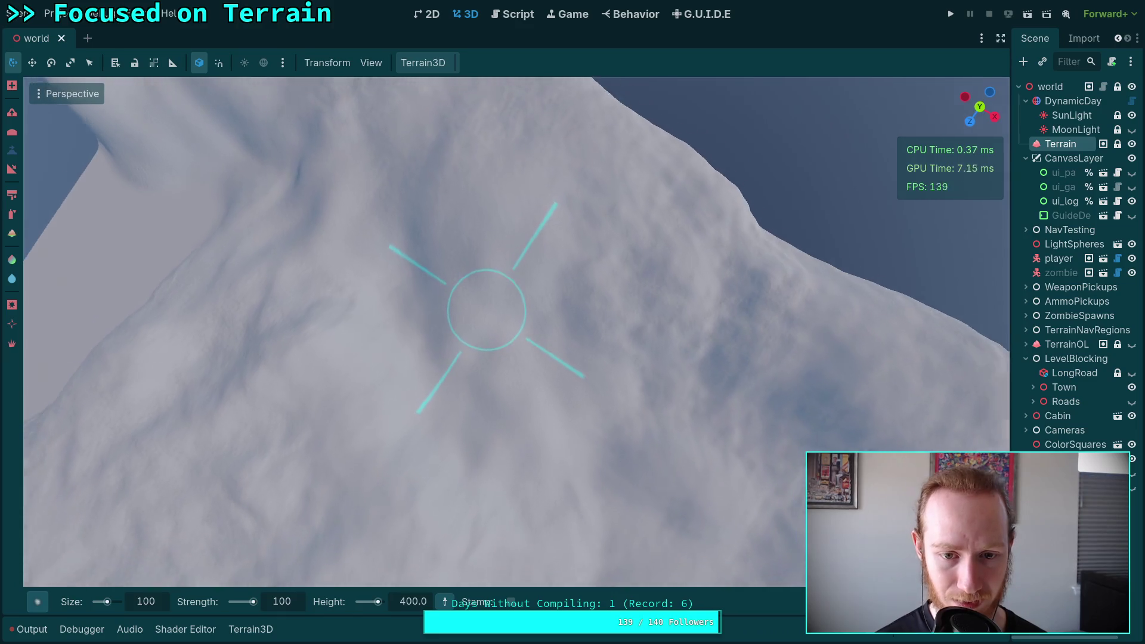
{"action": "left_click", "coordinate": [484, 320]}
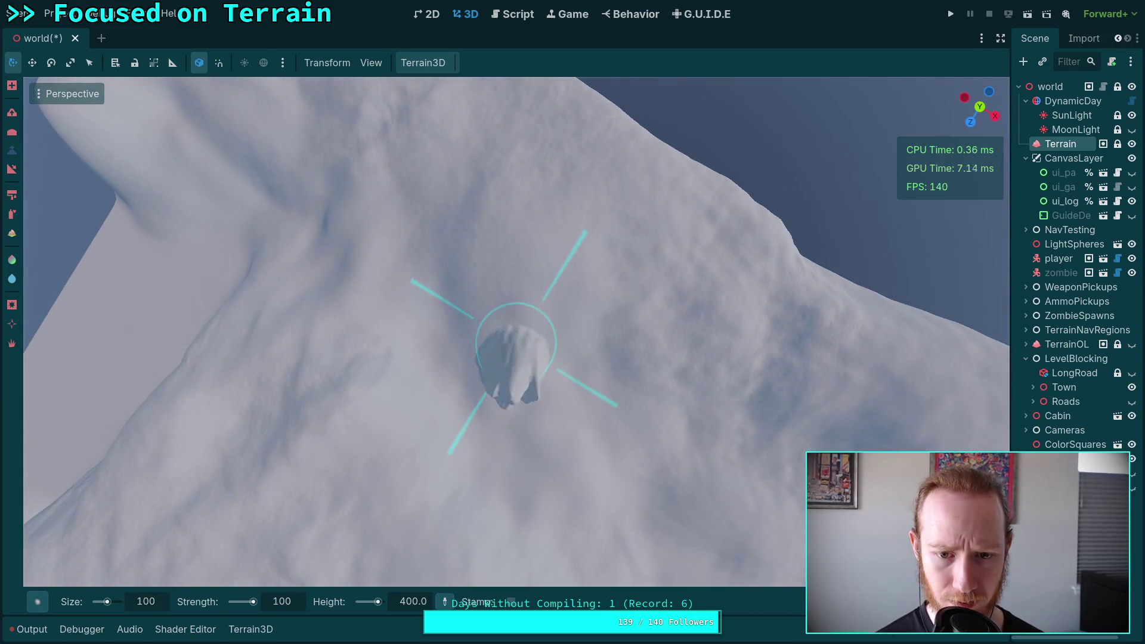
{"action": "mouse_move", "coordinate": [510, 303]}
{"action": "left_mouse_down"}
{"action": "mouse_move", "coordinate": [512, 281]}
{"action": "mouse_move", "coordinate": [521, 327]}
{"action": "left_mouse_up"}
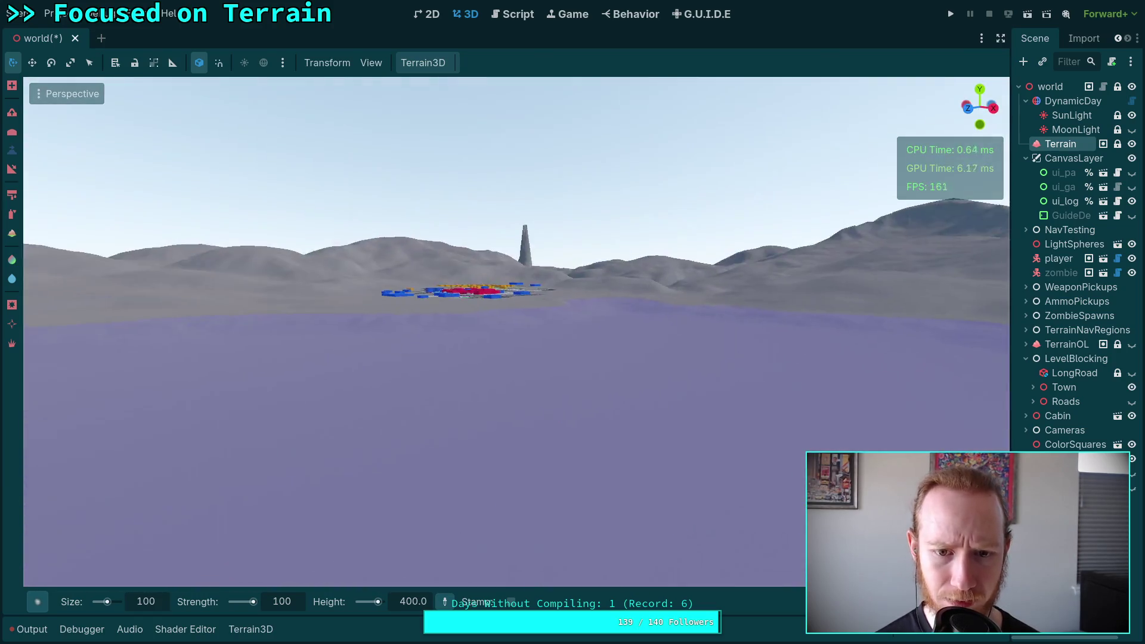
Step: Fly across the lake toward the spires for a wide view of them
{"action": "scroll", "coordinate": [517, 333], "scroll_direction": "up", "scroll_amount": 3}
{"action": "key", "text": "w"}
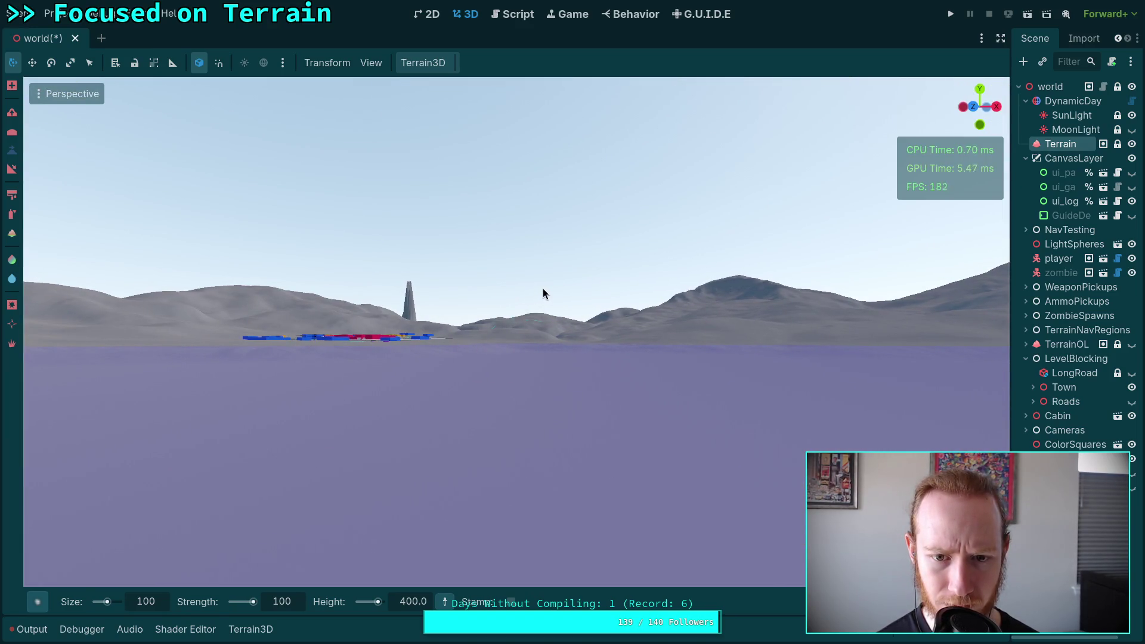
{"action": "key", "text": "w"}
{"action": "scroll", "coordinate": [542, 288], "scroll_direction": "up", "scroll_amount": 3}
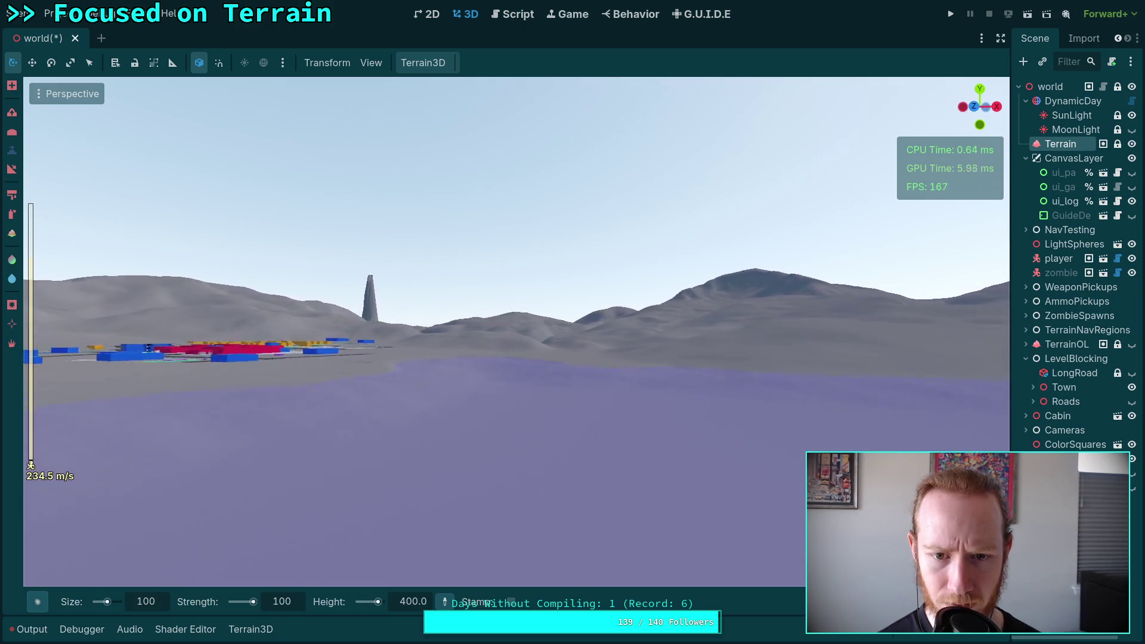
{"action": "key", "text": "w"}
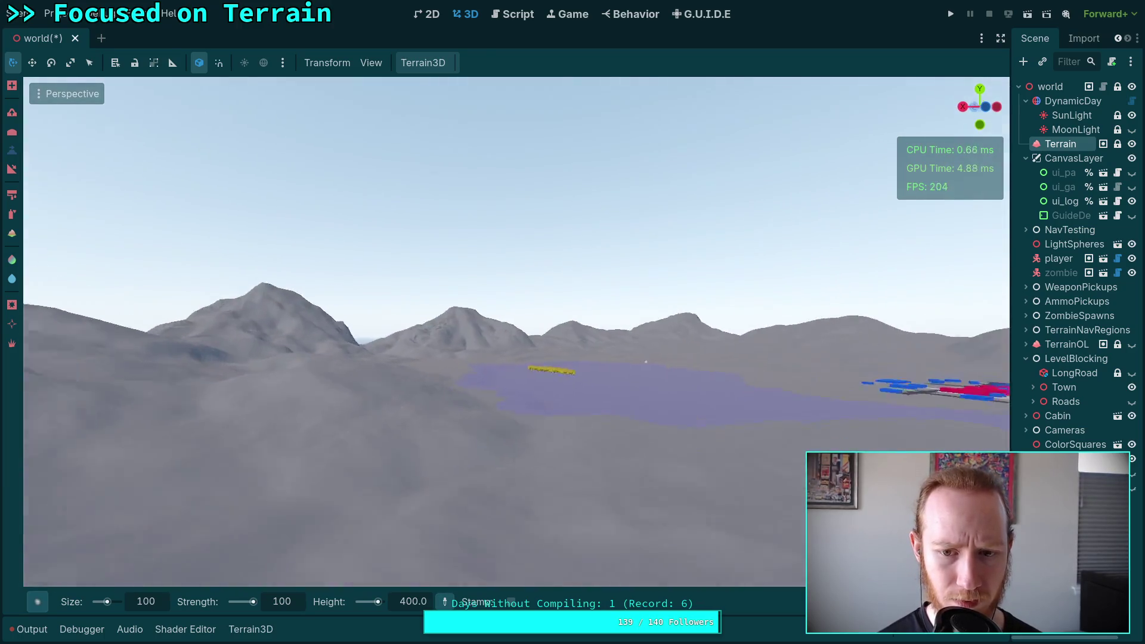
{"action": "key", "text": "w"}
{"action": "scroll", "coordinate": [517, 332], "scroll_direction": "up", "scroll_amount": 3}
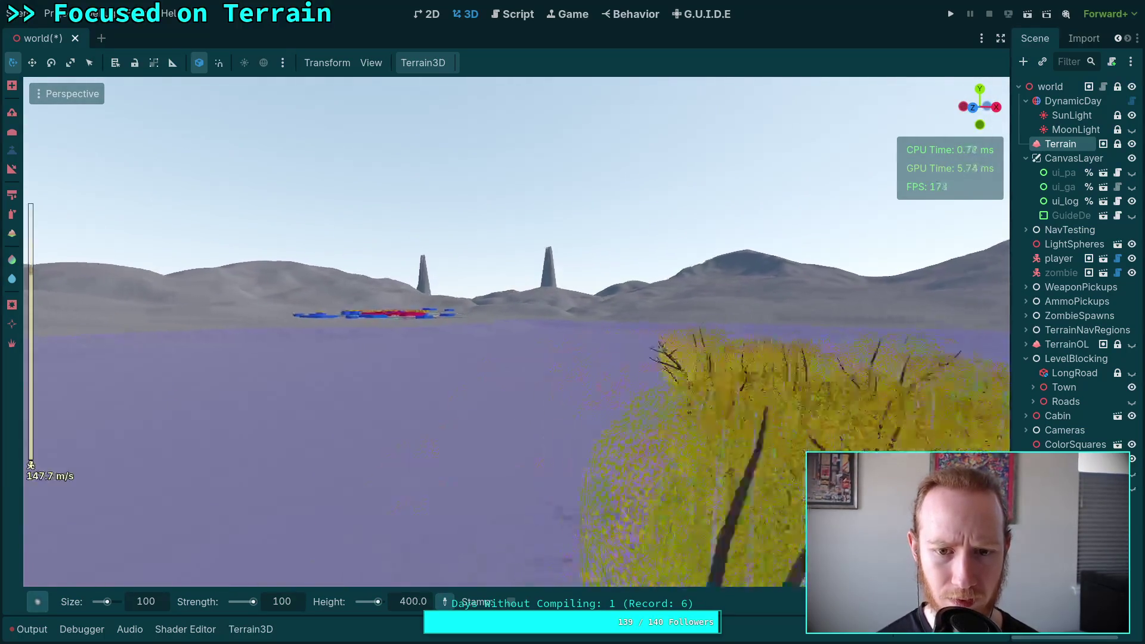
{"action": "key", "text": "s"}
{"action": "scroll", "coordinate": [517, 332], "scroll_direction": "down", "scroll_amount": 6}
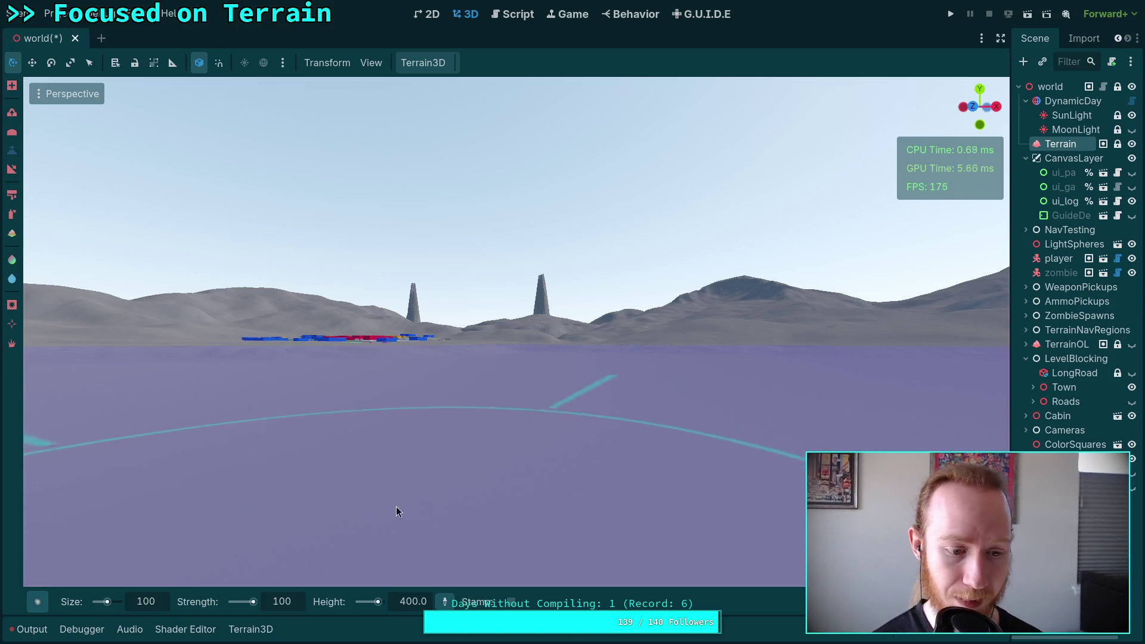
{"action": "left_click_drag", "start_coordinate": [366, 511], "coordinate": [366, 417]}
{"action": "scroll", "coordinate": [444, 498], "scroll_direction": "up", "scroll_amount": 10}
{"action": "key", "text": "w"}
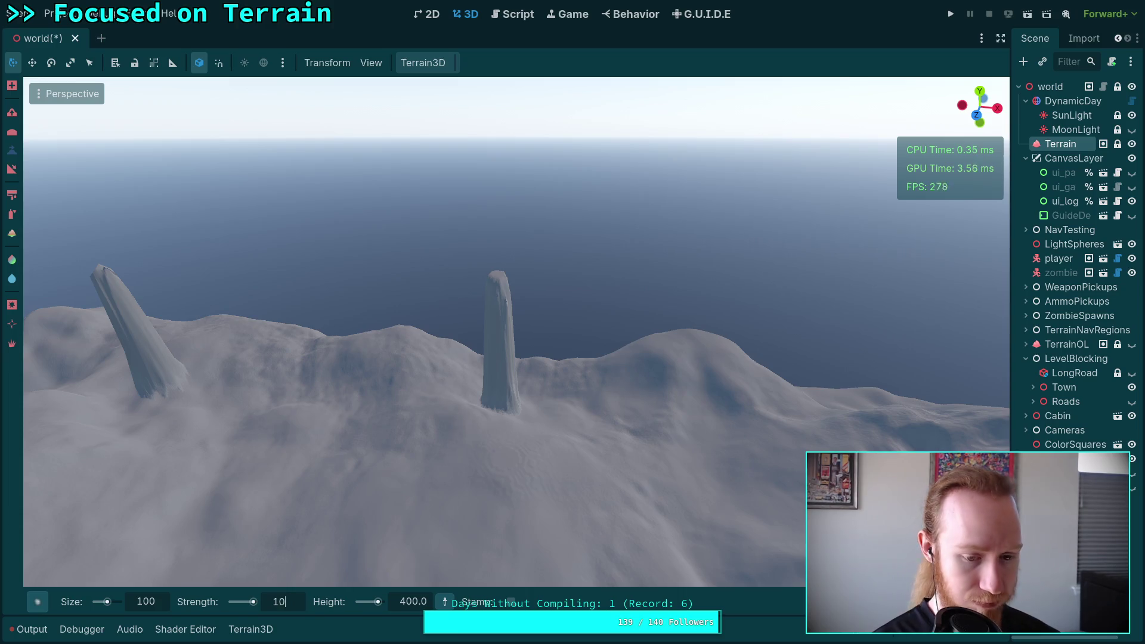
{"action": "type", "text": "9"}
Step: Set brush strength to 10, reshape the centre pillar's top, then view the reference photo
{"action": "key", "text": "BackSpace"}
{"action": "key", "text": "Return"}
{"action": "scroll", "coordinate": [401, 491], "scroll_direction": "up", "scroll_amount": 4}
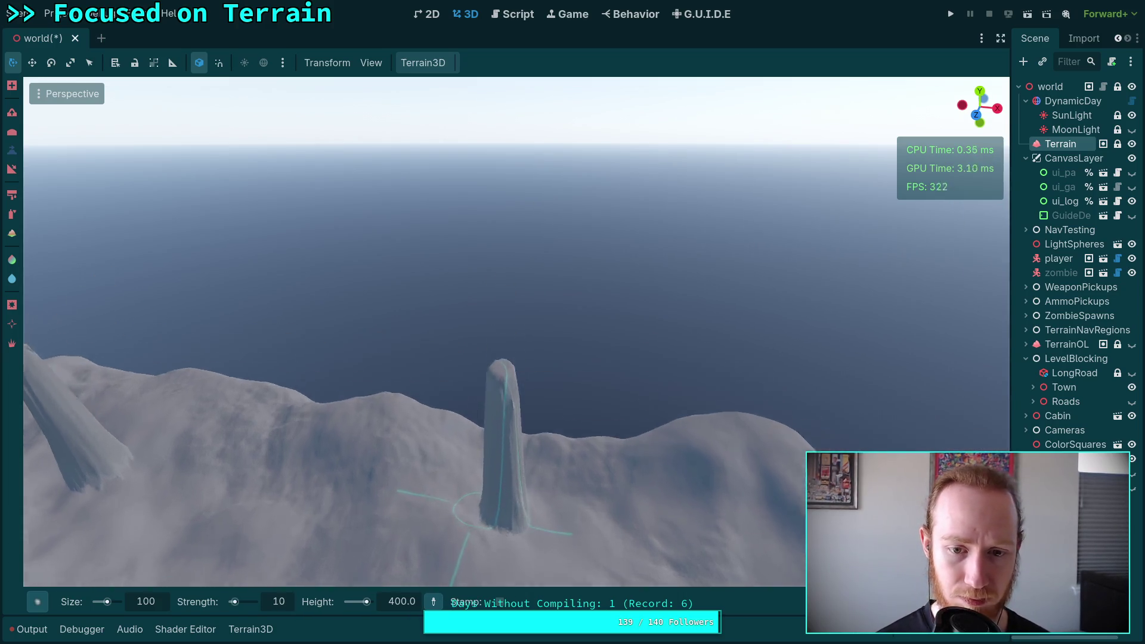
{"action": "mouse_move", "coordinate": [488, 206]}
{"action": "left_mouse_down"}
{"action": "mouse_move", "coordinate": [500, 231]}
{"action": "mouse_move", "coordinate": [507, 425]}
{"action": "left_mouse_up"}
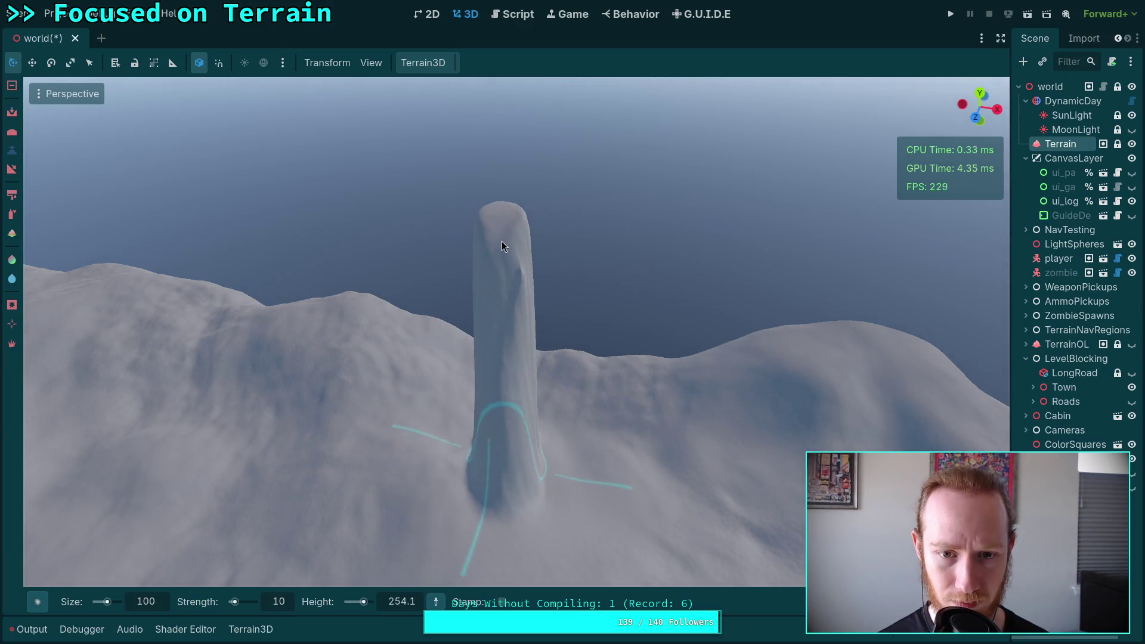
{"action": "mouse_move", "coordinate": [494, 282]}
{"action": "left_mouse_down"}
{"action": "mouse_move", "coordinate": [483, 276]}
{"action": "mouse_move", "coordinate": [470, 347]}
{"action": "mouse_move", "coordinate": [477, 389]}
{"action": "mouse_move", "coordinate": [476, 358]}
{"action": "left_mouse_up"}
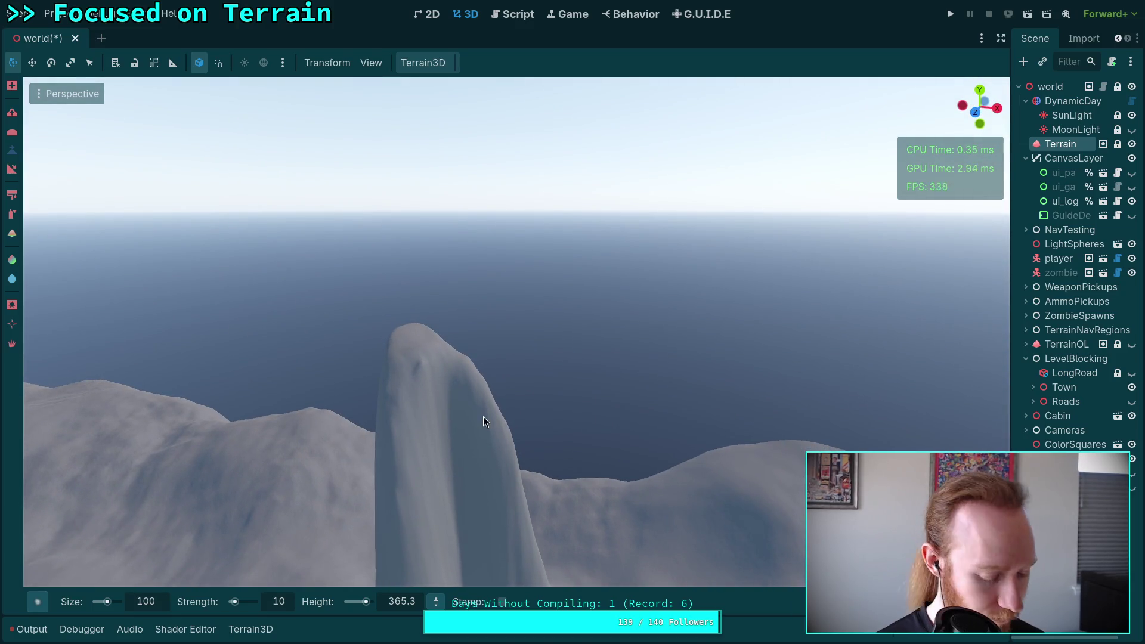
{"action": "key", "text": "super+4"}
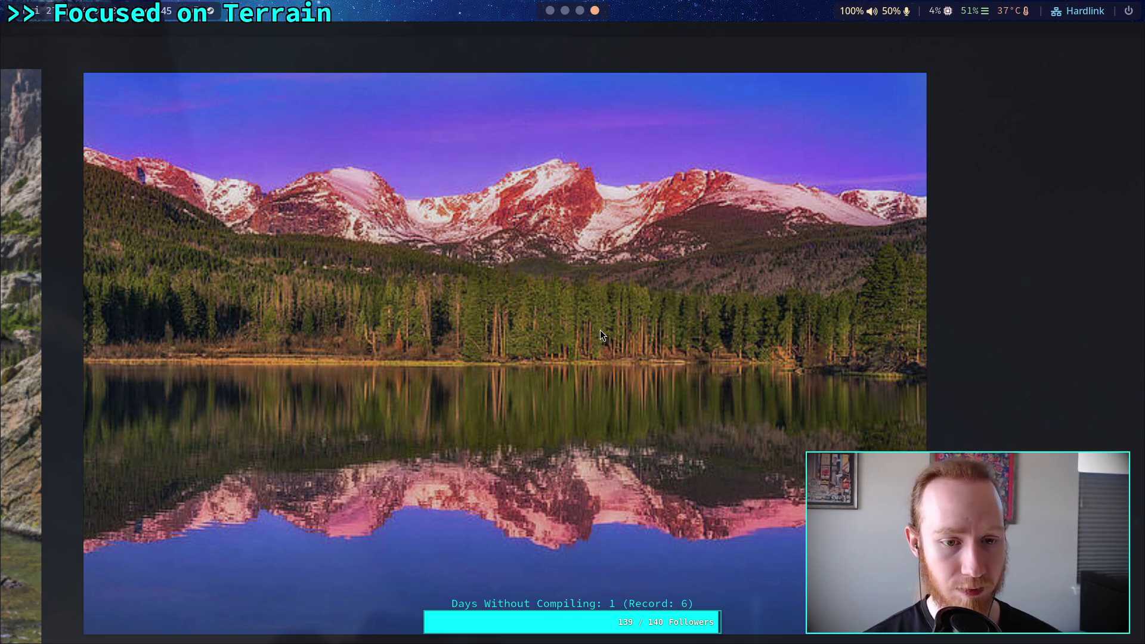
Step: Return to Godot and orbit around the spire, looking past it toward the distant town
{"action": "key", "text": "super+2"}
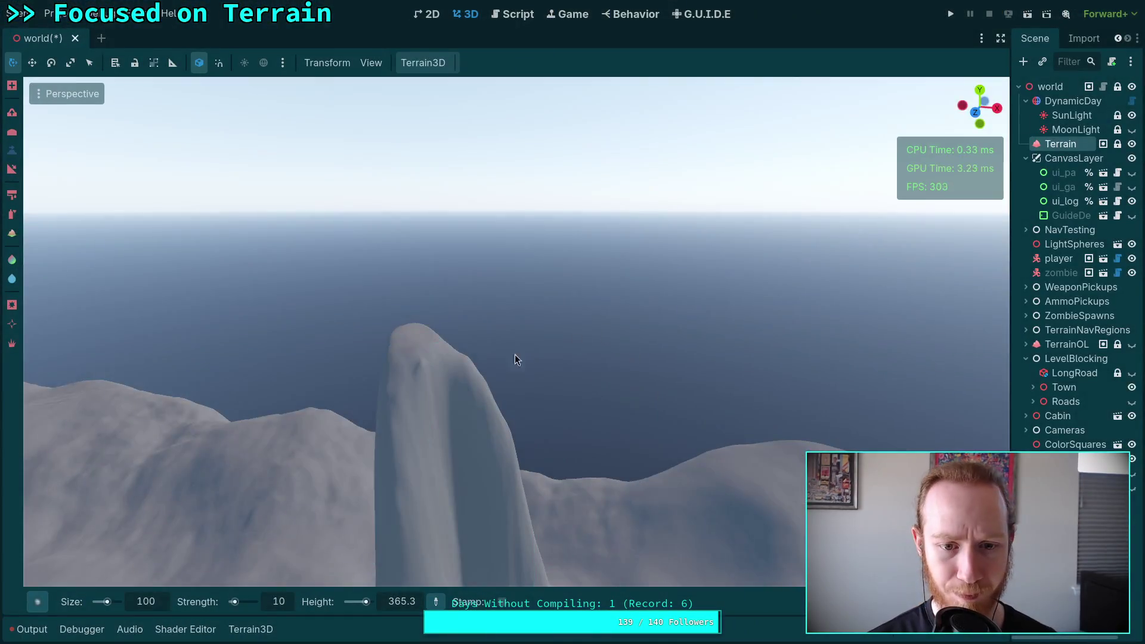
{"action": "key", "text": "w"}
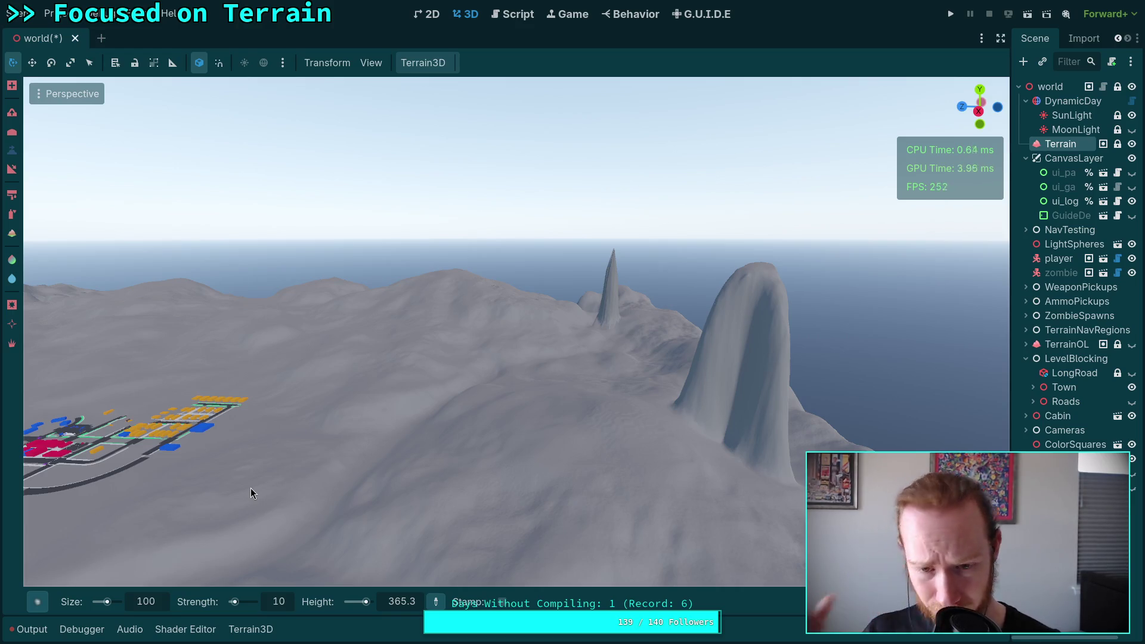
{"action": "mouse_move", "coordinate": [551, 390]}
{"action": "left_mouse_down"}
{"action": "mouse_move", "coordinate": [776, 382]}
{"action": "mouse_move", "coordinate": [656, 387]}
{"action": "mouse_move", "coordinate": [558, 345]}
{"action": "mouse_move", "coordinate": [555, 308]}
{"action": "left_mouse_up"}
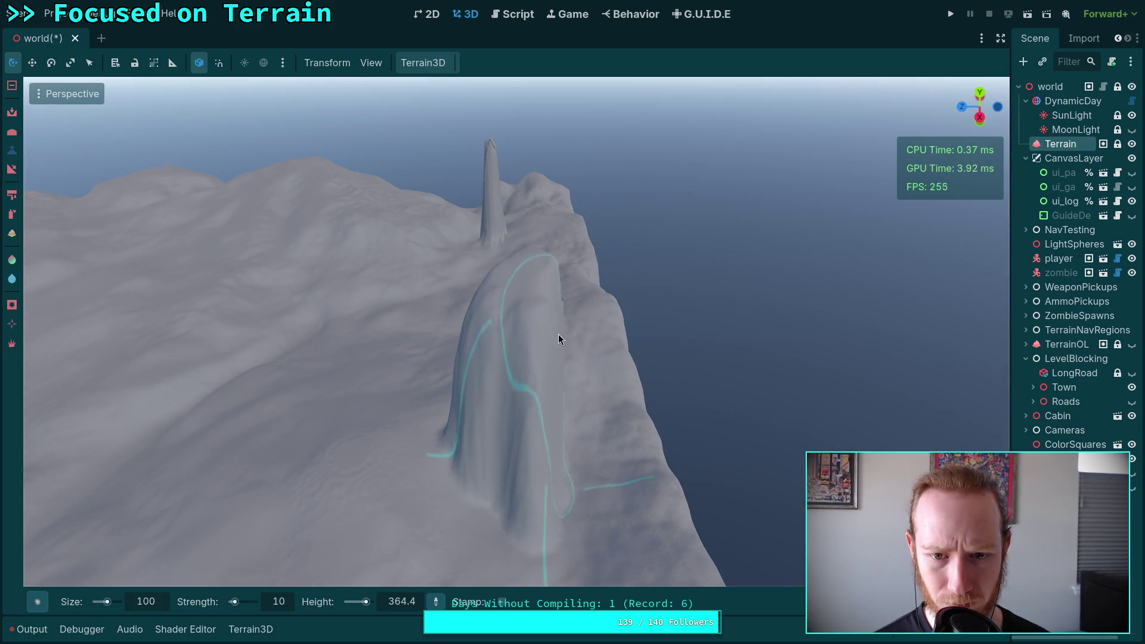
{"action": "left_click_drag", "start_coordinate": [533, 462], "coordinate": [538, 256]}
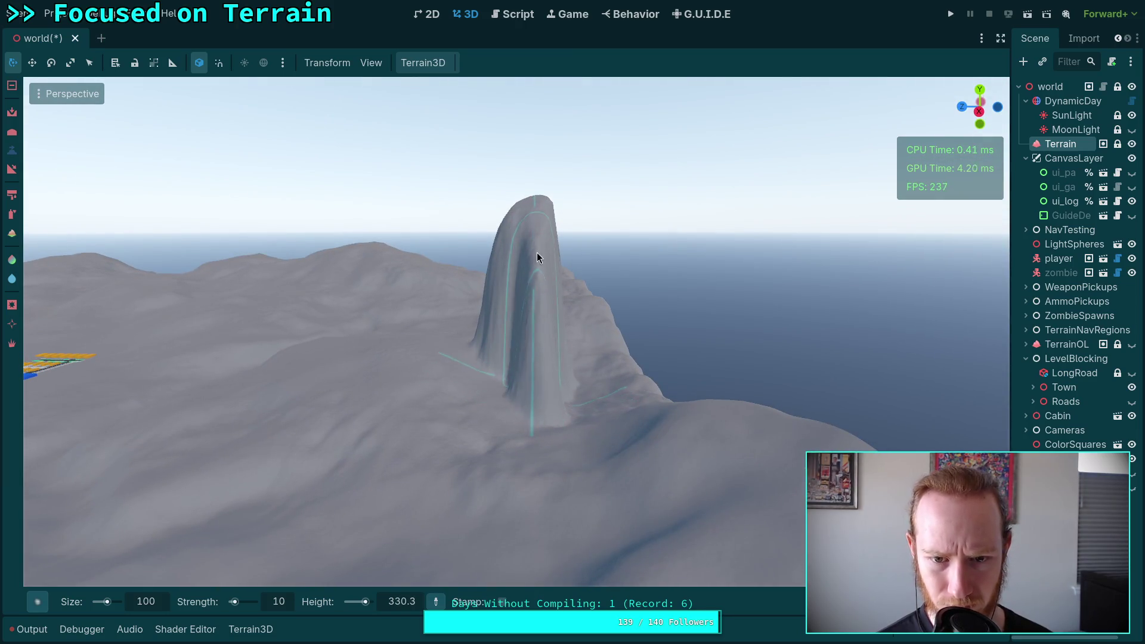
{"action": "left_click_drag", "start_coordinate": [543, 368], "coordinate": [500, 255]}
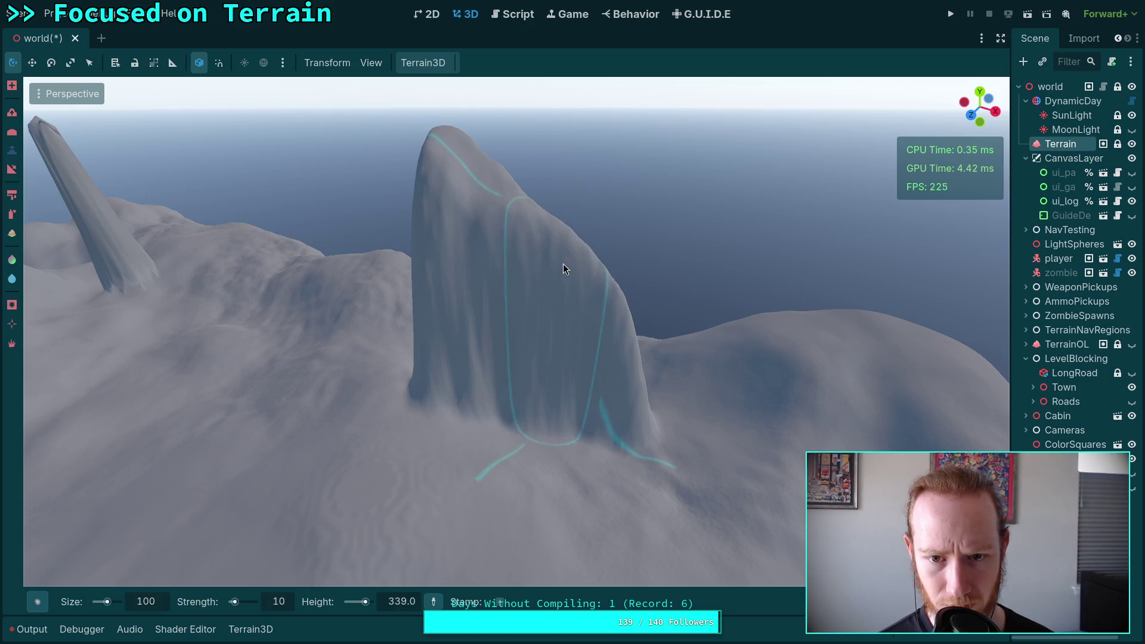
{"action": "left_click_drag", "start_coordinate": [577, 306], "coordinate": [502, 275]}
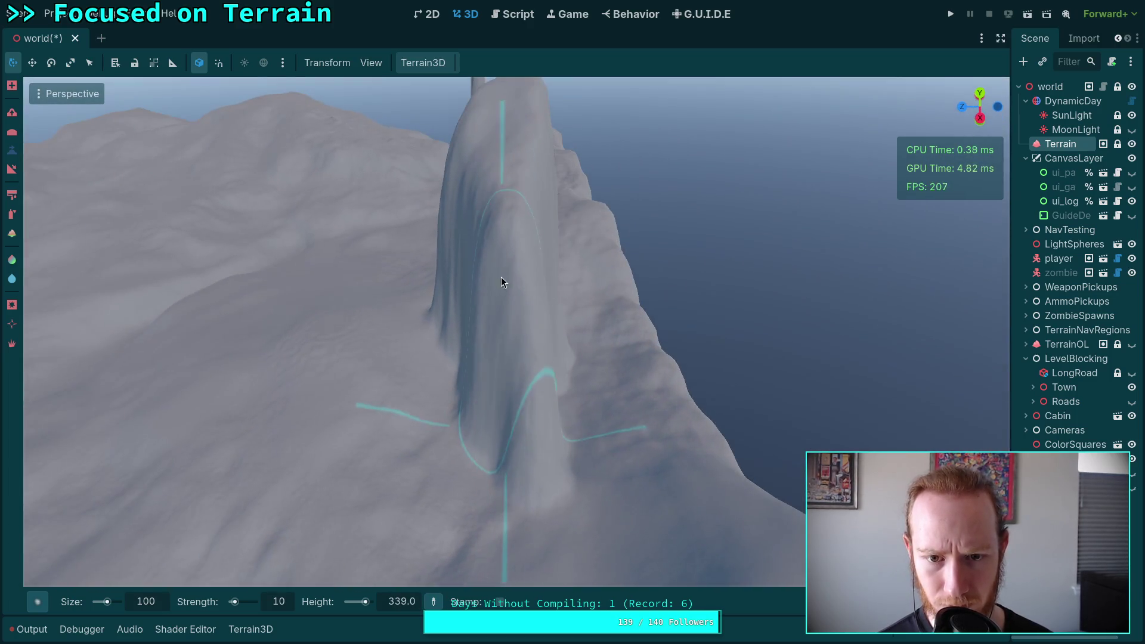
{"action": "left_click_drag", "start_coordinate": [538, 341], "coordinate": [505, 333]}
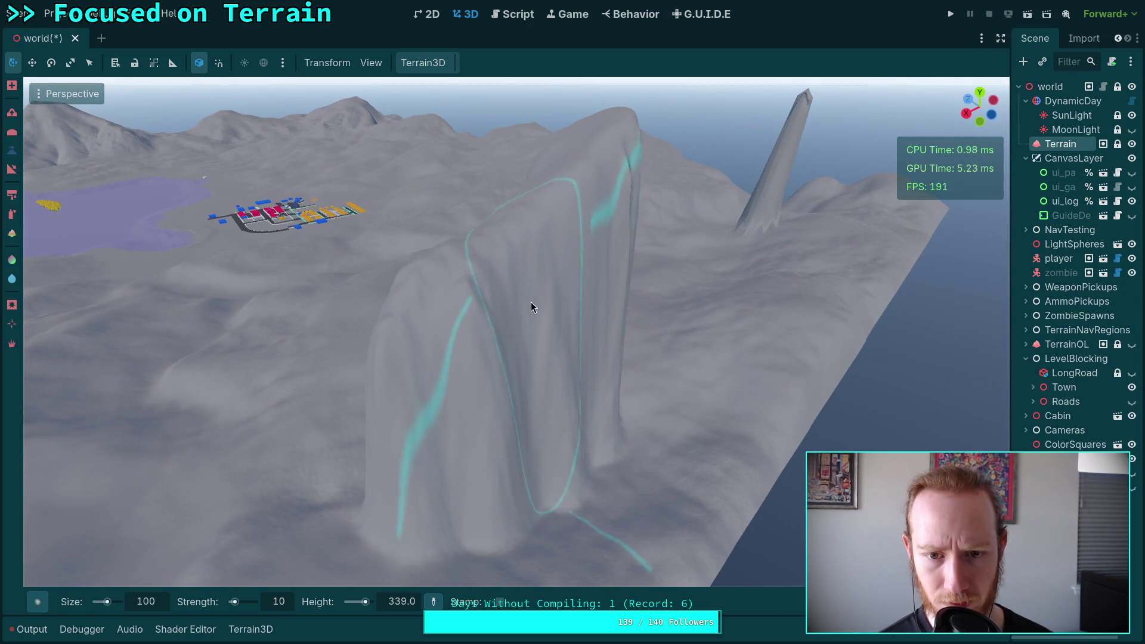
{"action": "mouse_move", "coordinate": [565, 332]}
{"action": "left_mouse_down"}
{"action": "mouse_move", "coordinate": [597, 335]}
{"action": "mouse_move", "coordinate": [580, 315]}
{"action": "left_mouse_up"}
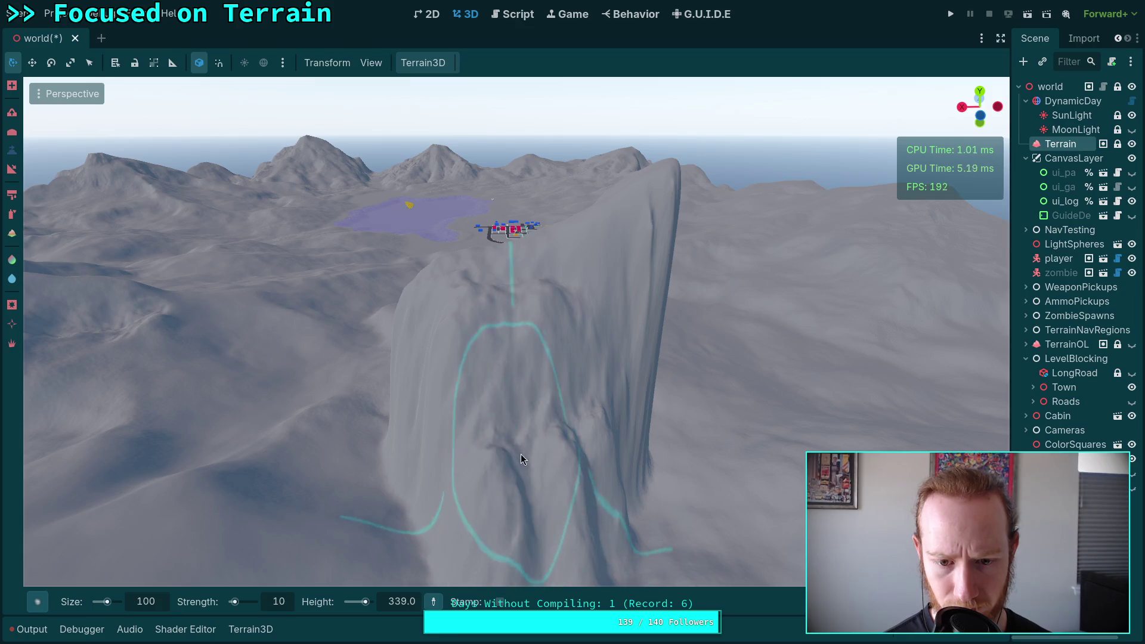
Step: Carve vertical grooves down the spire's rock face with the height brush
{"action": "scroll", "coordinate": [439, 449], "scroll_direction": "up", "scroll_amount": 3}
{"action": "key", "text": "w"}
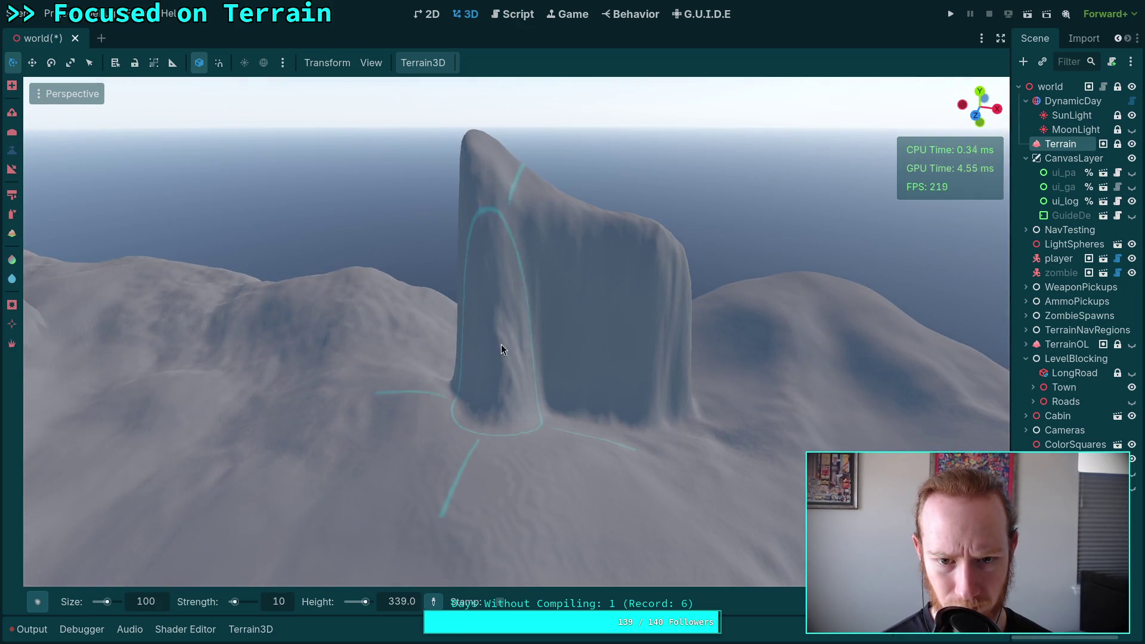
{"action": "mouse_move", "coordinate": [502, 344]}
{"action": "left_mouse_down"}
{"action": "mouse_move", "coordinate": [561, 318]}
{"action": "mouse_move", "coordinate": [653, 353]}
{"action": "mouse_move", "coordinate": [518, 346]}
{"action": "mouse_move", "coordinate": [600, 343]}
{"action": "mouse_move", "coordinate": [600, 280]}
{"action": "mouse_move", "coordinate": [608, 317]}
{"action": "mouse_move", "coordinate": [518, 260]}
{"action": "mouse_move", "coordinate": [502, 286]}
{"action": "mouse_move", "coordinate": [525, 418]}
{"action": "mouse_move", "coordinate": [509, 373]}
{"action": "mouse_move", "coordinate": [519, 370]}
{"action": "mouse_move", "coordinate": [490, 387]}
{"action": "mouse_move", "coordinate": [643, 400]}
{"action": "mouse_move", "coordinate": [277, 269]}
{"action": "mouse_move", "coordinate": [301, 344]}
{"action": "left_mouse_up"}
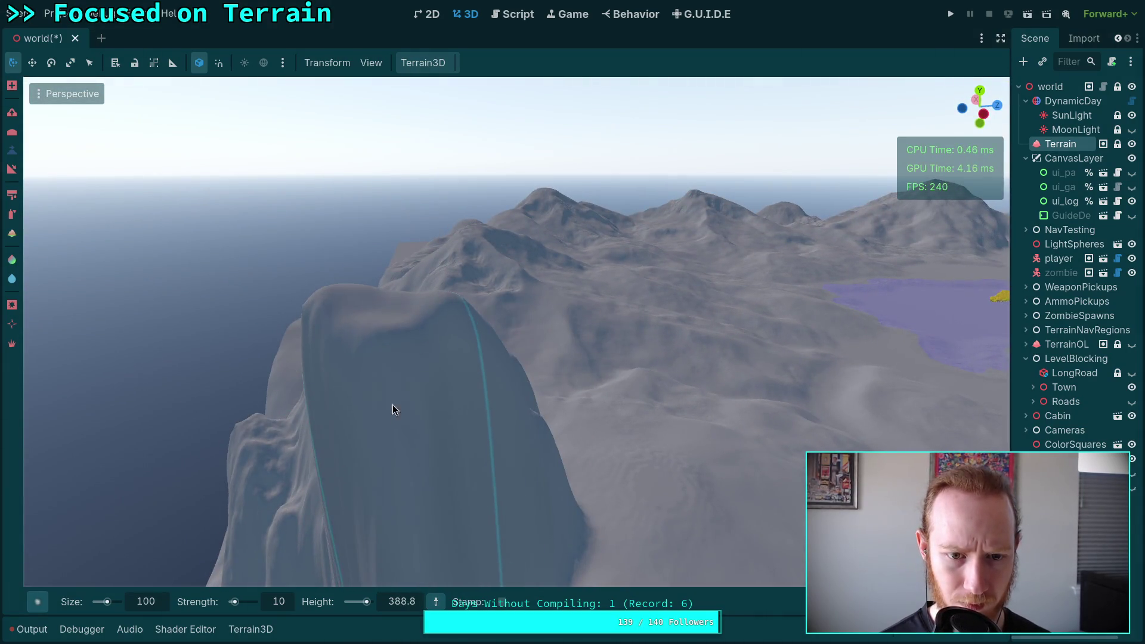
Step: Raise extra lobes on the cliff face beside the rock spire
{"action": "left_click_drag", "start_coordinate": [415, 396], "coordinate": [401, 386]}
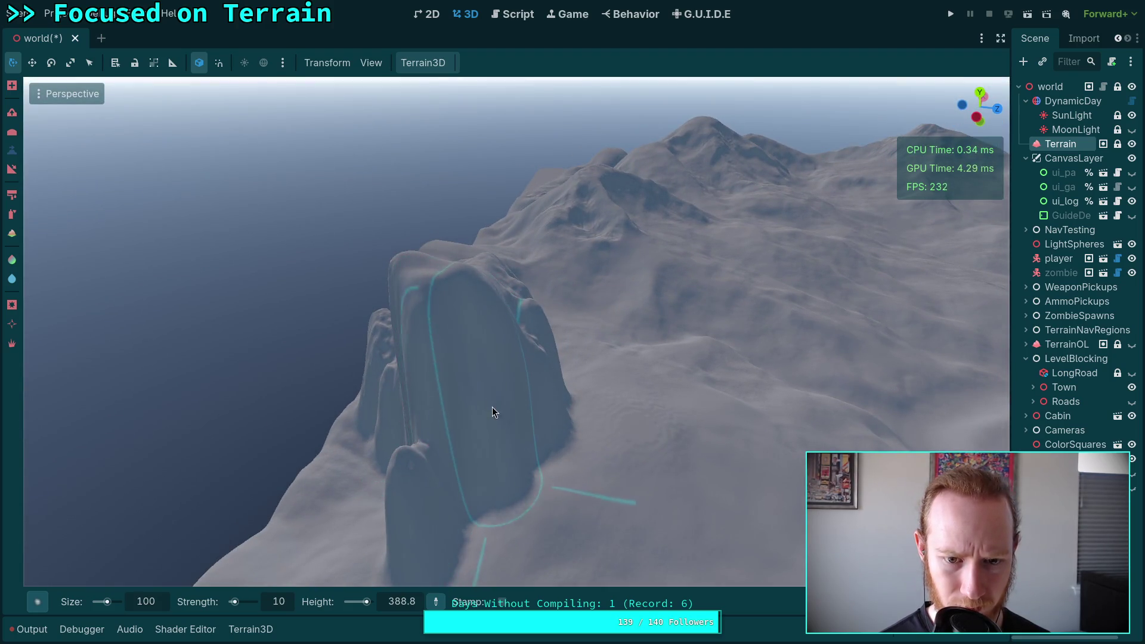
{"action": "mouse_move", "coordinate": [443, 415]}
{"action": "left_mouse_down"}
{"action": "mouse_move", "coordinate": [501, 404]}
{"action": "mouse_move", "coordinate": [492, 421]}
{"action": "mouse_move", "coordinate": [555, 458]}
{"action": "mouse_move", "coordinate": [528, 370]}
{"action": "mouse_move", "coordinate": [541, 303]}
{"action": "mouse_move", "coordinate": [521, 328]}
{"action": "mouse_move", "coordinate": [524, 343]}
{"action": "mouse_move", "coordinate": [573, 347]}
{"action": "left_mouse_up"}
{"action": "key", "text": "w"}
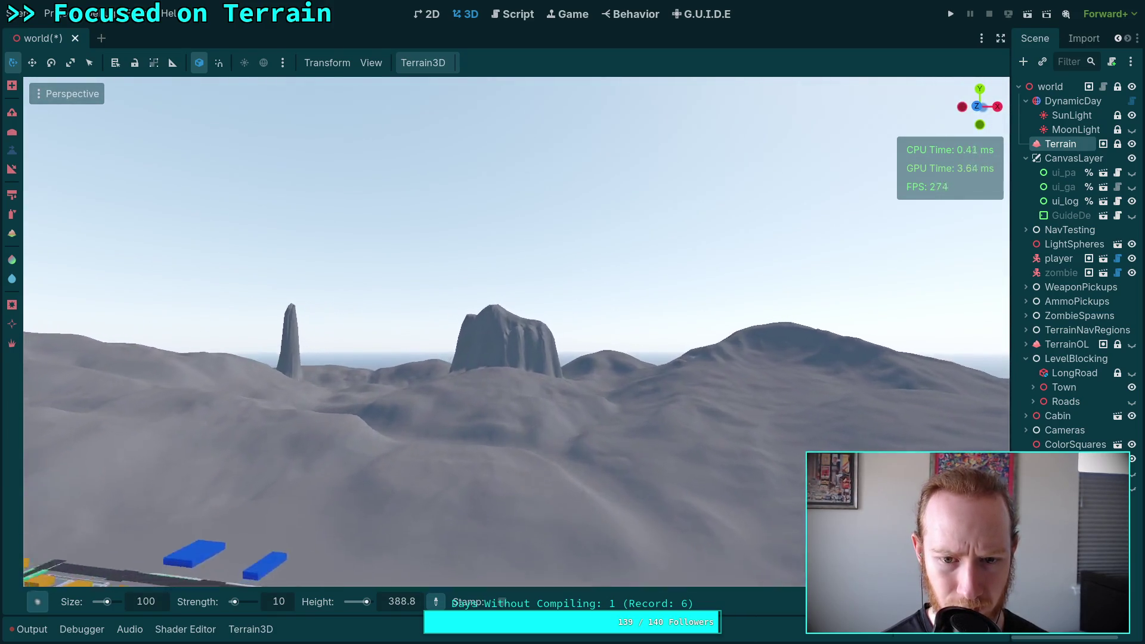
{"action": "mouse_move", "coordinate": [517, 309]}
{"action": "left_mouse_down"}
{"action": "mouse_move", "coordinate": [490, 311]}
{"action": "mouse_move", "coordinate": [516, 309]}
{"action": "left_mouse_up"}
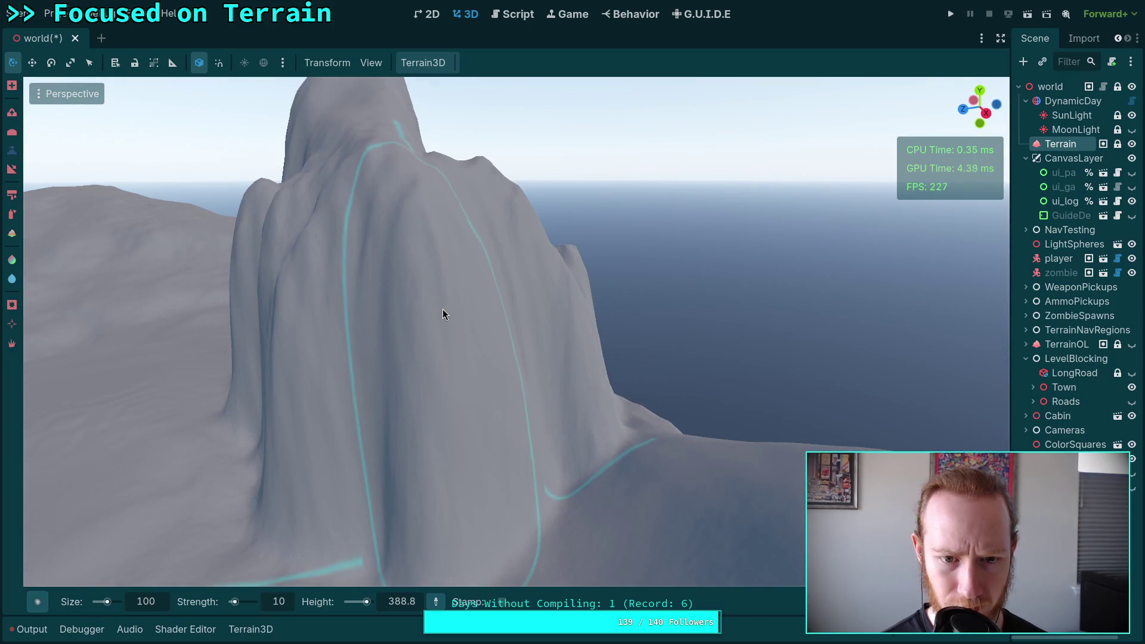
{"action": "scroll", "coordinate": [465, 371], "scroll_direction": "down", "scroll_amount": 5}
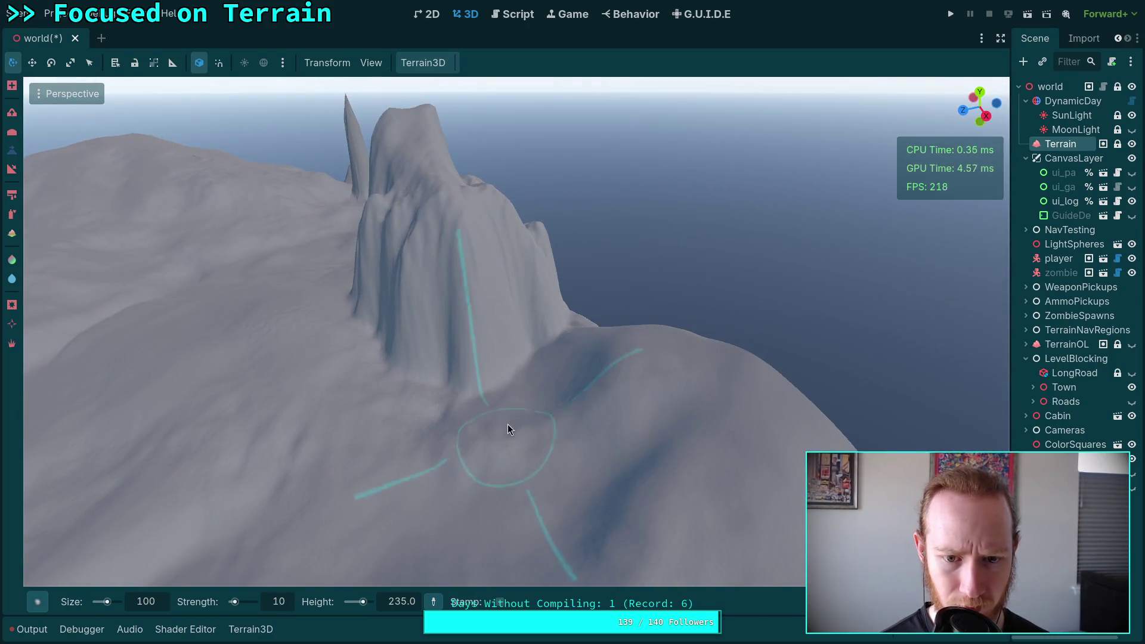
{"action": "mouse_move", "coordinate": [518, 430]}
{"action": "left_mouse_down"}
{"action": "mouse_move", "coordinate": [490, 385]}
{"action": "mouse_move", "coordinate": [466, 382]}
{"action": "left_mouse_up"}
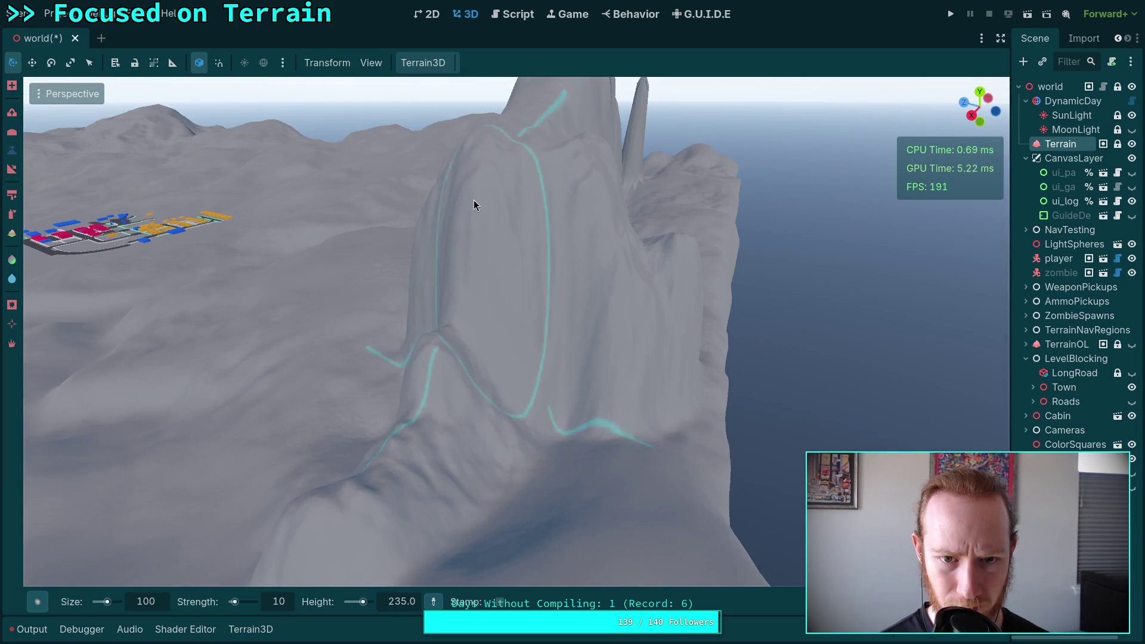
Step: Set the brush target height to 252.8 and carve vertical grooves down the cliff face
{"action": "left_click", "coordinate": [481, 174], "text": "ctrl"}
{"action": "left_click_drag", "start_coordinate": [456, 233], "coordinate": [408, 398], "text": "ctrl"}
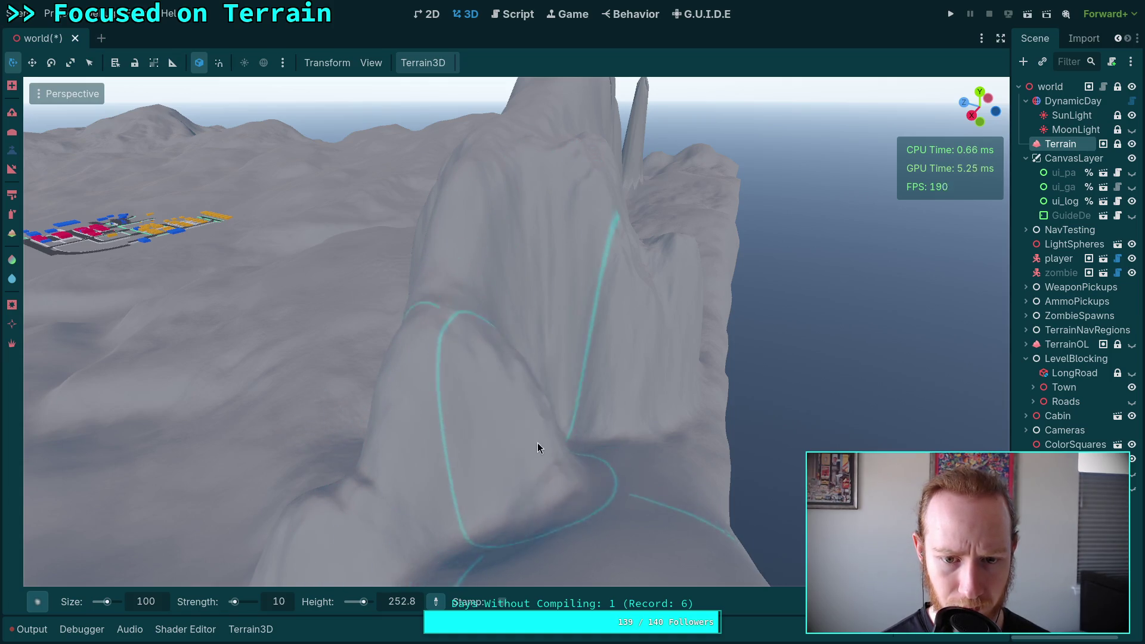
{"action": "scroll", "coordinate": [588, 334], "scroll_direction": "down", "scroll_amount": 3}
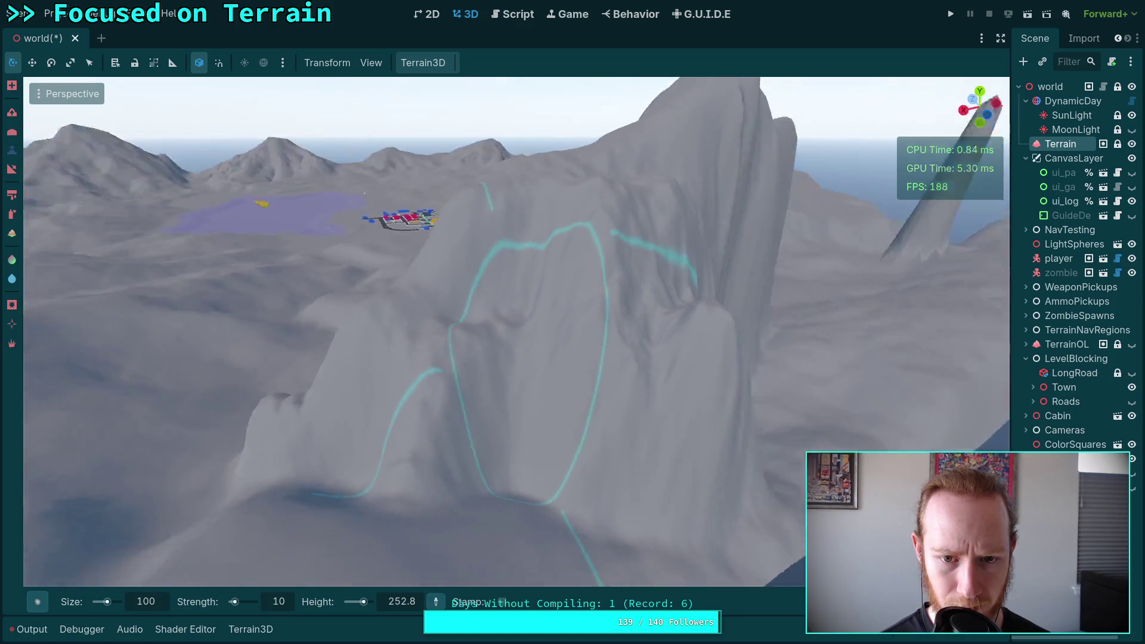
{"action": "mouse_move", "coordinate": [429, 445]}
{"action": "left_mouse_down"}
{"action": "mouse_move", "coordinate": [552, 387]}
{"action": "mouse_move", "coordinate": [439, 331]}
{"action": "left_mouse_up"}
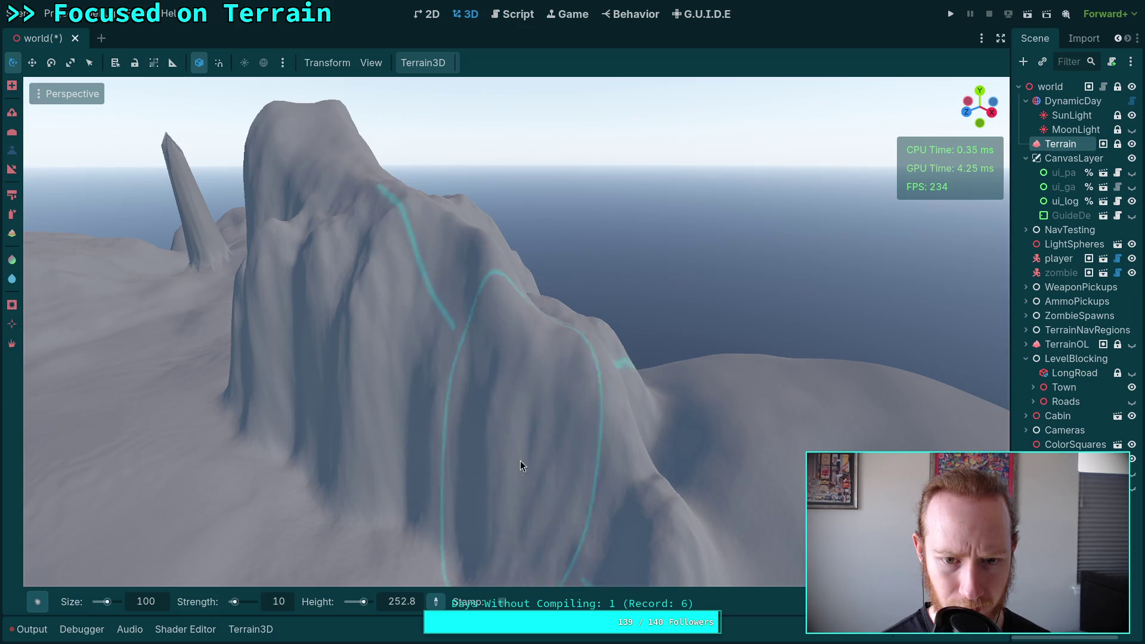
{"action": "mouse_move", "coordinate": [501, 470]}
{"action": "left_mouse_down"}
{"action": "mouse_move", "coordinate": [554, 316]}
{"action": "mouse_move", "coordinate": [441, 343]}
{"action": "mouse_move", "coordinate": [528, 322]}
{"action": "left_mouse_up"}
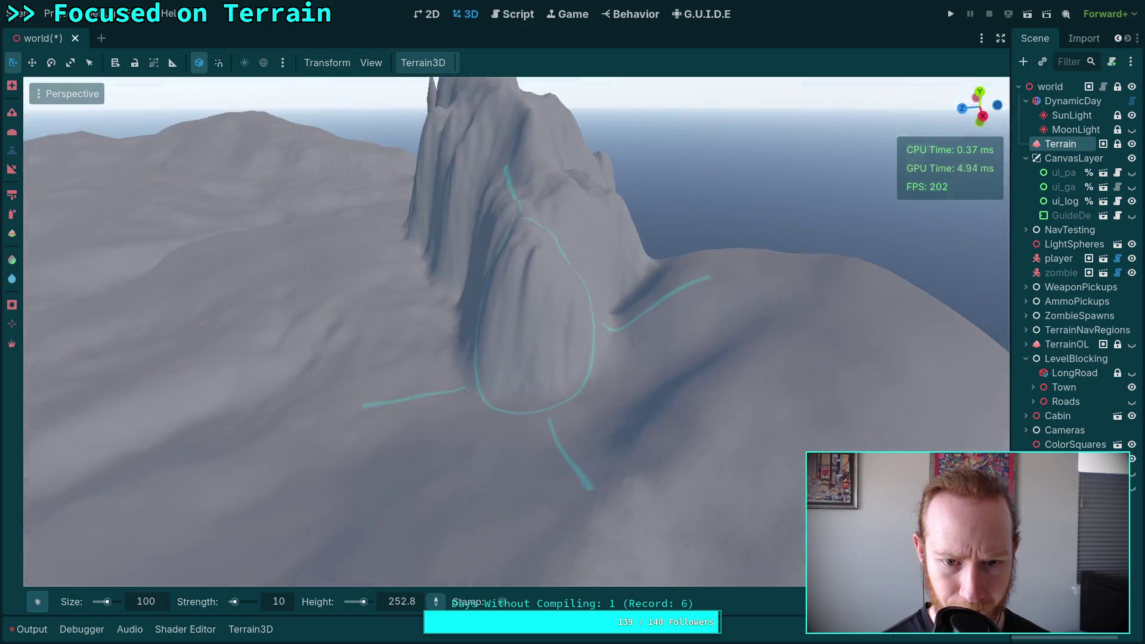
{"action": "scroll", "coordinate": [498, 238], "scroll_direction": "up", "scroll_amount": 2}
{"action": "mouse_move", "coordinate": [498, 244]}
{"action": "left_mouse_down"}
{"action": "mouse_move", "coordinate": [458, 321]}
{"action": "mouse_move", "coordinate": [519, 344]}
{"action": "mouse_move", "coordinate": [482, 370]}
{"action": "mouse_move", "coordinate": [517, 418]}
{"action": "left_mouse_up"}
{"action": "scroll", "coordinate": [517, 418], "scroll_direction": "down", "scroll_amount": 10}
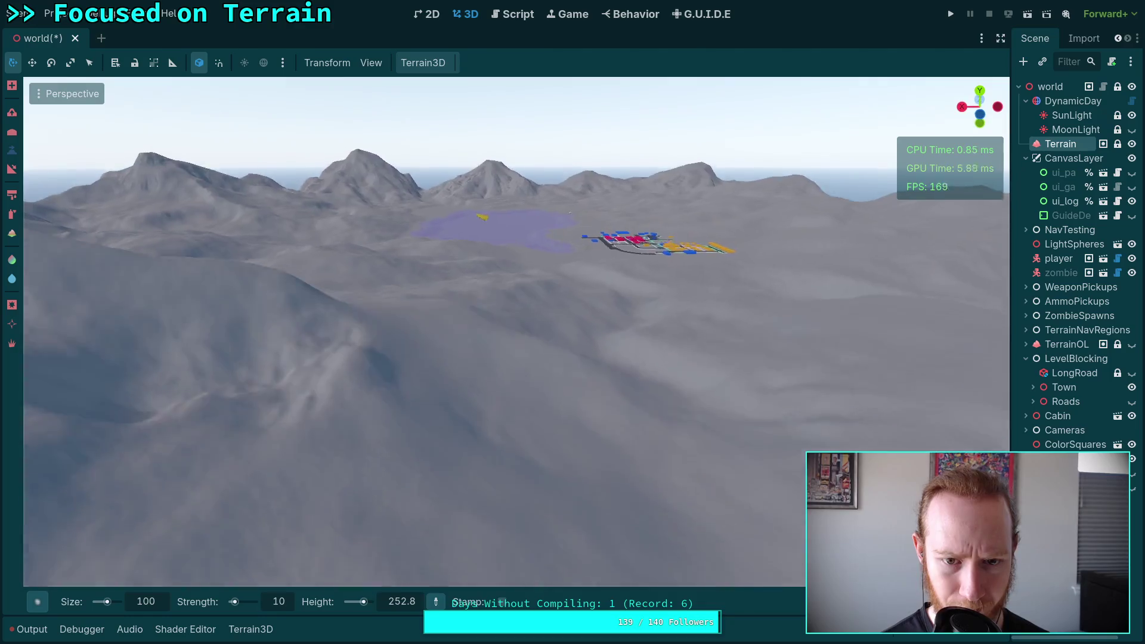
Step: Raise and reshape the ridge in front of the peak, widening the terrain around the spire
{"action": "scroll", "coordinate": [517, 332], "scroll_direction": "up", "scroll_amount": 10}
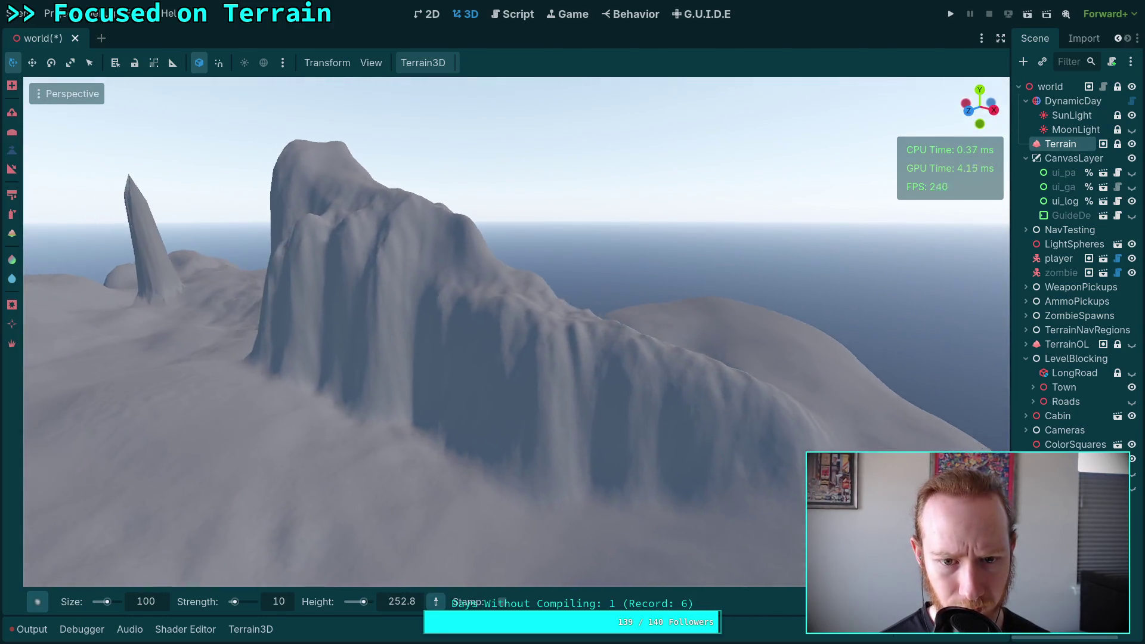
{"action": "scroll", "coordinate": [512, 260], "scroll_direction": "up", "scroll_amount": 3}
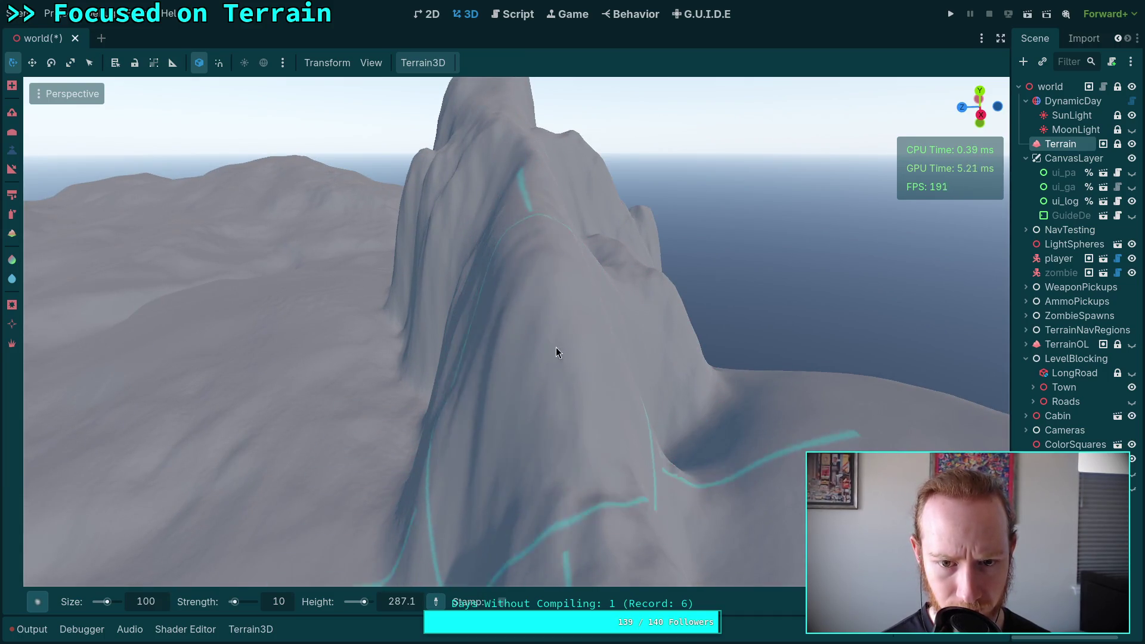
{"action": "scroll", "coordinate": [554, 345], "scroll_direction": "down", "scroll_amount": 3}
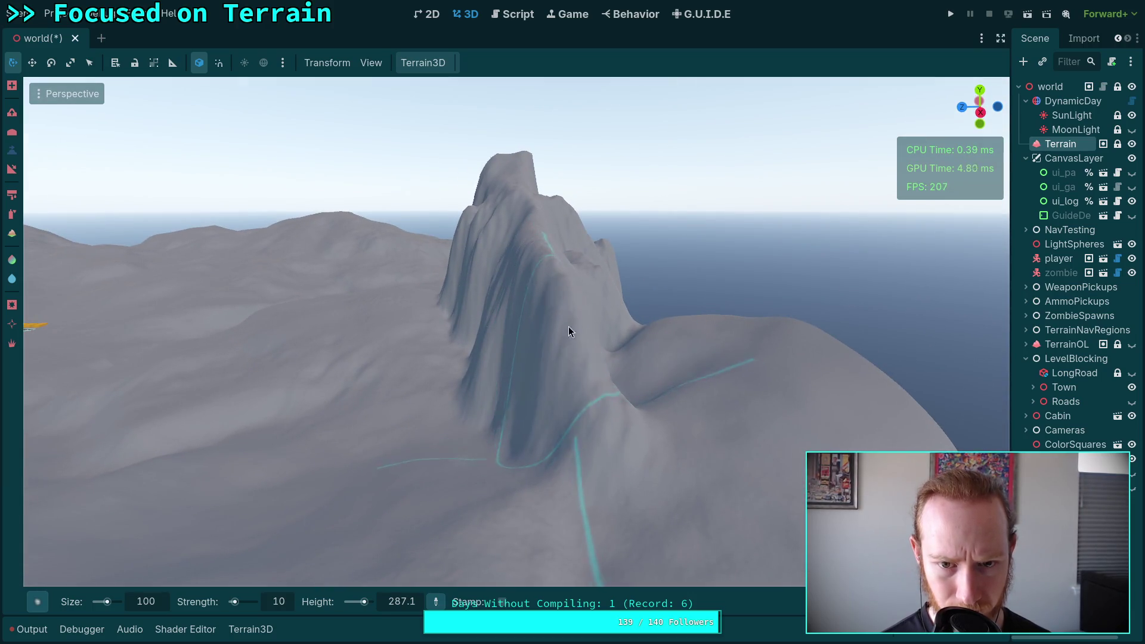
{"action": "scroll", "coordinate": [611, 399], "scroll_direction": "up", "scroll_amount": 5}
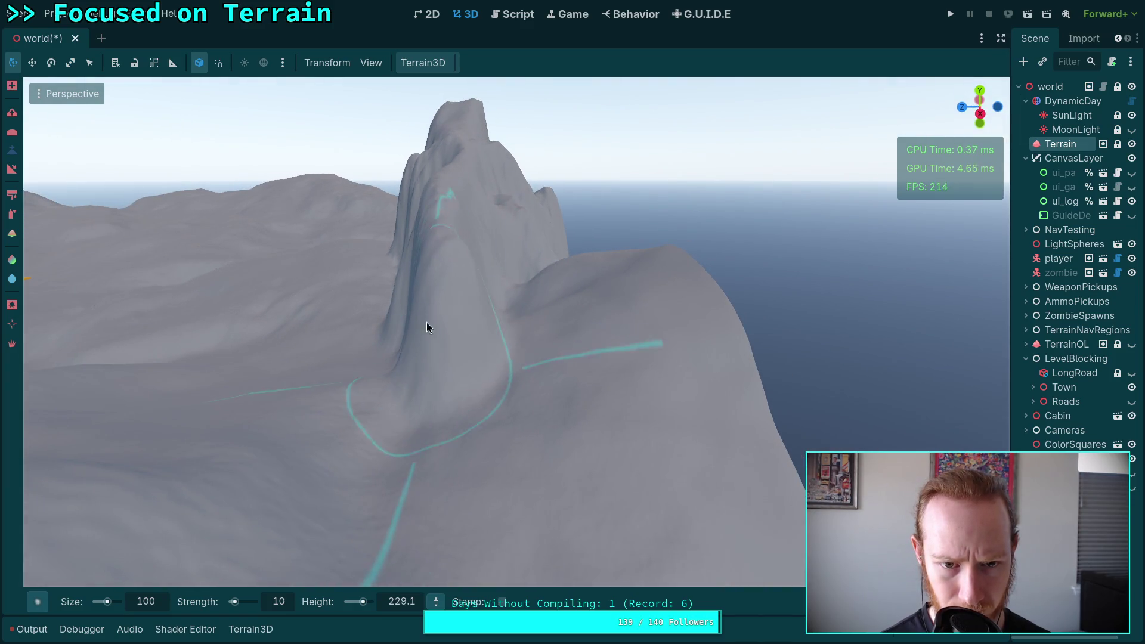
{"action": "mouse_move", "coordinate": [432, 338]}
{"action": "left_mouse_down"}
{"action": "mouse_move", "coordinate": [407, 349]}
{"action": "mouse_move", "coordinate": [414, 372]}
{"action": "mouse_move", "coordinate": [471, 407]}
{"action": "mouse_move", "coordinate": [552, 420]}
{"action": "mouse_move", "coordinate": [519, 392]}
{"action": "left_mouse_up"}
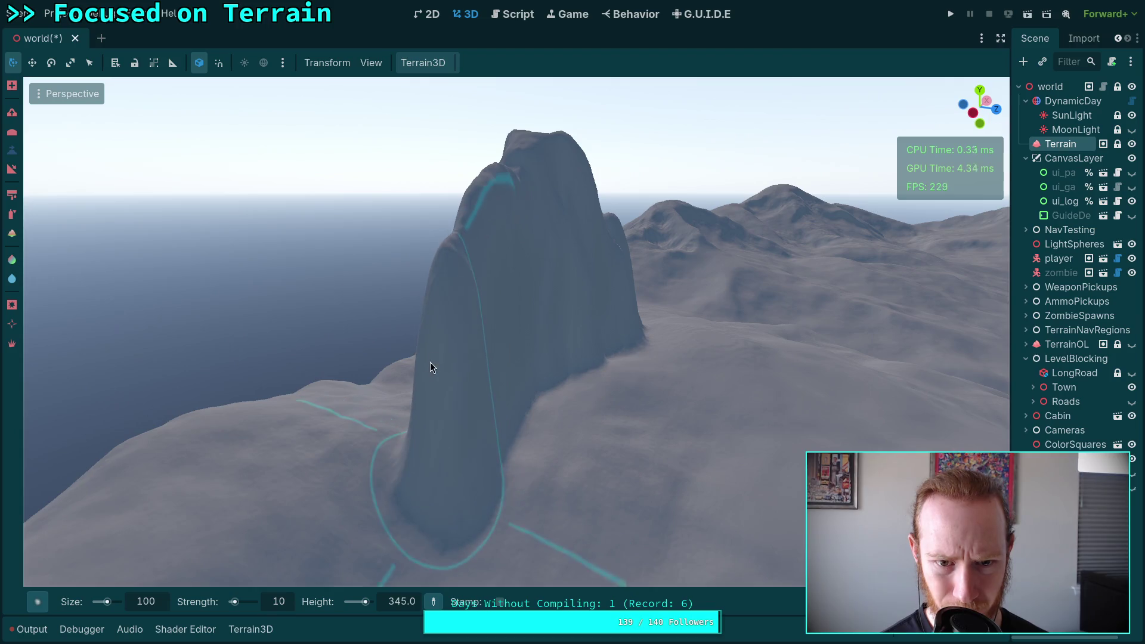
{"action": "left_click_drag", "start_coordinate": [430, 365], "coordinate": [431, 383]}
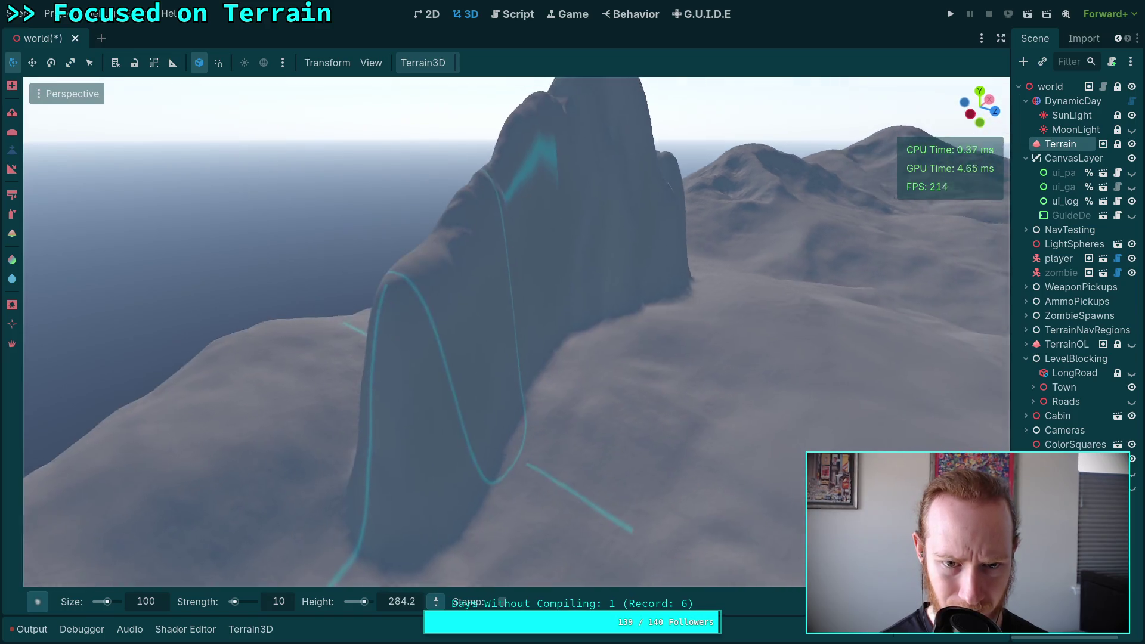
{"action": "left_click_drag", "start_coordinate": [531, 334], "coordinate": [425, 447]}
{"action": "key", "text": "s"}
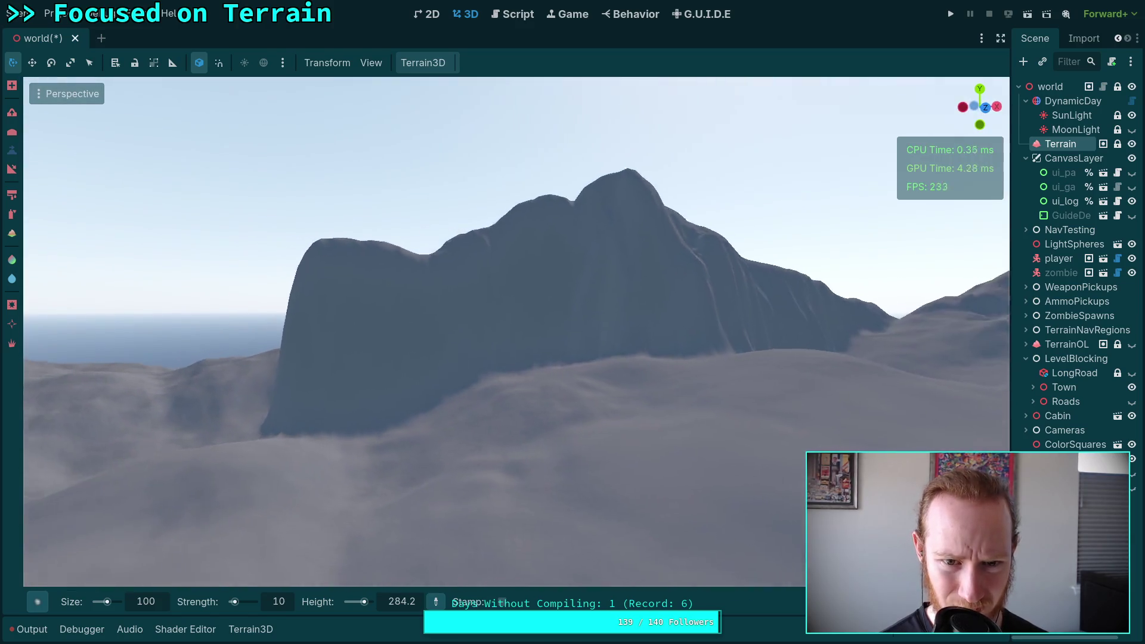
{"action": "key", "text": "w"}
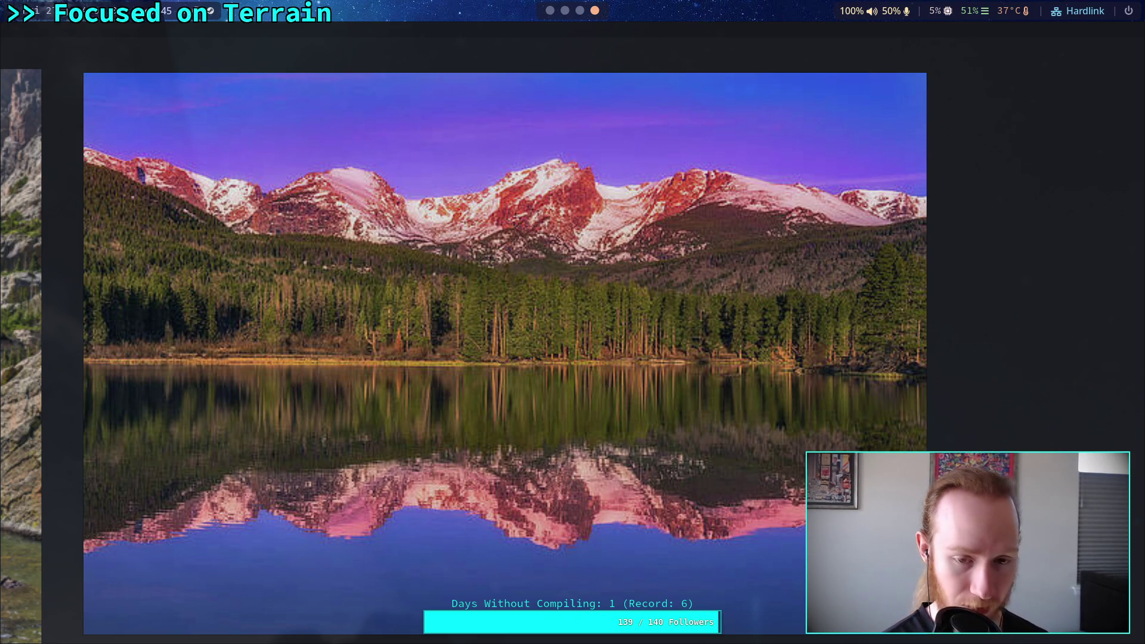
Step: Back in the Godot editor, bulge out the tall pillar's right flank
{"action": "key", "text": "super+1"}
{"action": "left_click_drag", "start_coordinate": [507, 242], "coordinate": [429, 357]}
{"action": "left_click_drag", "start_coordinate": [508, 243], "coordinate": [417, 290]}
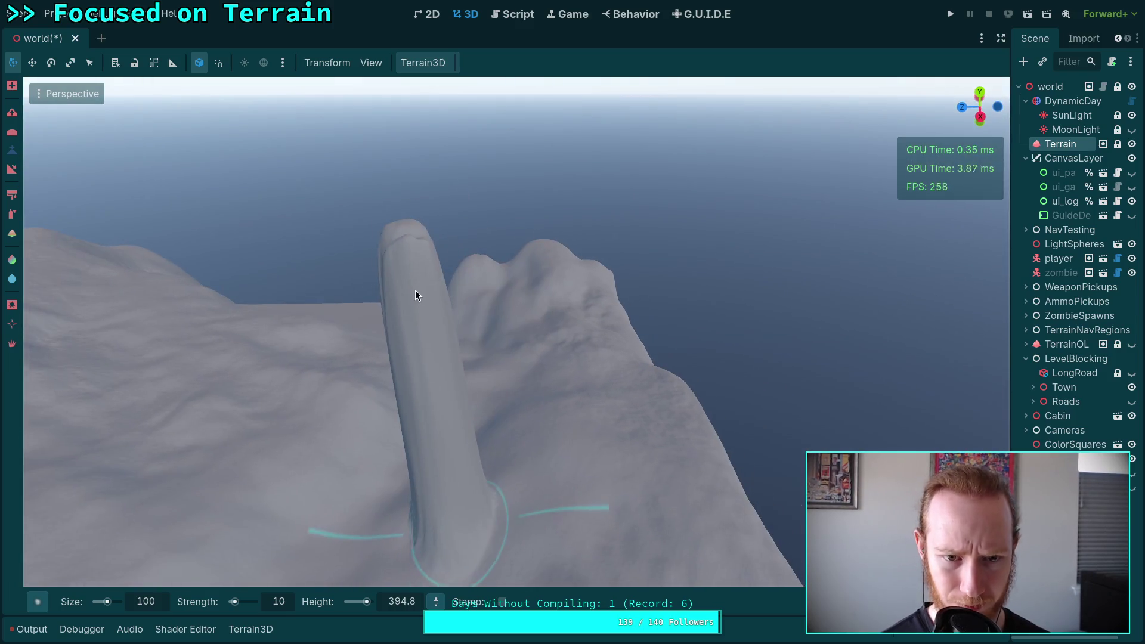
{"action": "left_click_drag", "start_coordinate": [424, 387], "coordinate": [463, 370]}
{"action": "mouse_move", "coordinate": [493, 412]}
{"action": "left_mouse_down"}
{"action": "mouse_move", "coordinate": [418, 406]}
{"action": "mouse_move", "coordinate": [495, 411]}
{"action": "mouse_move", "coordinate": [494, 258]}
{"action": "left_mouse_up"}
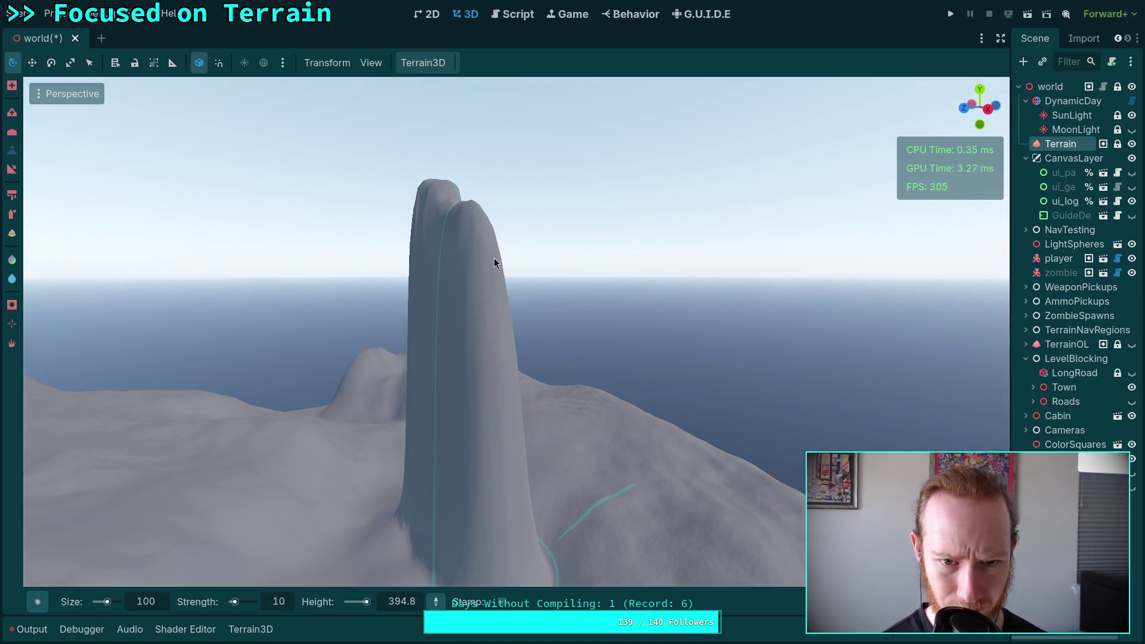
{"action": "mouse_move", "coordinate": [511, 320]}
{"action": "left_mouse_down"}
{"action": "mouse_move", "coordinate": [537, 327]}
{"action": "mouse_move", "coordinate": [576, 401]}
{"action": "mouse_move", "coordinate": [510, 411]}
{"action": "left_mouse_up"}
Step: Sculpt a ridge stretching out from the small peak at the pillar's base
{"action": "left_click_drag", "start_coordinate": [538, 499], "coordinate": [556, 320]}
{"action": "mouse_move", "coordinate": [565, 366]}
{"action": "left_mouse_down"}
{"action": "mouse_move", "coordinate": [609, 417]}
{"action": "mouse_move", "coordinate": [550, 360]}
{"action": "left_mouse_up"}
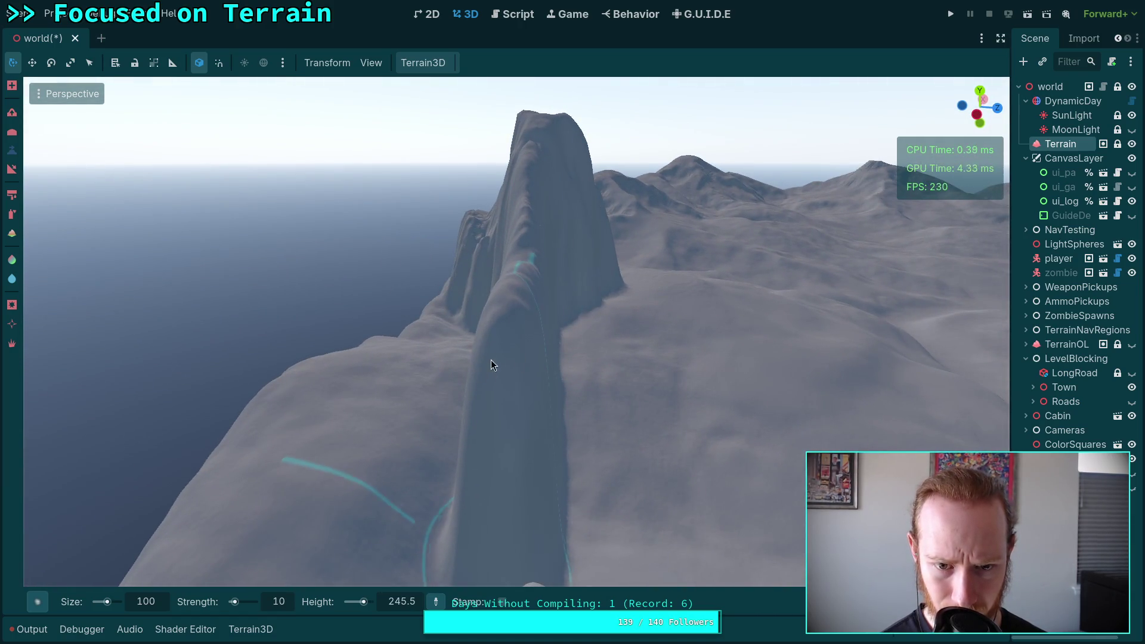
{"action": "mouse_move", "coordinate": [494, 454]}
{"action": "left_mouse_down"}
{"action": "mouse_move", "coordinate": [570, 341]}
{"action": "mouse_move", "coordinate": [612, 377]}
{"action": "left_mouse_up"}
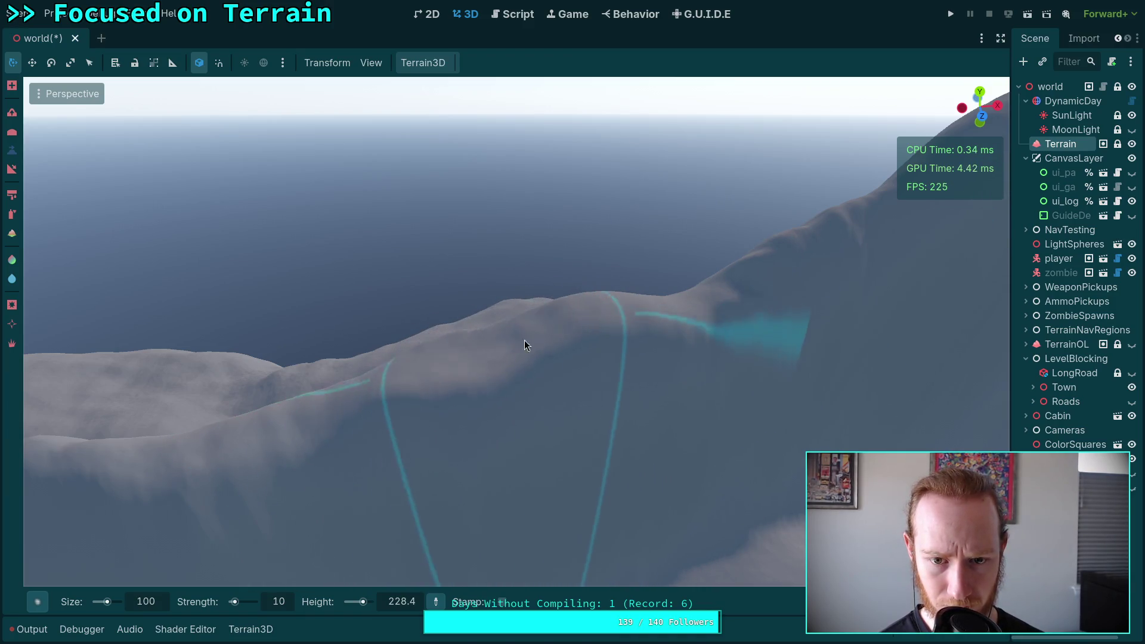
{"action": "mouse_move", "coordinate": [587, 342]}
{"action": "left_mouse_down"}
{"action": "mouse_move", "coordinate": [549, 382]}
{"action": "mouse_move", "coordinate": [489, 367]}
{"action": "mouse_move", "coordinate": [538, 353]}
{"action": "left_mouse_up"}
{"action": "scroll", "coordinate": [518, 204], "scroll_direction": "up", "scroll_amount": 3}
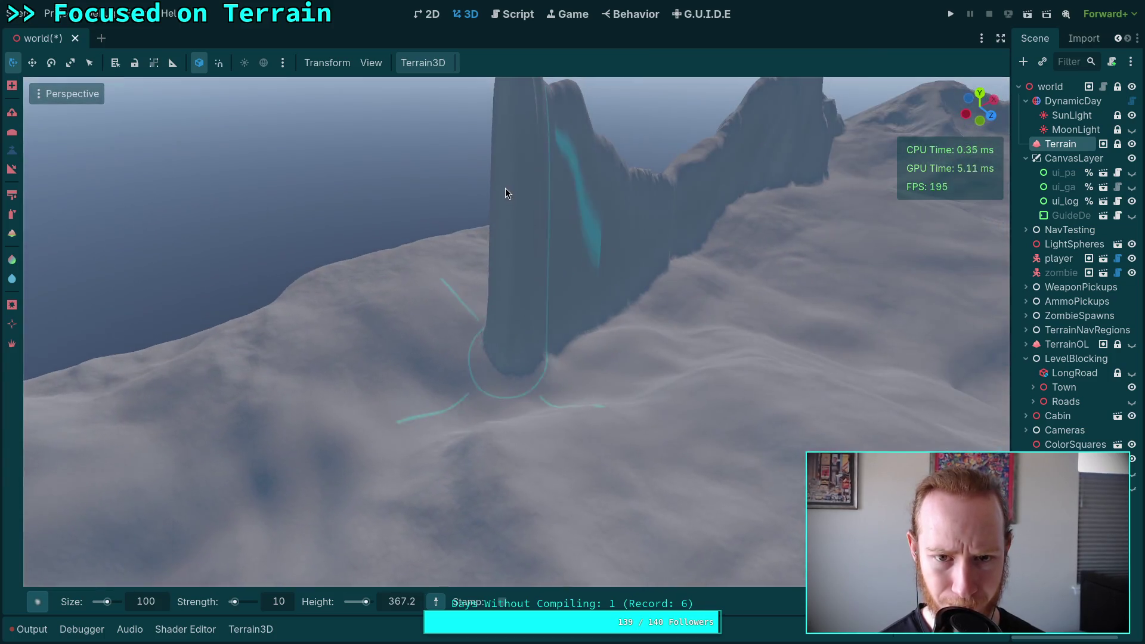
{"action": "left_click_drag", "start_coordinate": [498, 402], "coordinate": [498, 468]}
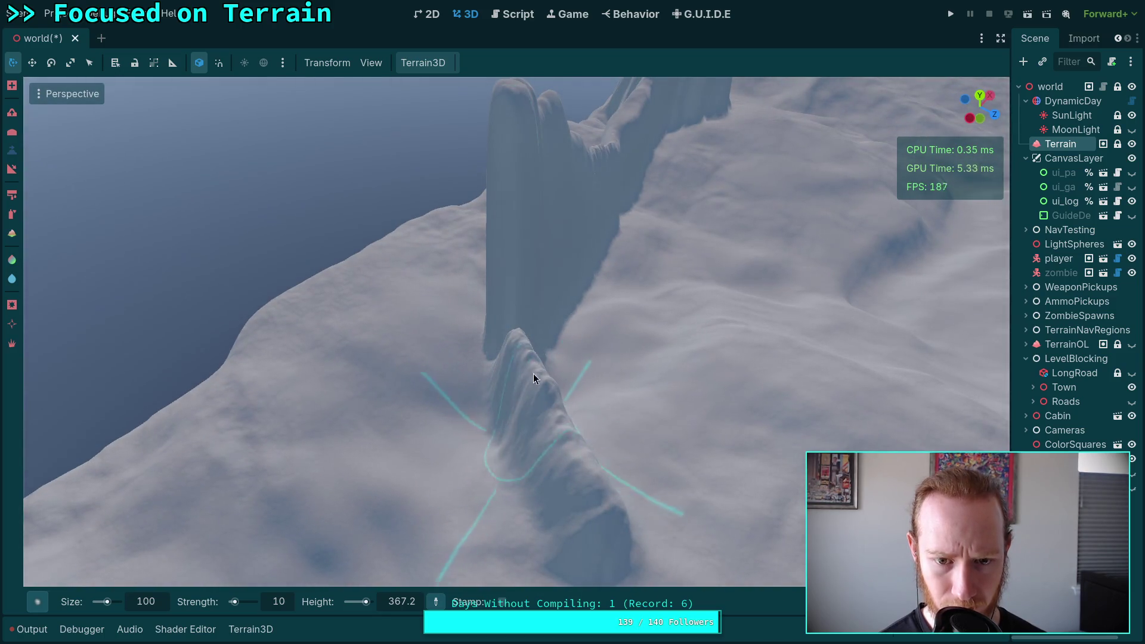
Step: Switch the brush to raise with target height 328.4 and fill in the ridge's lower spine
{"action": "left_click", "coordinate": [512, 96], "text": "ctrl"}
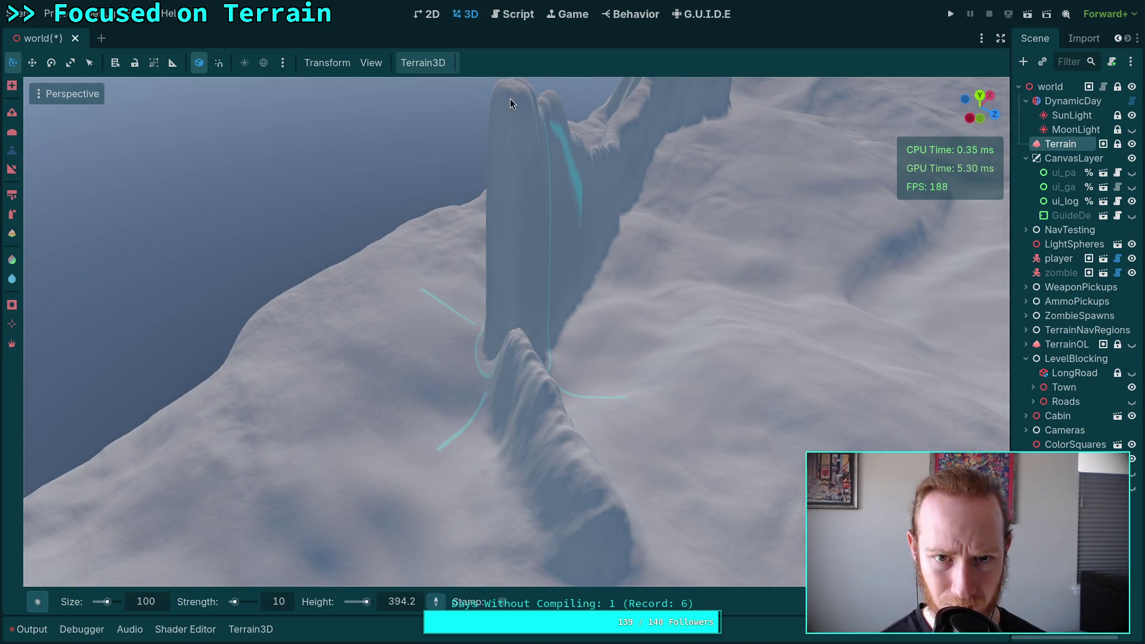
{"action": "left_click", "coordinate": [529, 255], "text": "ctrl"}
{"action": "left_click_drag", "start_coordinate": [528, 256], "coordinate": [566, 421]}
{"action": "scroll", "coordinate": [592, 493], "scroll_direction": "down", "scroll_amount": 10}
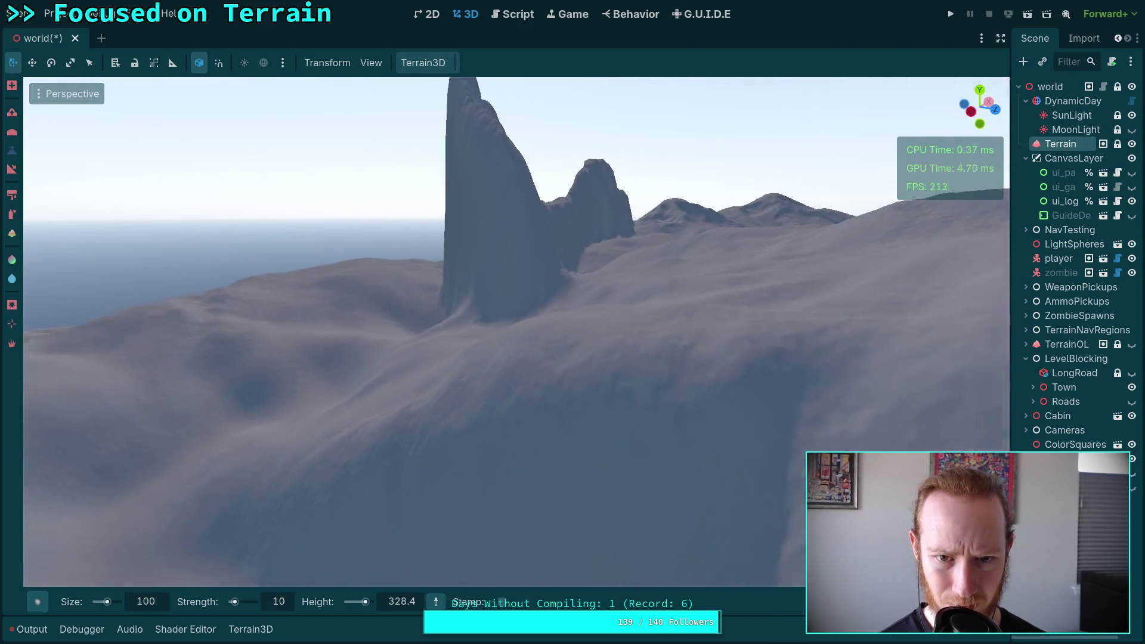
{"action": "scroll", "coordinate": [588, 326], "scroll_direction": "up", "scroll_amount": 4}
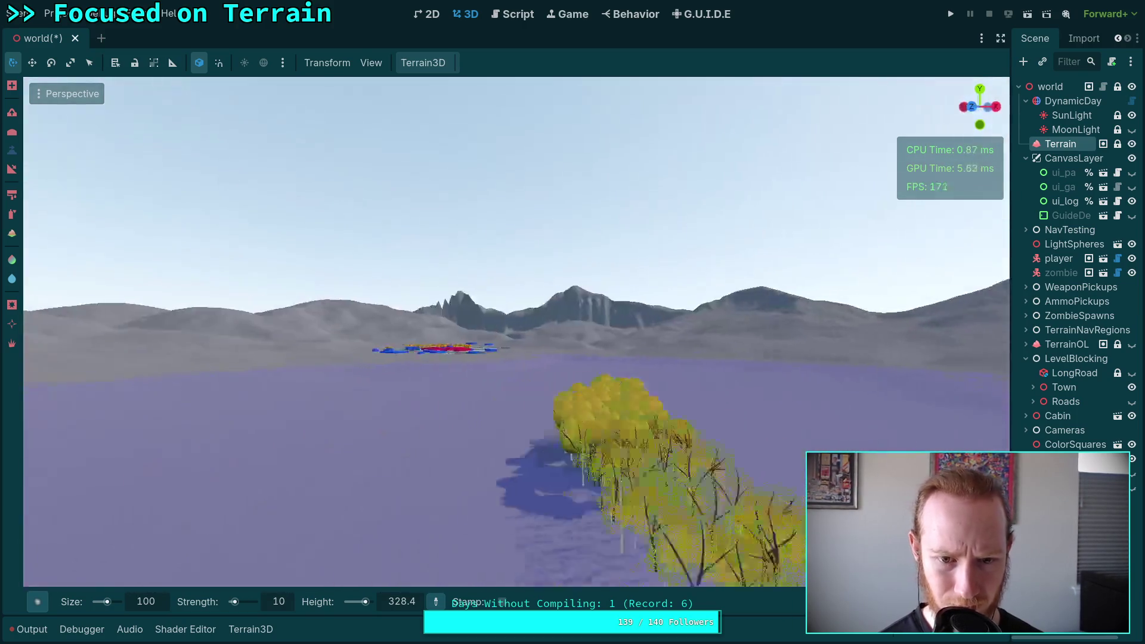
{"action": "scroll", "coordinate": [516, 331], "scroll_direction": "up", "scroll_amount": 3}
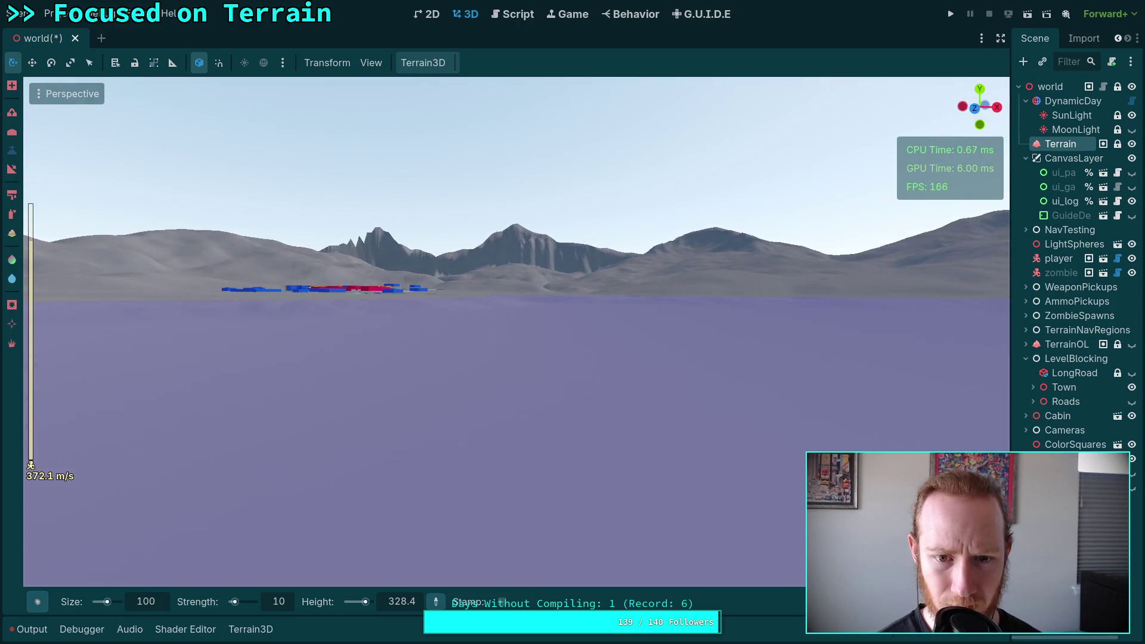